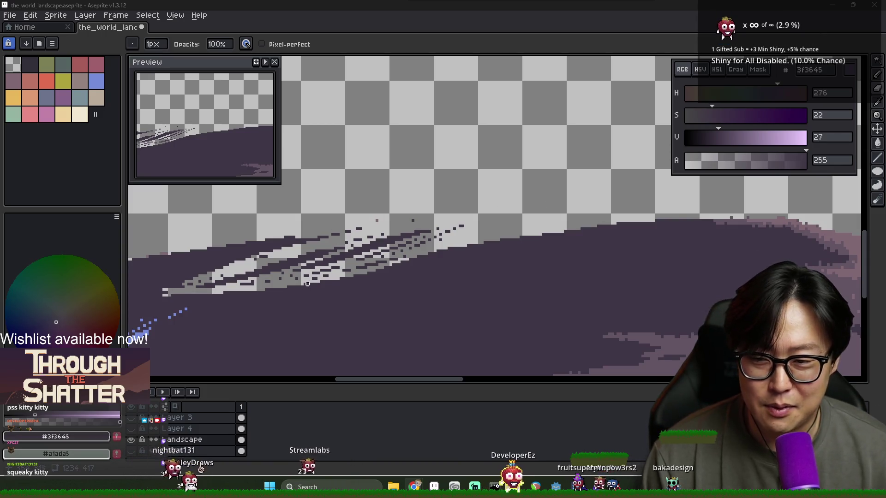
Step: Paint dark purple over the light streaks on the hilltop, undoing the stray dark dots
left_click_drag(391, 259, 189, 287)
key("ctrl+z")
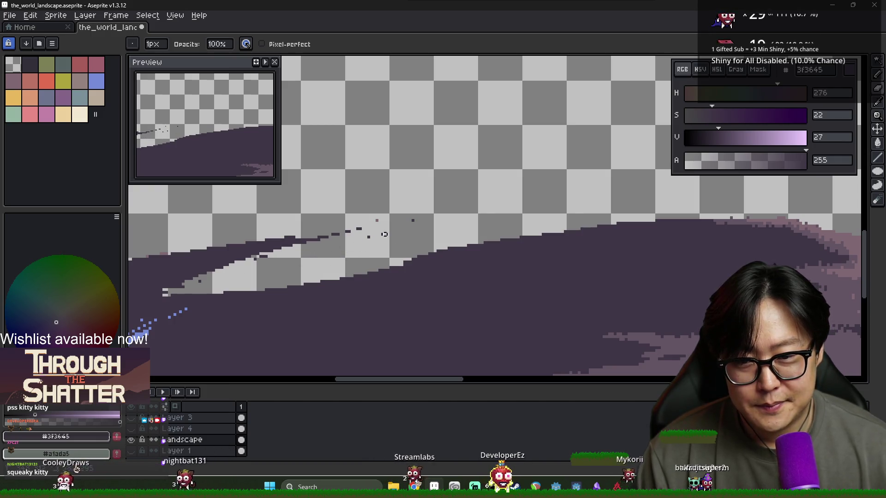
key("ctrl+z")
left_click_drag(339, 236, 444, 196)
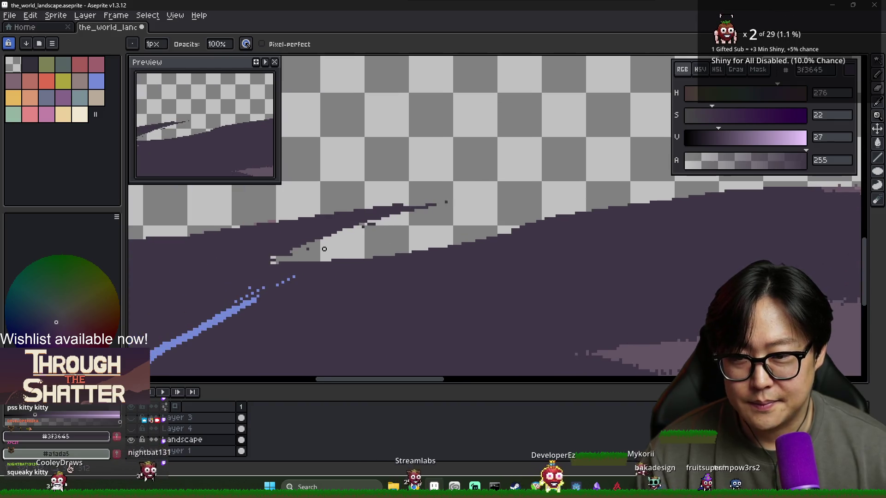
Step: Sample the stream's blue, then the plain's dark purple #3f3645, from the canvas
left_click(311, 256, "alt")
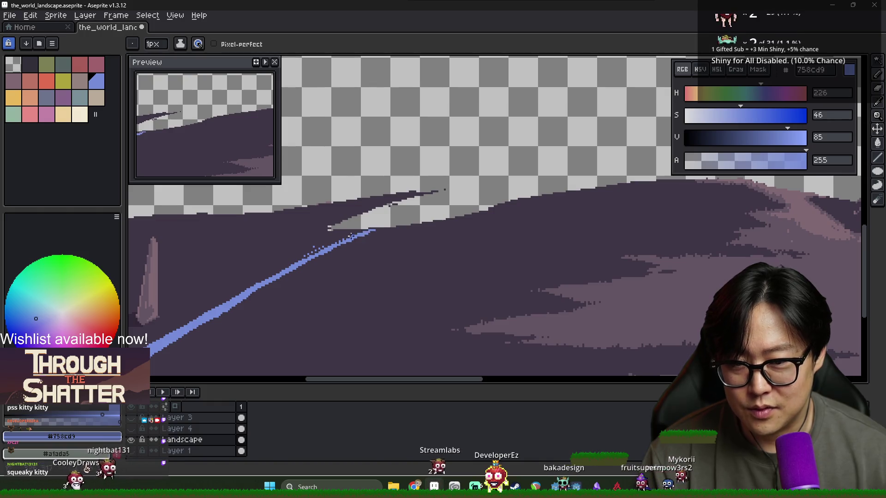
scroll(373, 228, "up", 2)
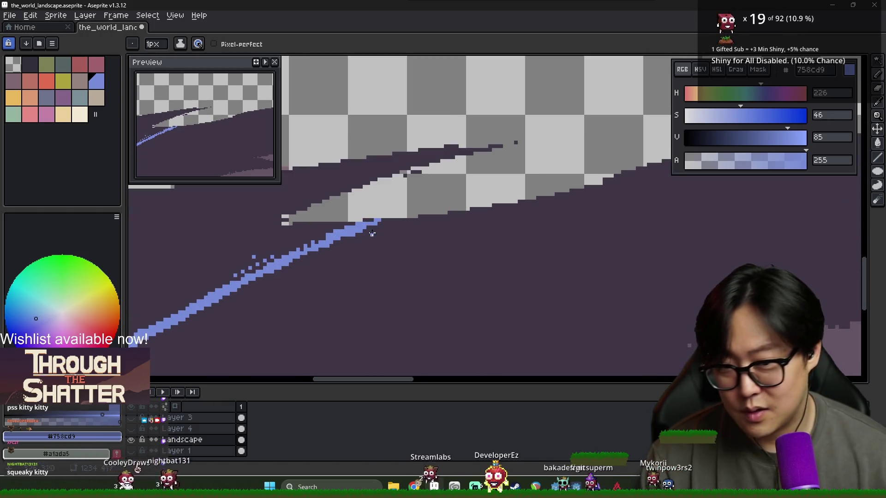
left_click(379, 221, "alt")
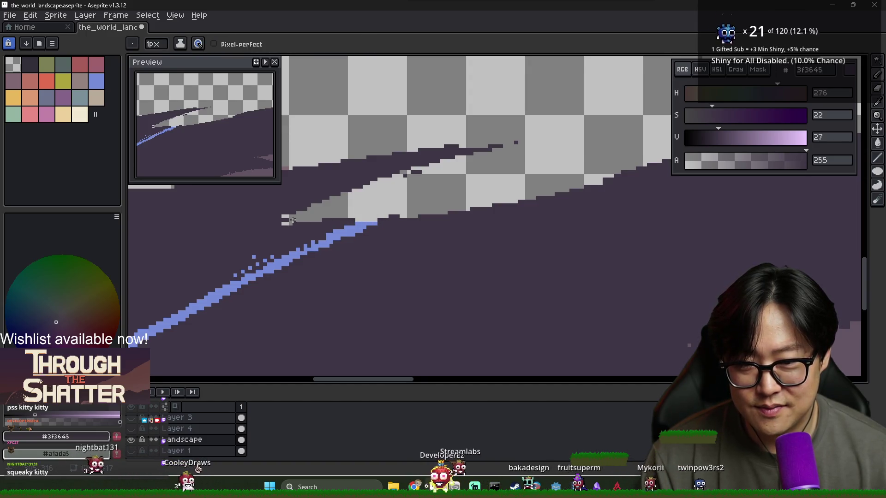
scroll(296, 223, "down", 4)
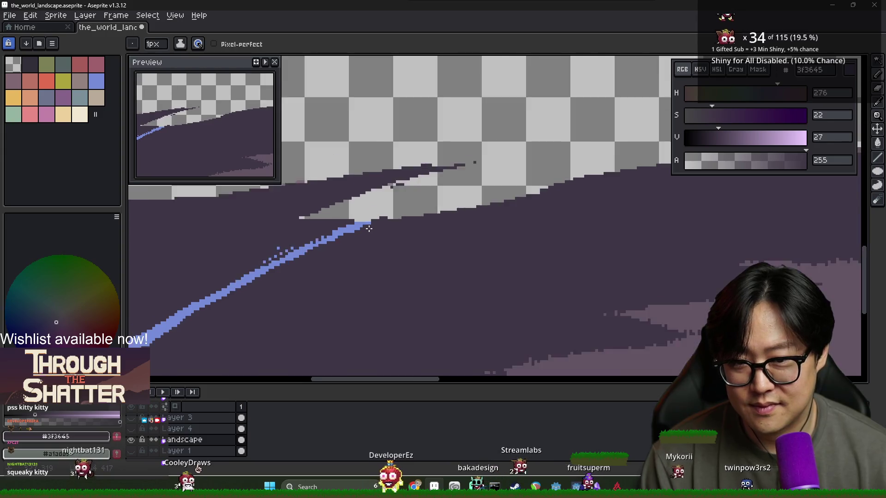
scroll(375, 221, "up", 3)
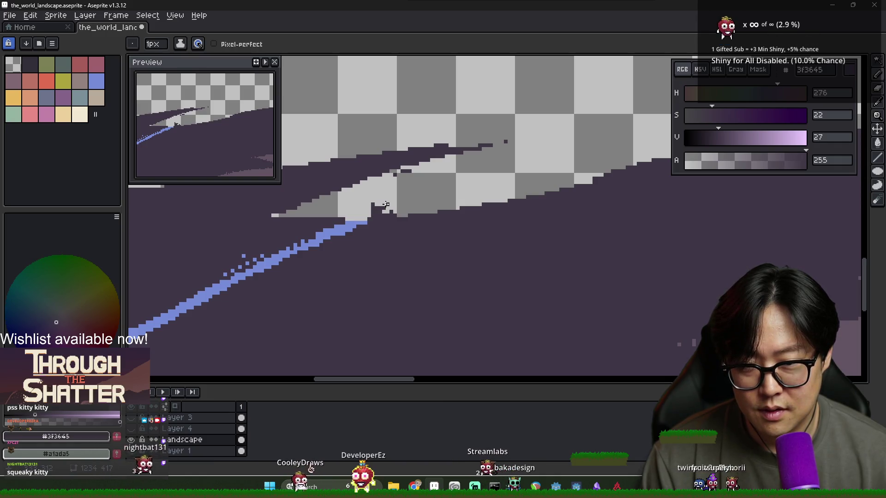
scroll(383, 208, "down", 2)
scroll(380, 210, "up", 2)
Step: Erase stray dots around the stream's end, then return to the pencil
key("e")
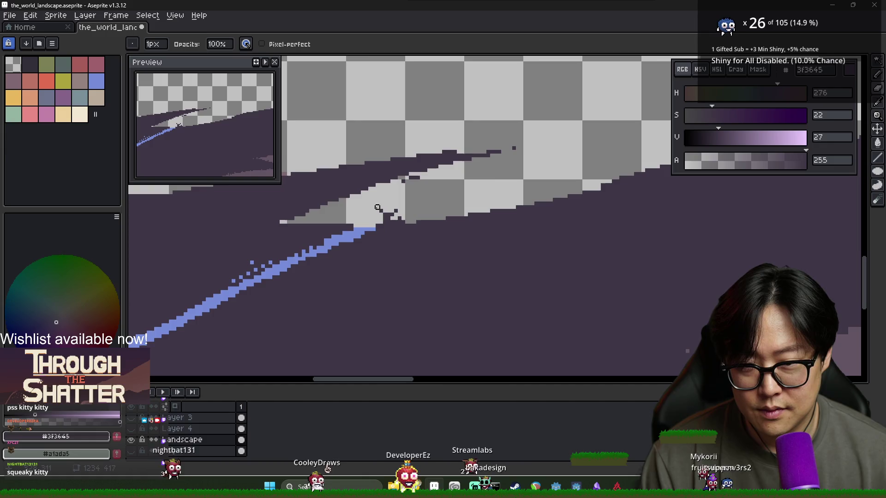
scroll(392, 255, "down", 2)
scroll(389, 233, "up", 1)
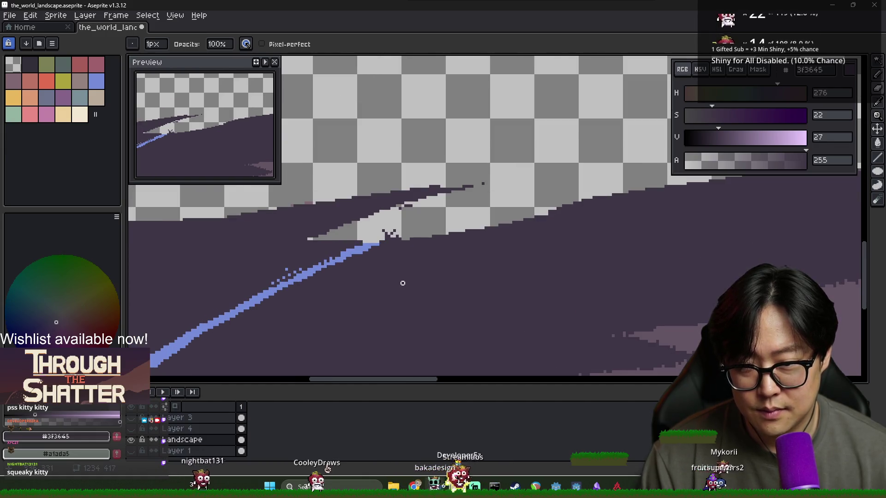
scroll(402, 283, "down", 3)
scroll(397, 263, "up", 4)
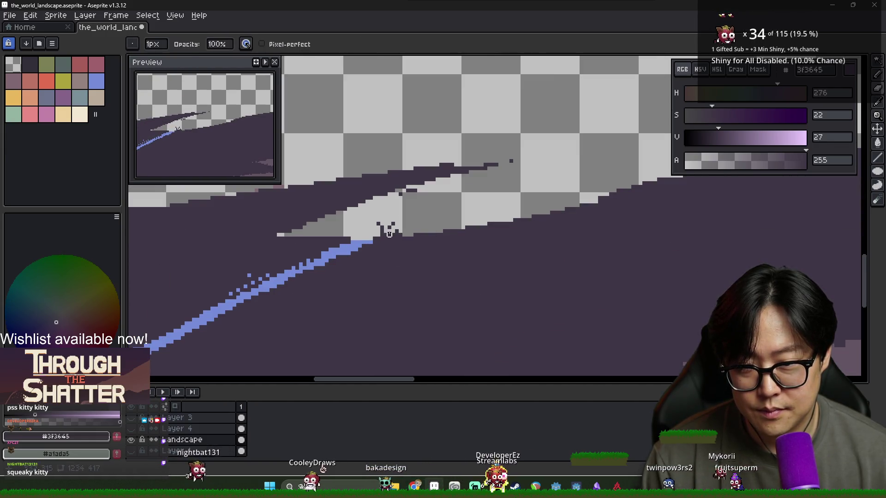
key("b")
scroll(390, 251, "down", 3)
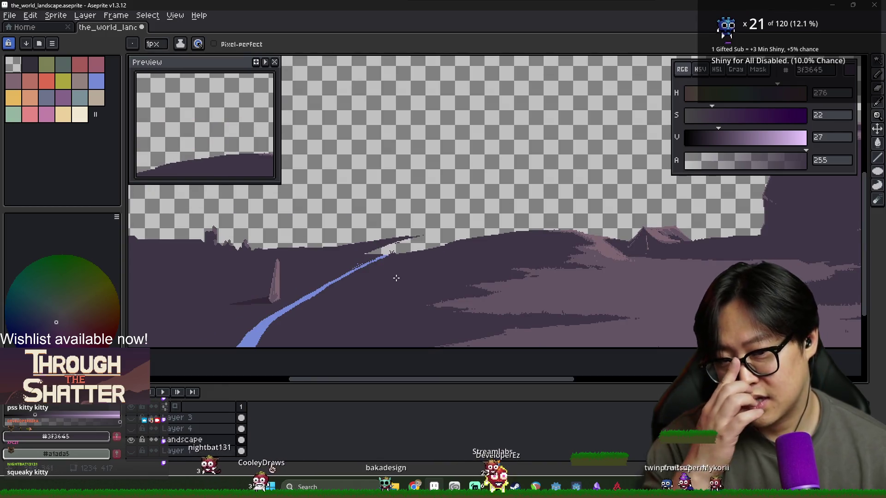
scroll(431, 267, "up", 1)
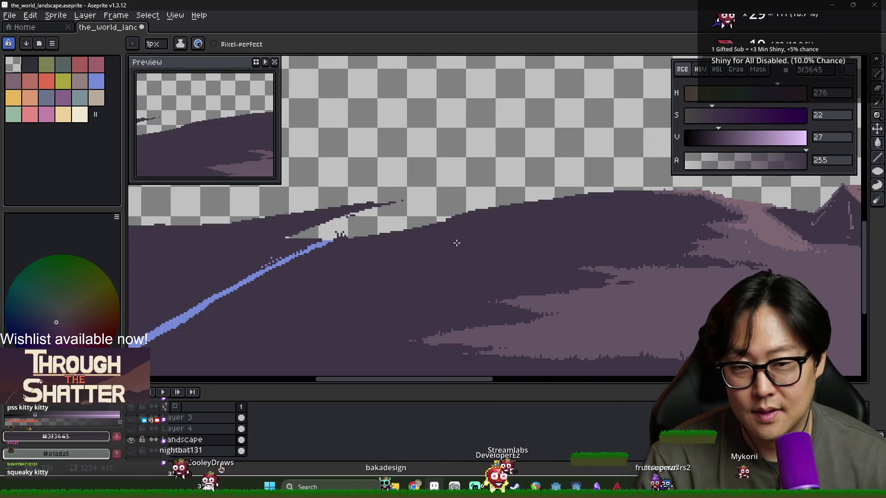
Step: Erase stray pixels along the hilltop edge near the stream
key("e")
left_click_drag(433, 223, 409, 227)
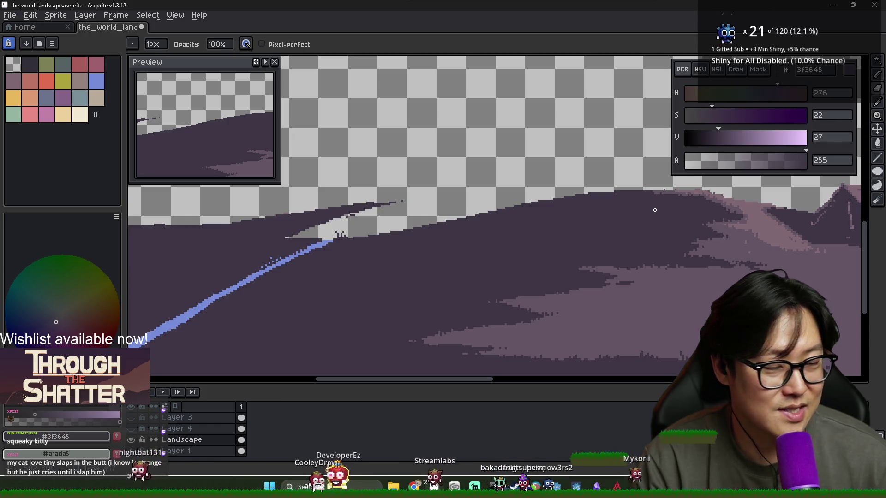
scroll(422, 243, "down", 2)
scroll(398, 249, "up", 2)
Step: Compare stream-blue and dark-purple samples, ending with blue #758cd9 as the paint colour
key("i")
key("e")
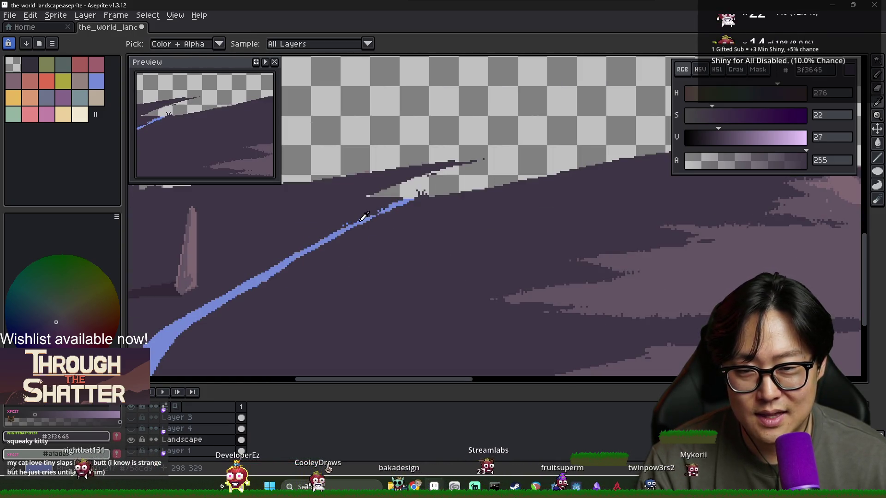
left_click(380, 212, "alt")
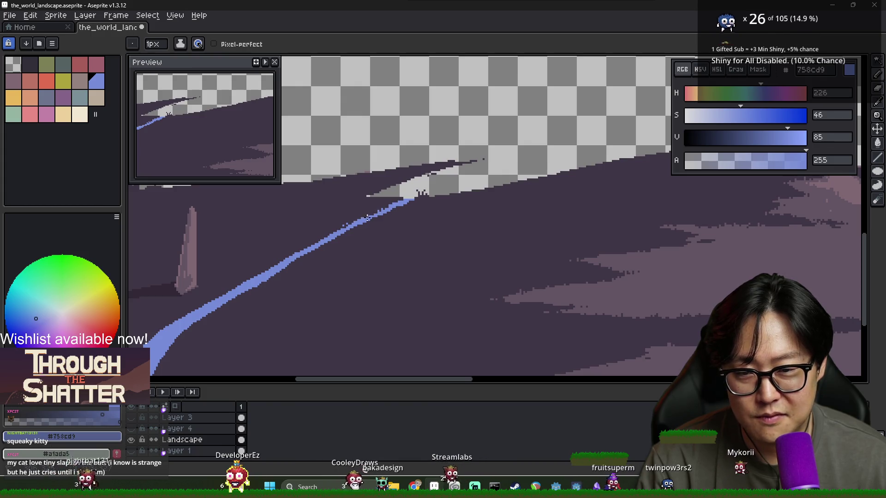
left_click(364, 214, "alt")
scroll(336, 230, "up", 1)
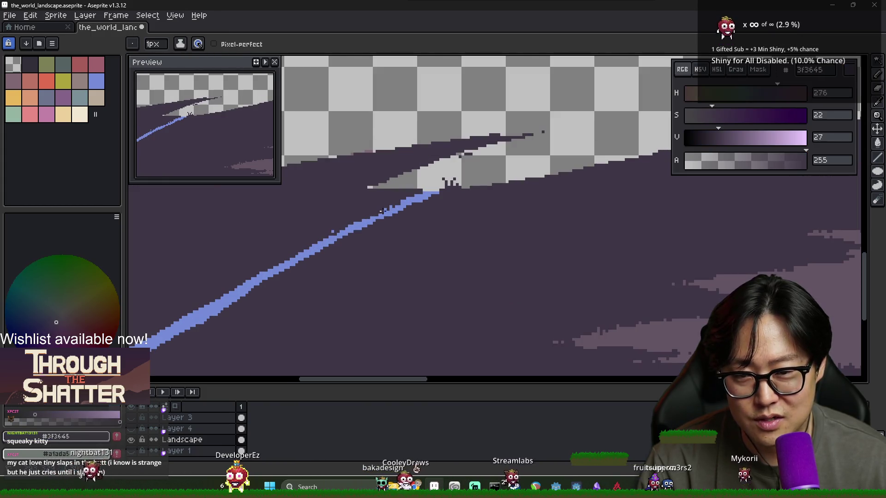
left_click(410, 204, "alt")
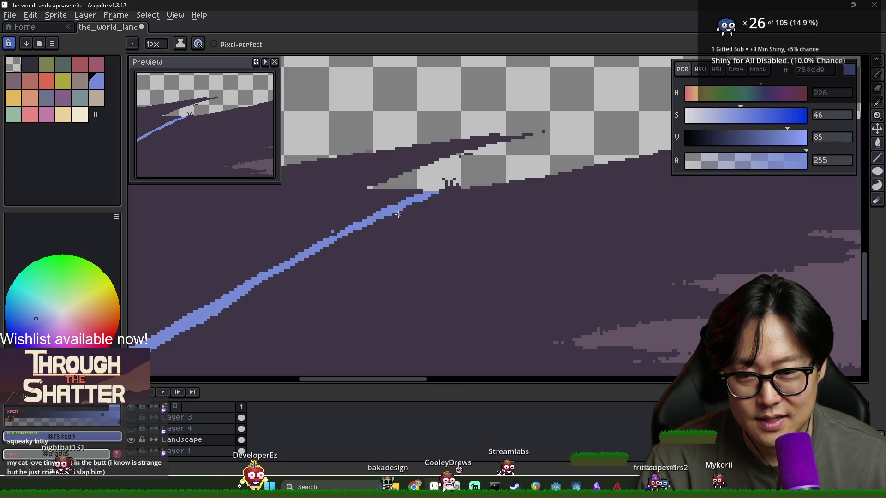
left_click(365, 231, "alt")
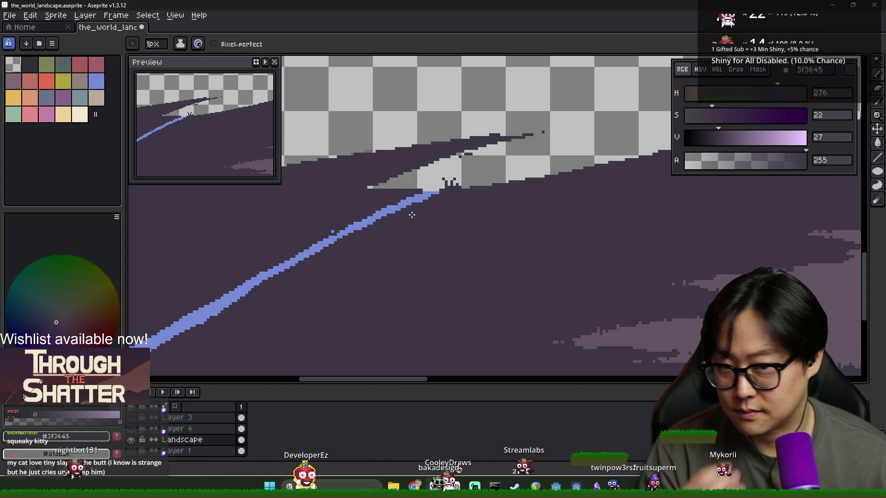
left_click(341, 229, "alt")
left_click(338, 225, "alt")
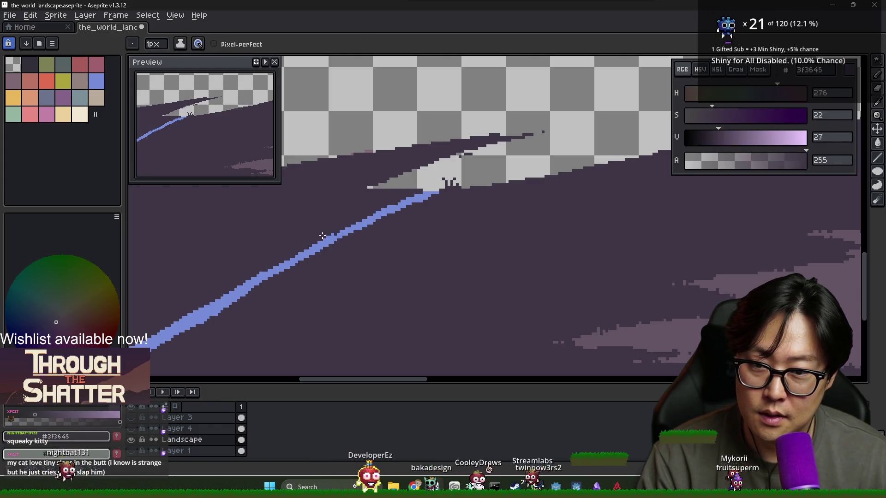
scroll(360, 223, "down", 1)
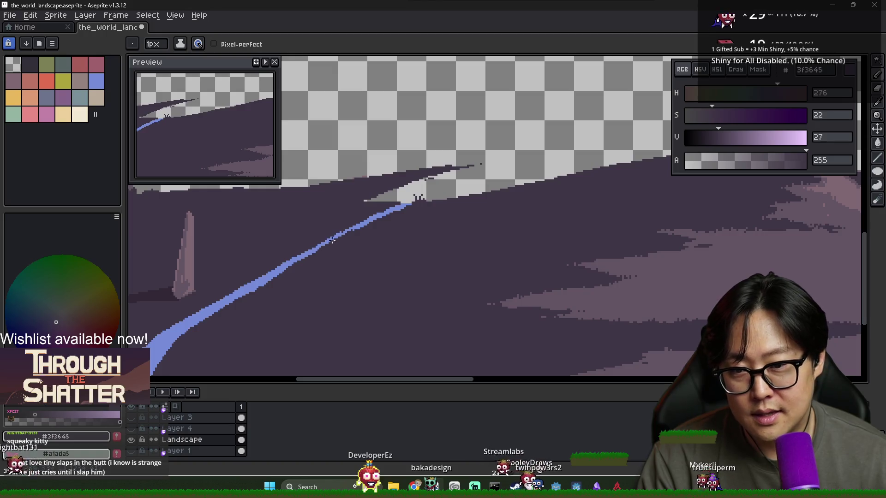
left_click(315, 247, "alt")
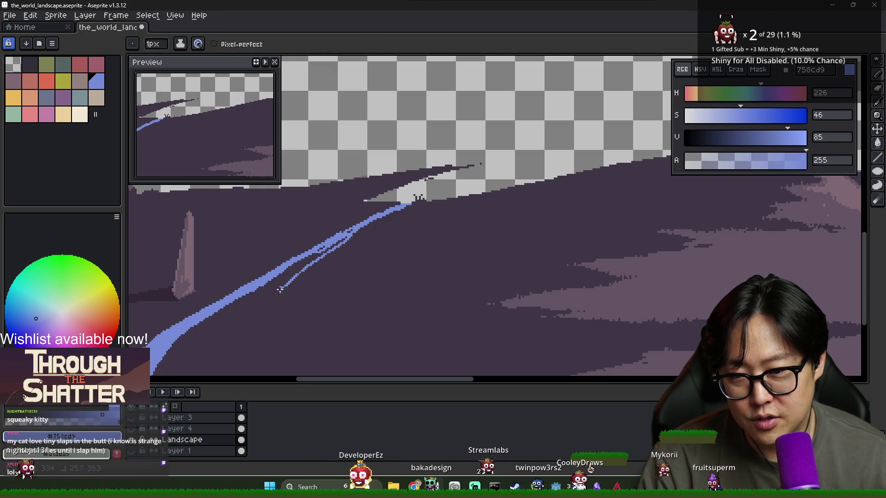
Step: Try thin blue lines beside the lower-left stream, keeping a short parallel branch
left_click_drag(350, 226, 172, 375)
key("ctrl+z")
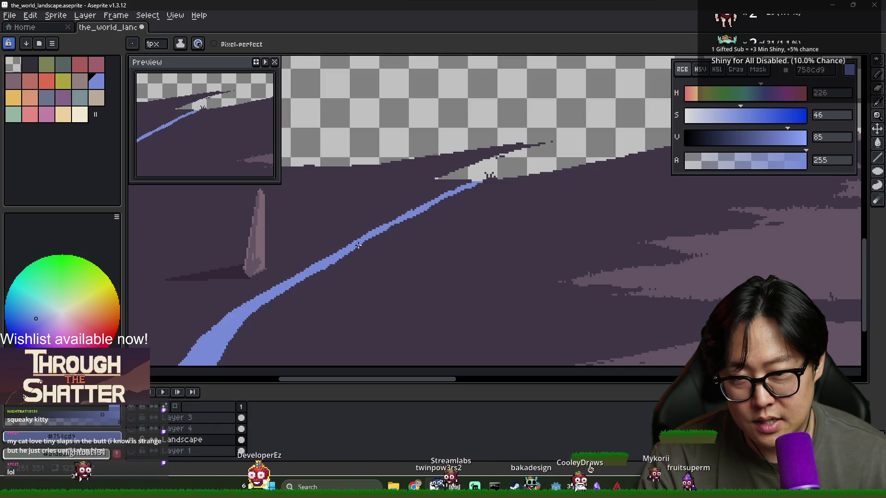
left_click_drag(340, 259, 255, 365)
scroll(330, 302, "left", 3)
scroll(439, 303, "down", 2)
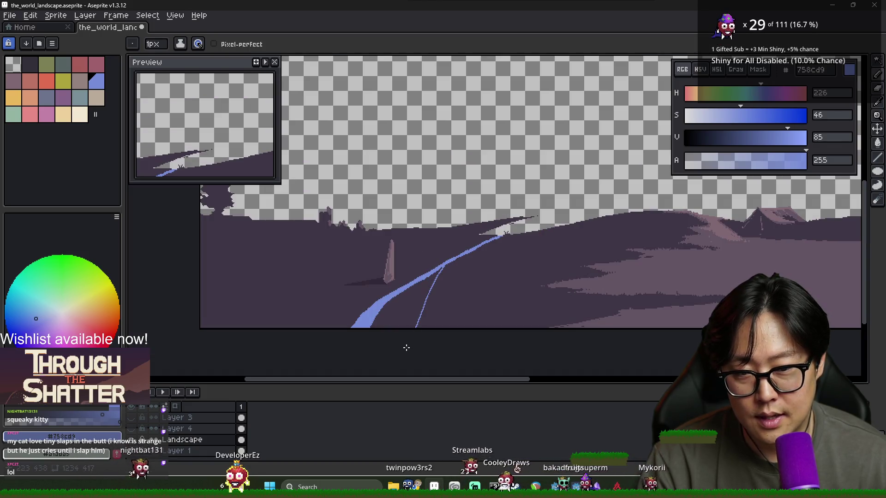
key("ctrl+z")
left_click_drag(443, 267, 433, 285)
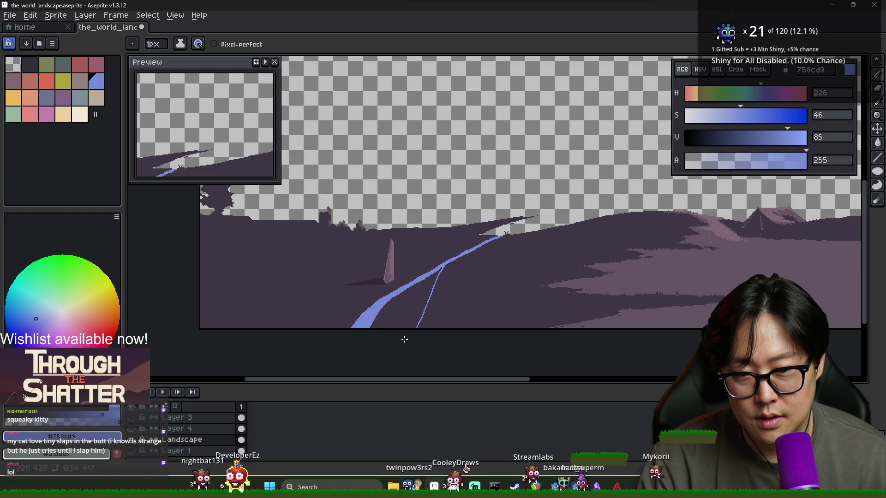
Step: Trim the stream's lower edge with dark purple, then re-pick the stream blue
left_click(388, 304, "alt")
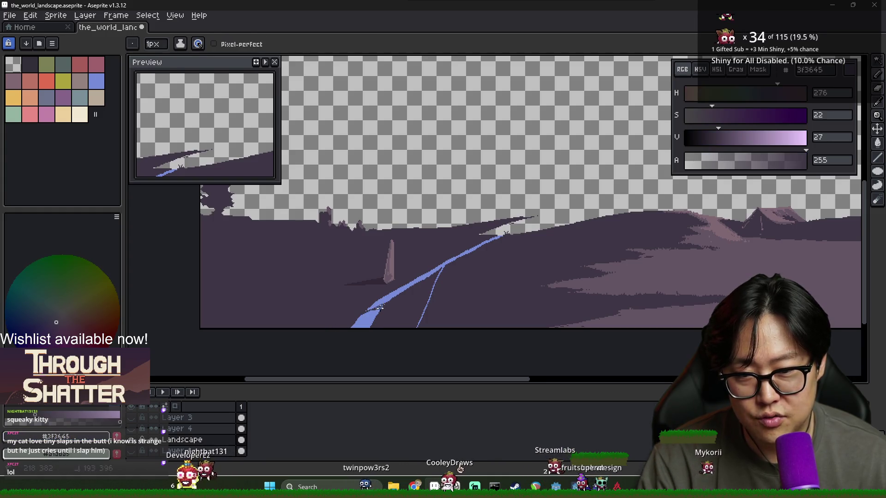
scroll(389, 318, "up", 2)
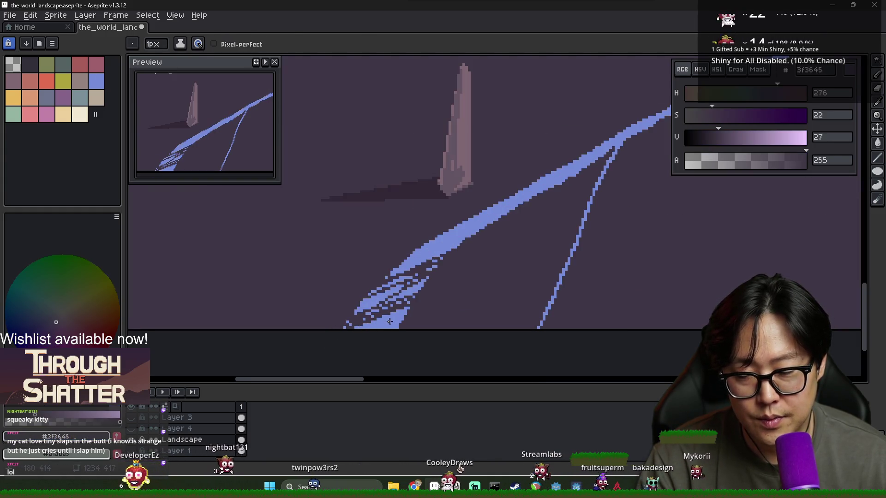
scroll(397, 307, "up", 1)
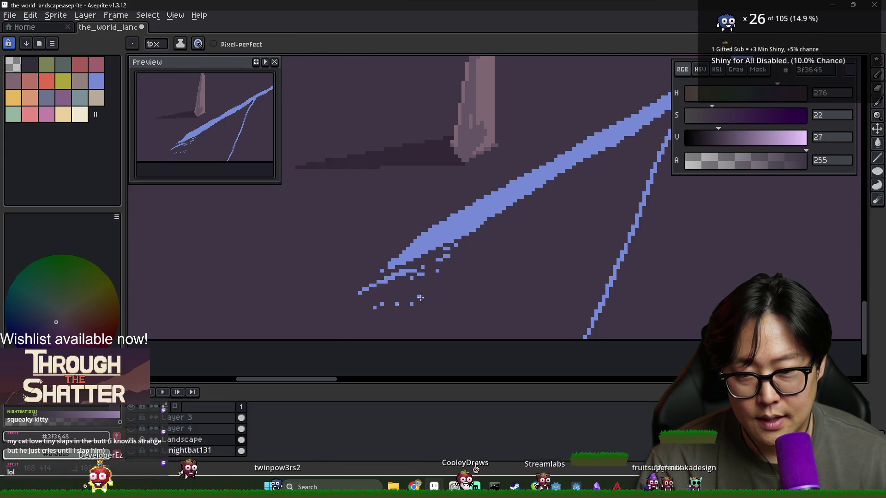
left_click_drag(362, 291, 478, 230)
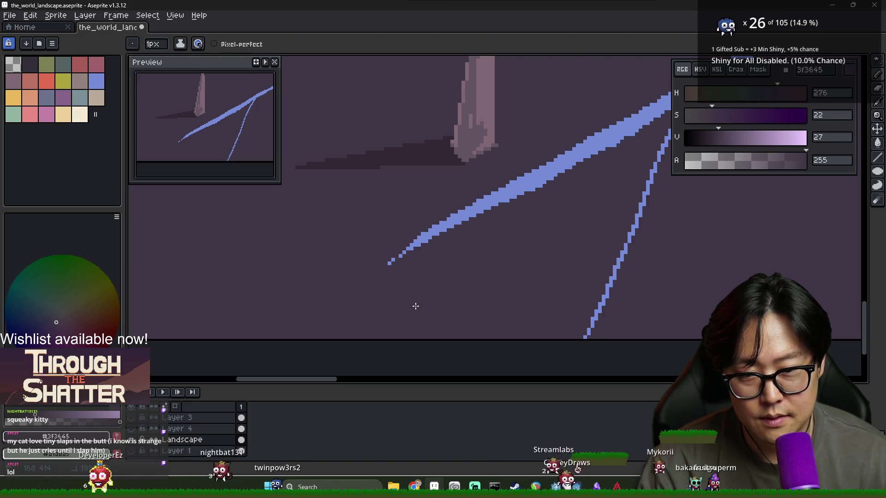
scroll(415, 306, "down", 1)
left_click(449, 241, "alt")
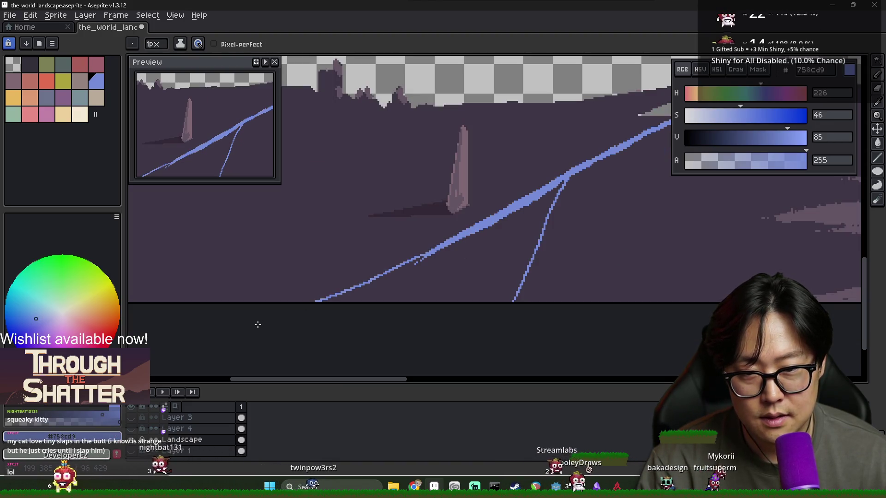
Step: Flood-fill the gap between the two river lines blue, then re-sample the stream blue
key("g")
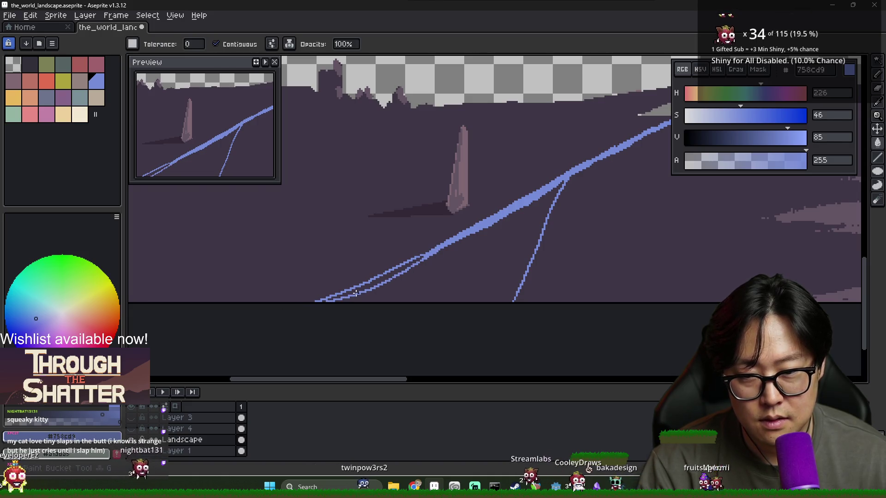
left_click(397, 272)
key("b")
left_click(442, 258, "alt")
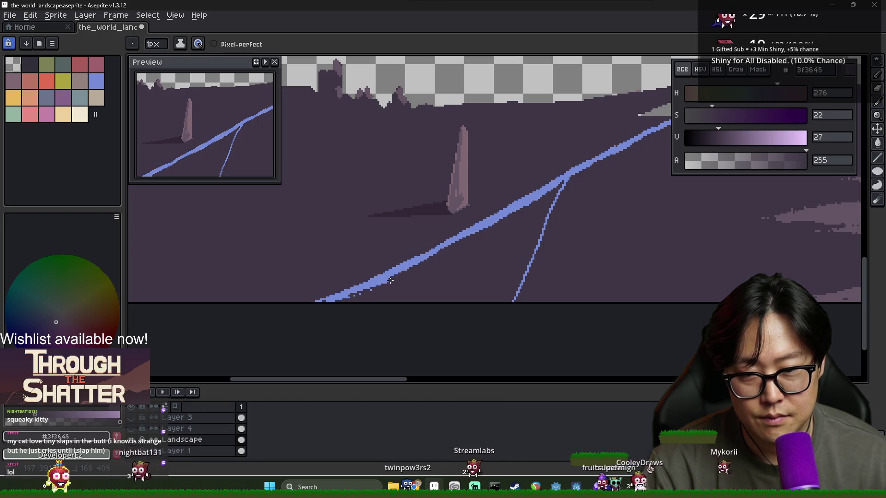
scroll(417, 282, "down", 1)
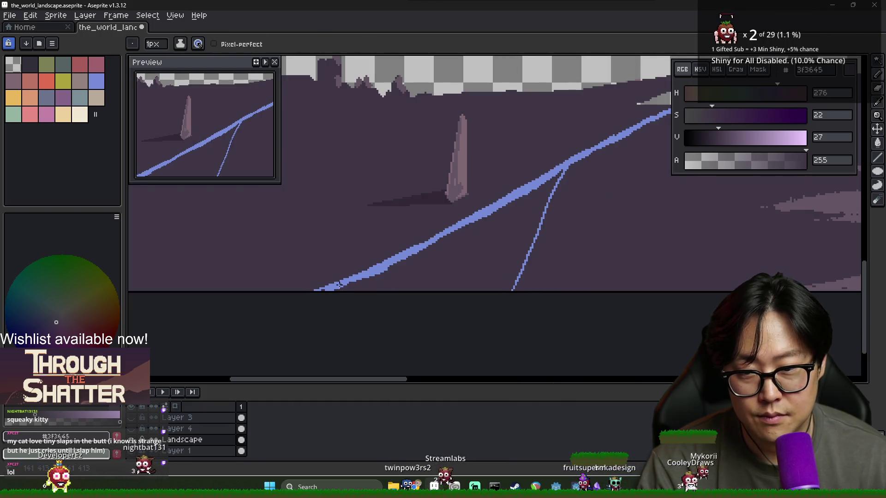
left_click(350, 276, "alt")
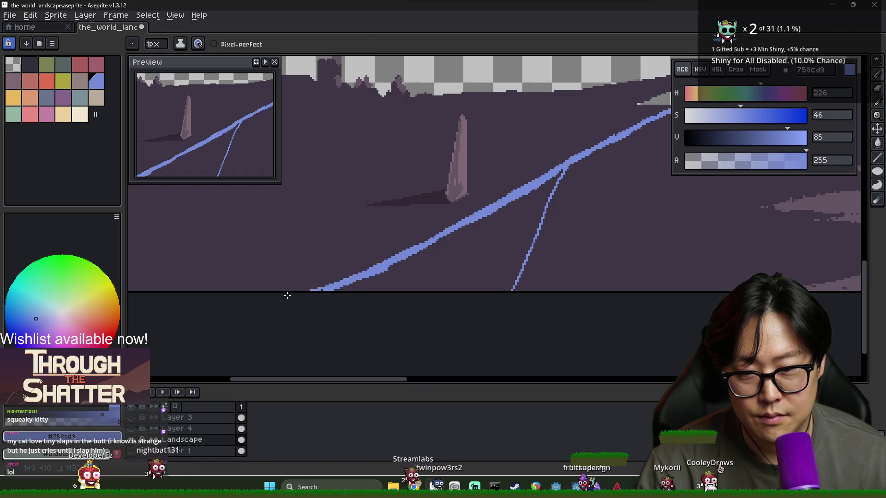
scroll(396, 279, "down", 2)
scroll(425, 275, "up", 1)
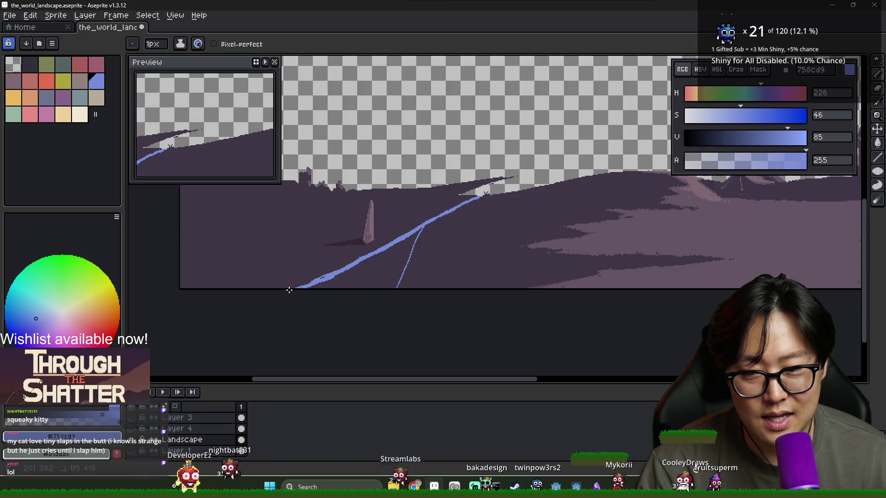
Step: Bring the browser's image search window to full screen
key("alt+Tab")
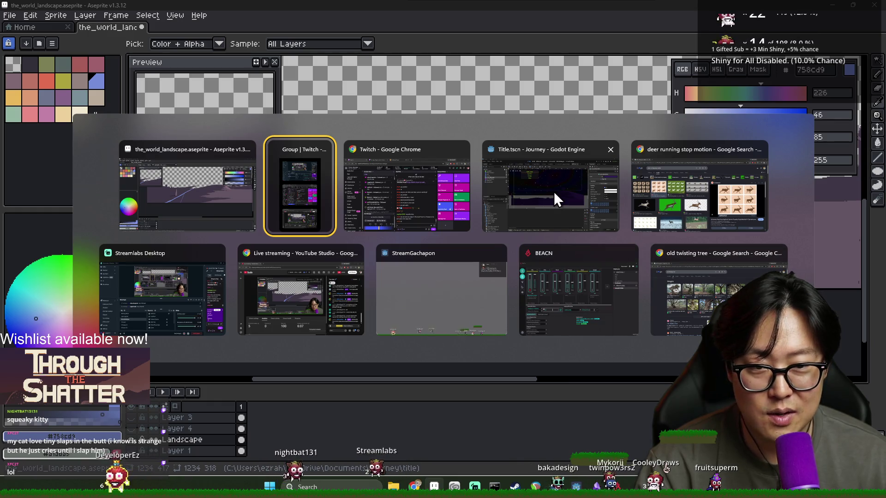
key("Escape")
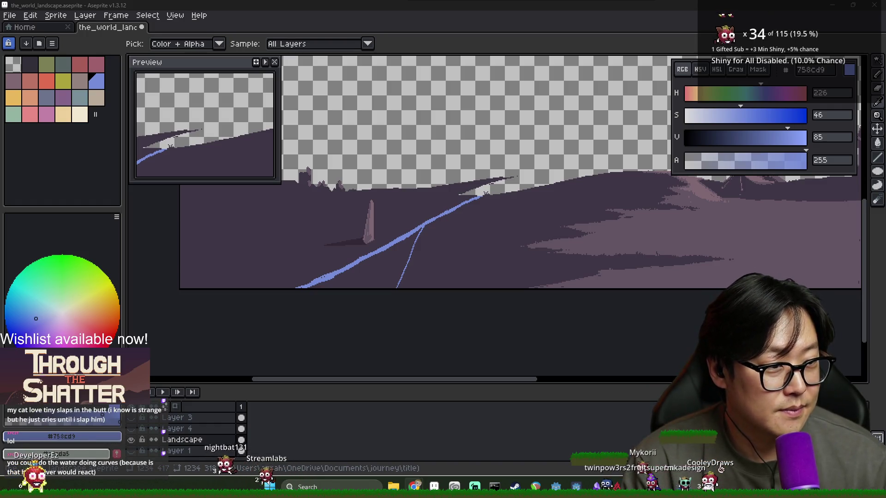
mouse_move(885, 21)
left_mouse_down()
mouse_move(462, 20)
mouse_move(450, 4)
left_mouse_up()
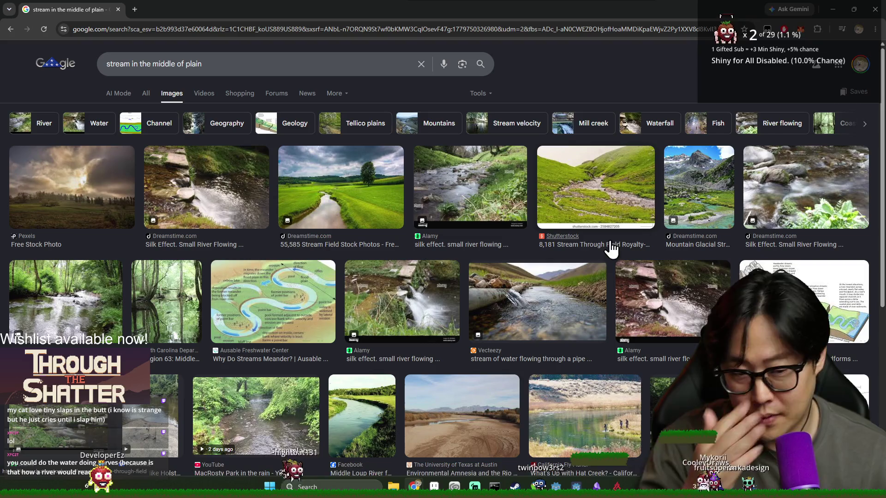
Step: Browse stream image previews, including a meander diagram and a river zones diagram
left_click(602, 202)
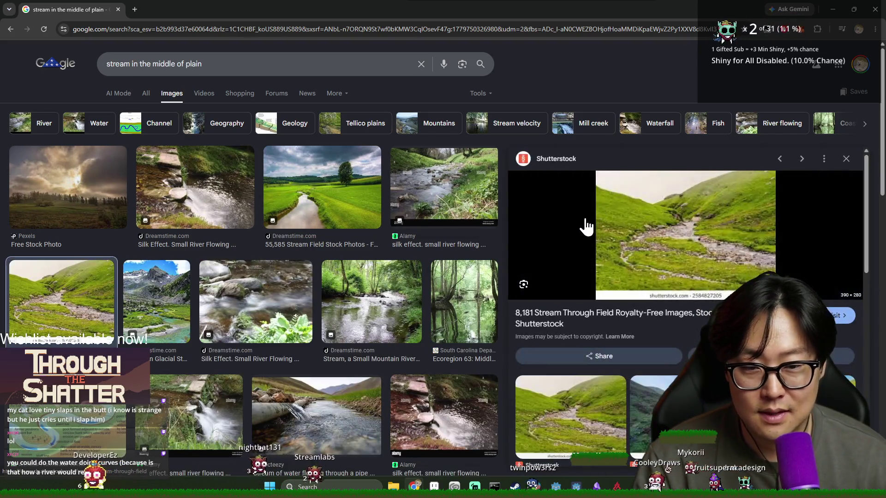
left_click(801, 162)
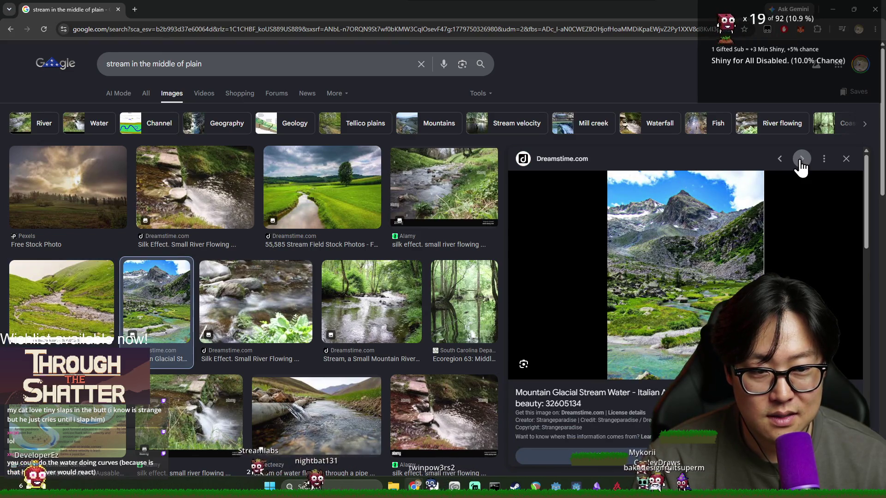
left_click(802, 162)
left_click(801, 161)
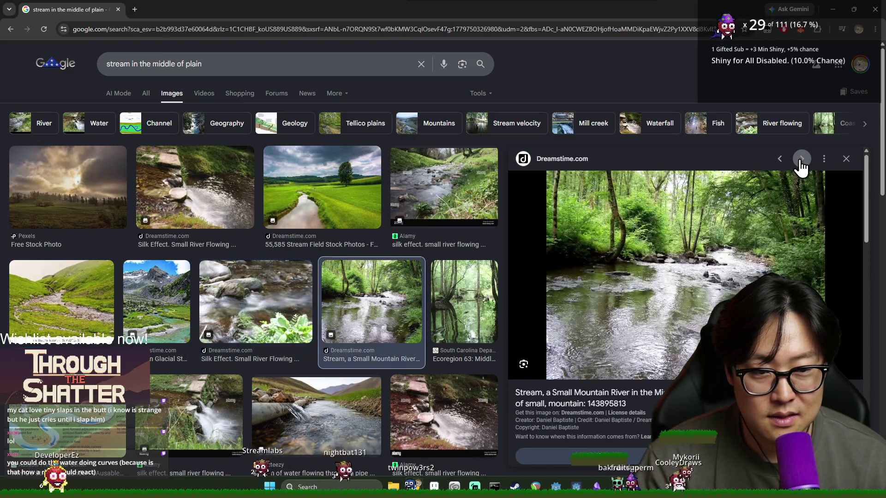
left_click(802, 161)
left_click(801, 162)
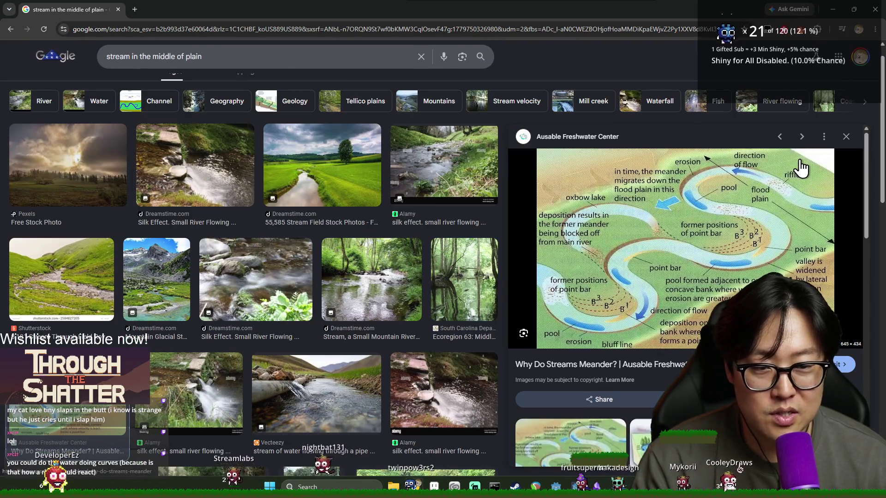
left_click(803, 159)
key("ctrl+w")
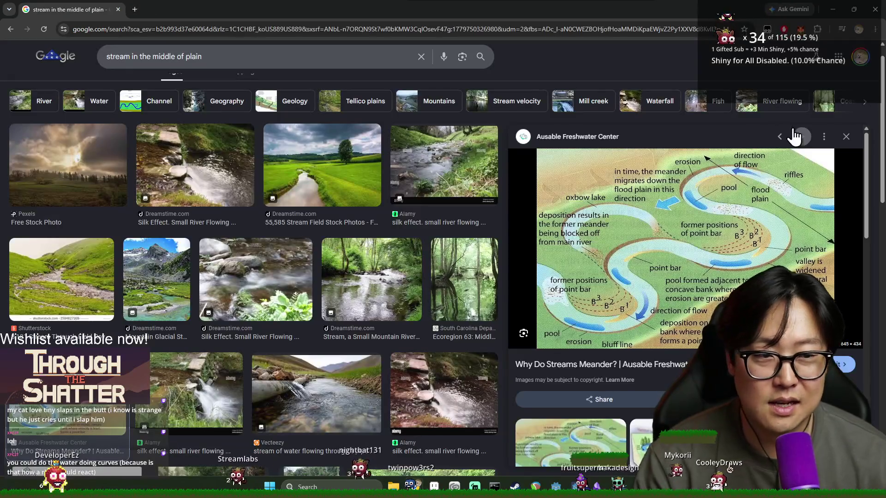
left_click(799, 140)
left_click(800, 144)
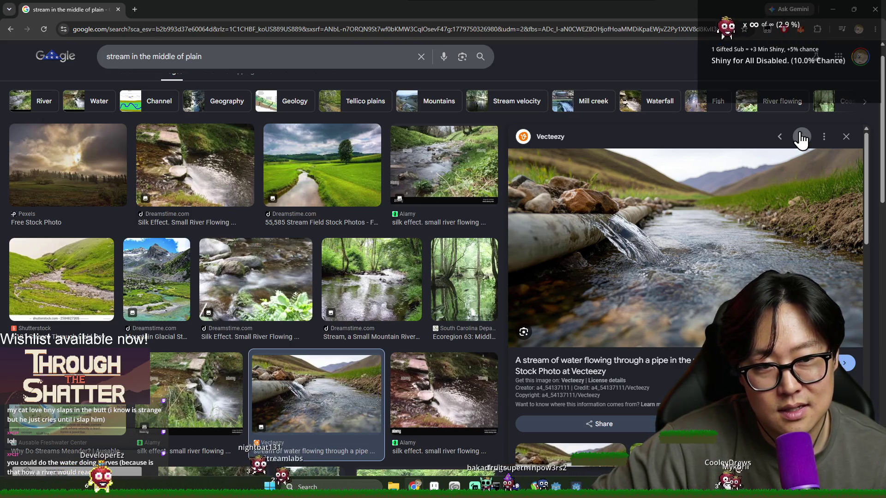
left_click(801, 138)
left_click(801, 138)
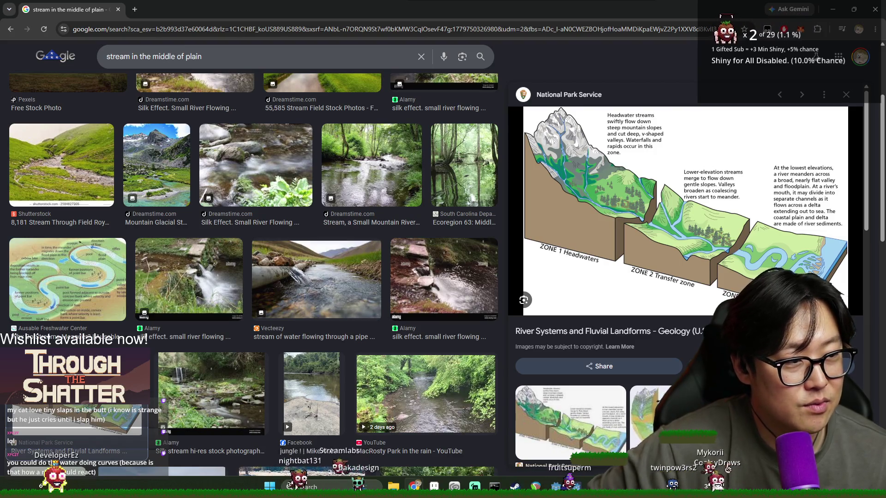
Step: After a glance at the drawing, search Google Images for 'great plains stream'
key("alt+Tab")
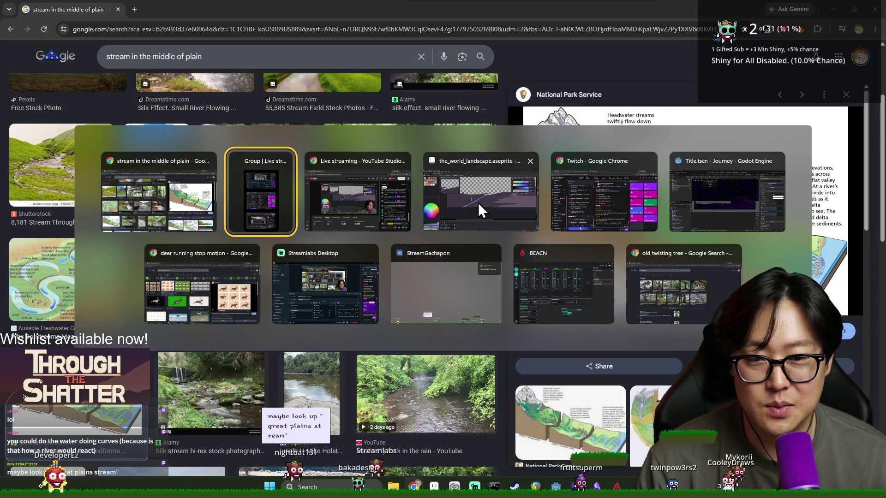
left_click(477, 203)
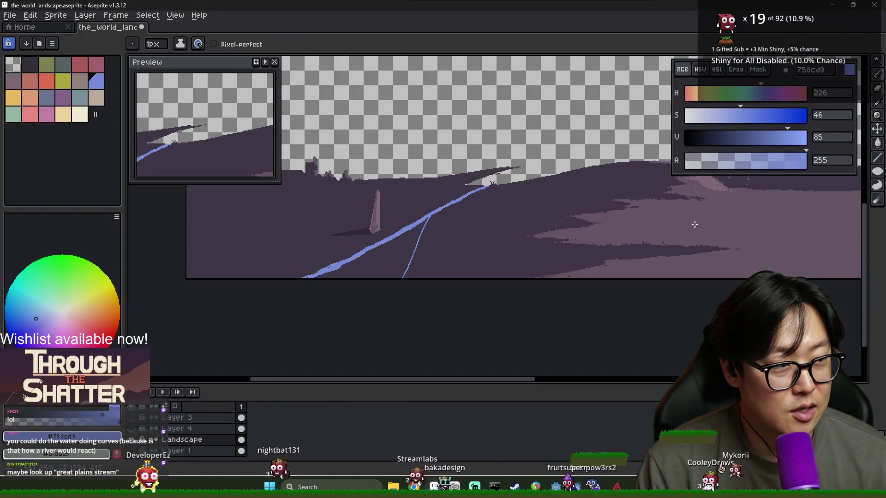
key("alt+Tab")
triple_click(276, 61)
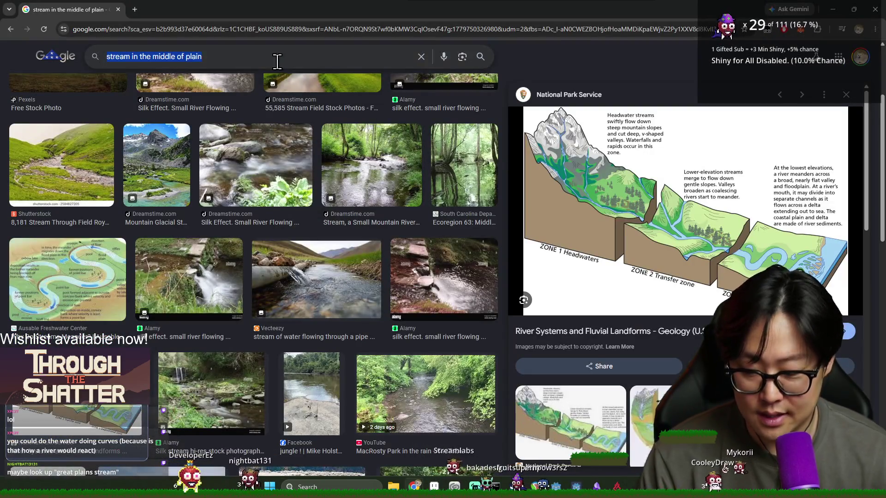
type("great plains stream")
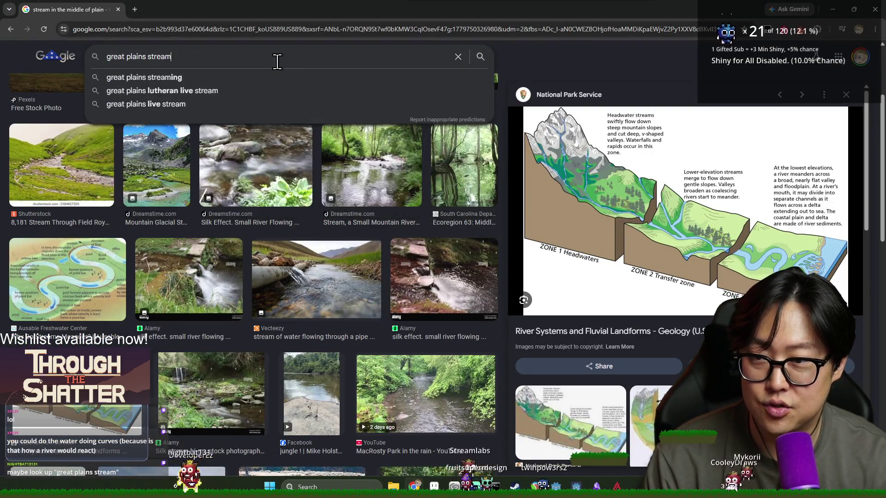
key("Return")
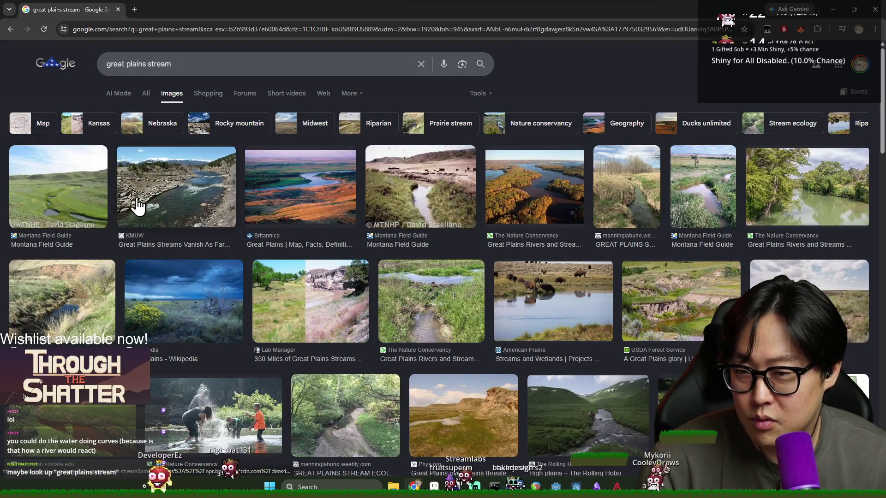
scroll(345, 263, "down", 4)
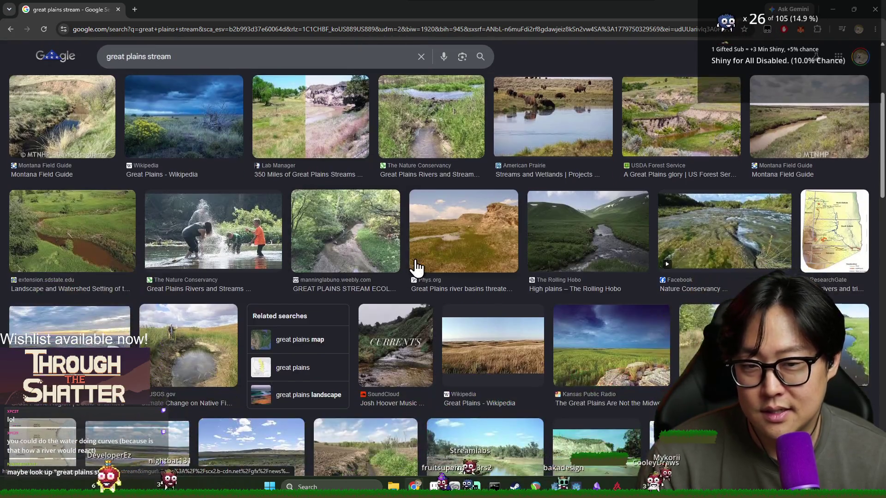
scroll(659, 256, "up", 1)
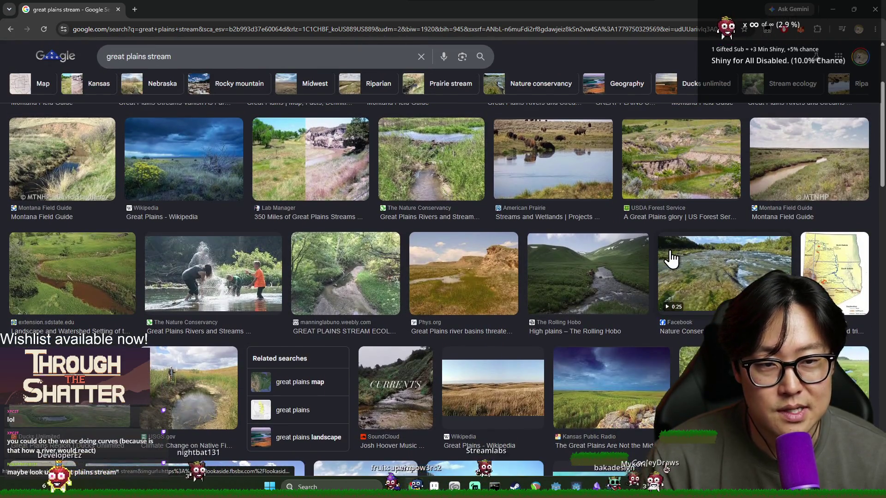
scroll(669, 253, "down", 2)
scroll(673, 250, "up", 3)
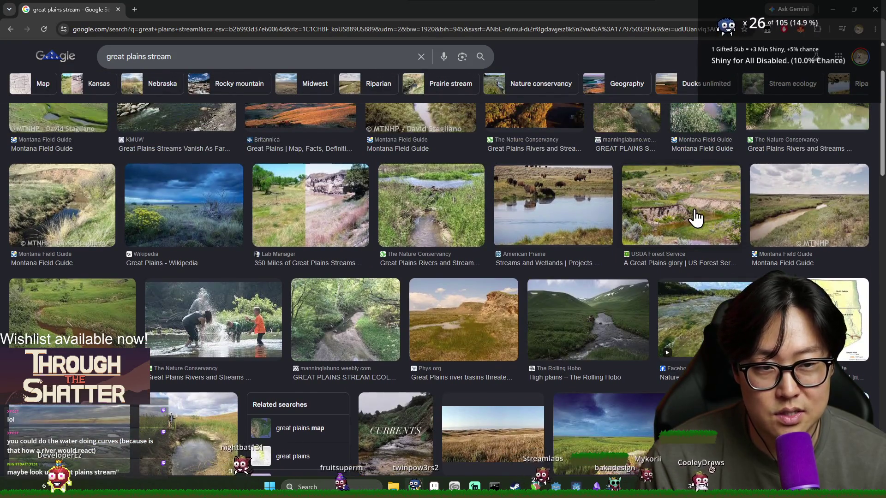
Step: Preview plains stream photos, ending on the High plains – The Rolling Hobo image
left_click(692, 213)
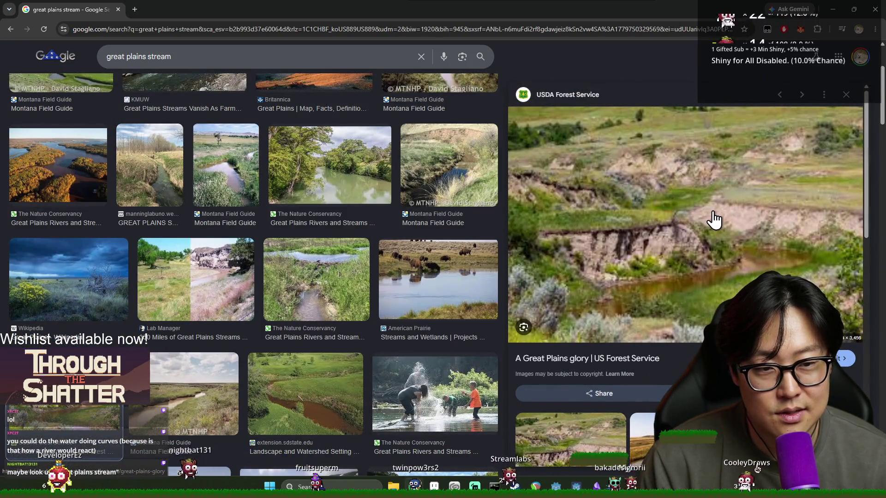
left_click(448, 193)
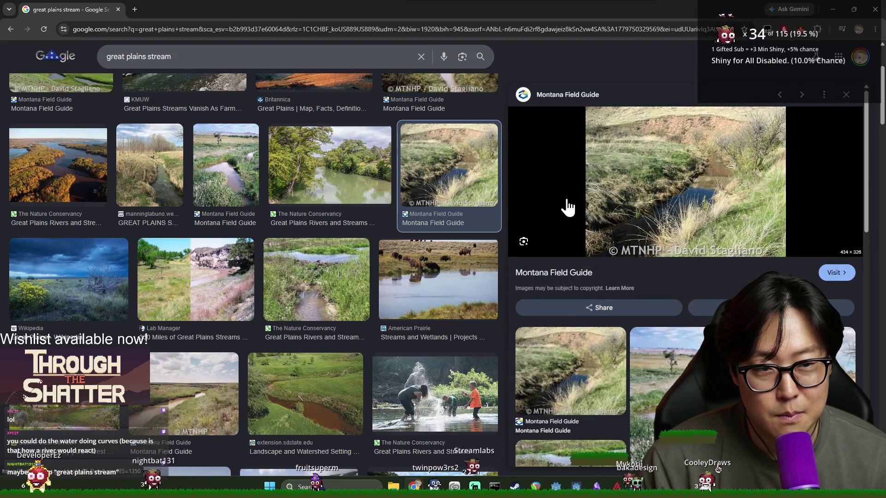
scroll(585, 217, "down", 4)
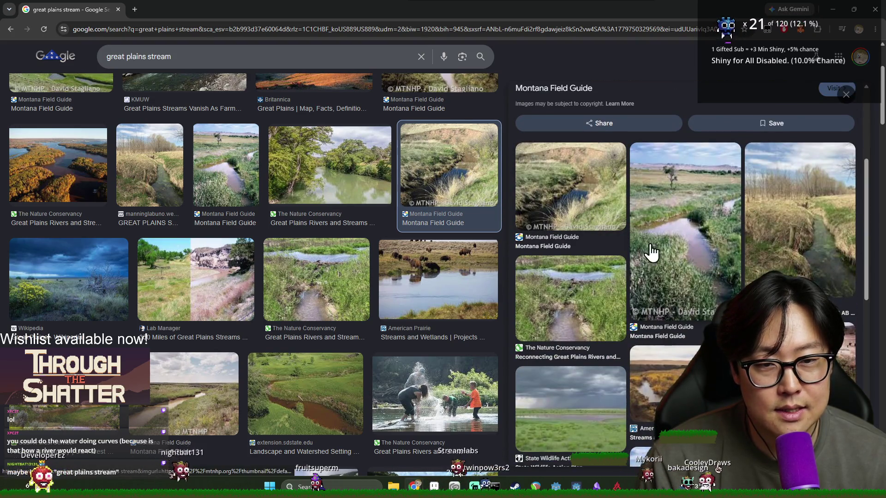
scroll(505, 248, "down", 4)
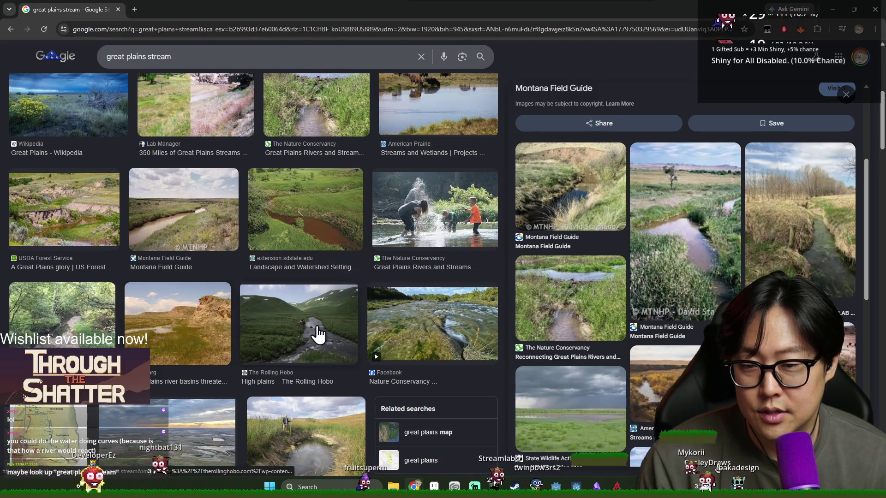
left_click(317, 335)
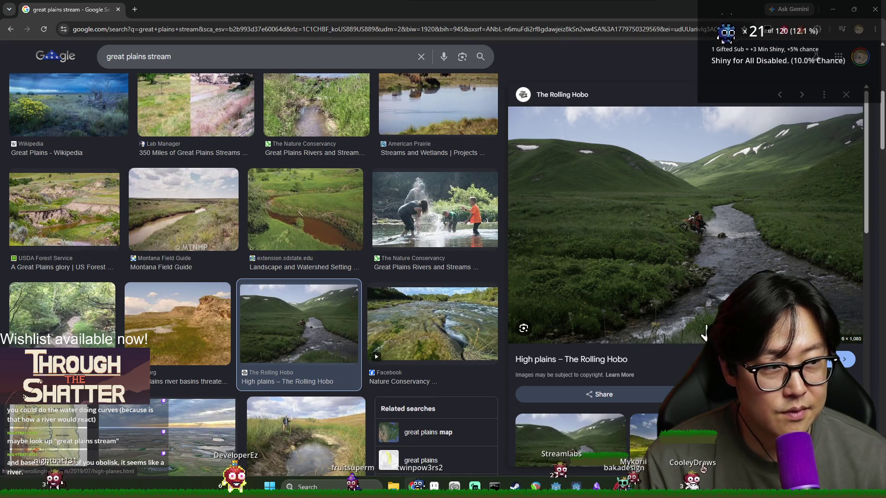
Step: Erase the old thin stream branch by filling it with the dark background colour
key("alt+Tab")
scroll(413, 193, "up", 2)
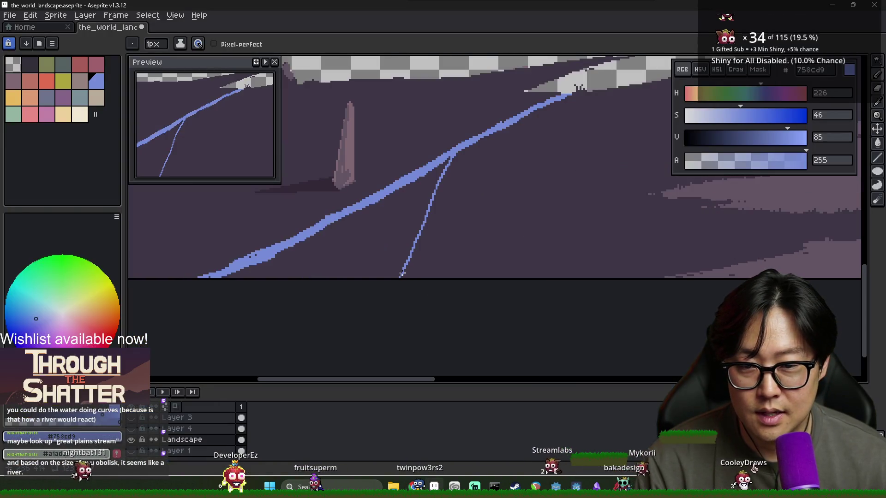
key("i")
scroll(479, 141, "down", 2)
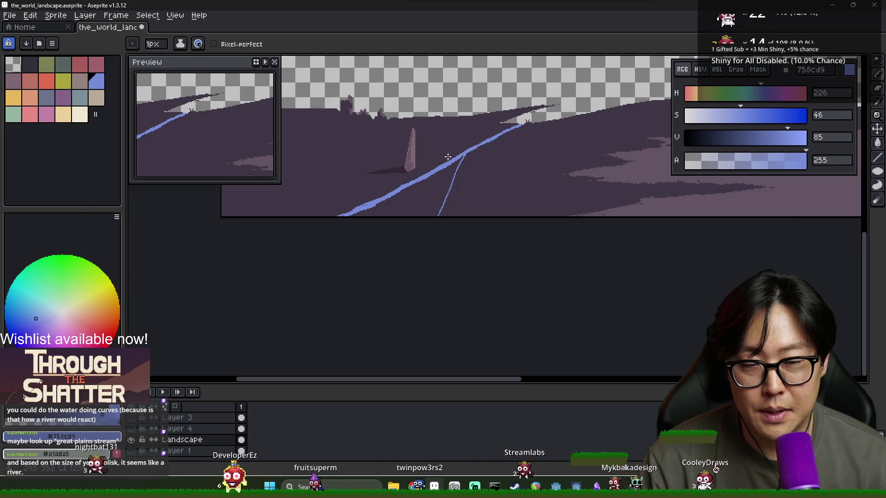
scroll(461, 152, "up", 2)
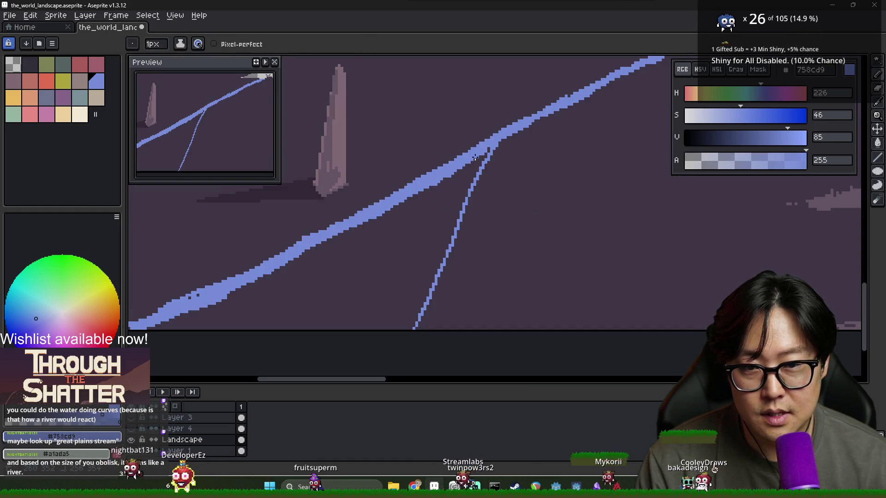
left_click(480, 170, "alt")
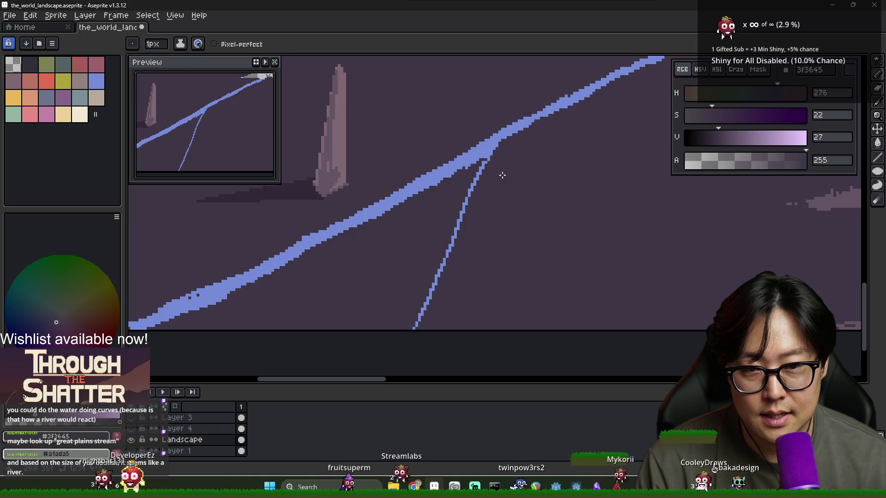
key("g")
left_click(478, 175)
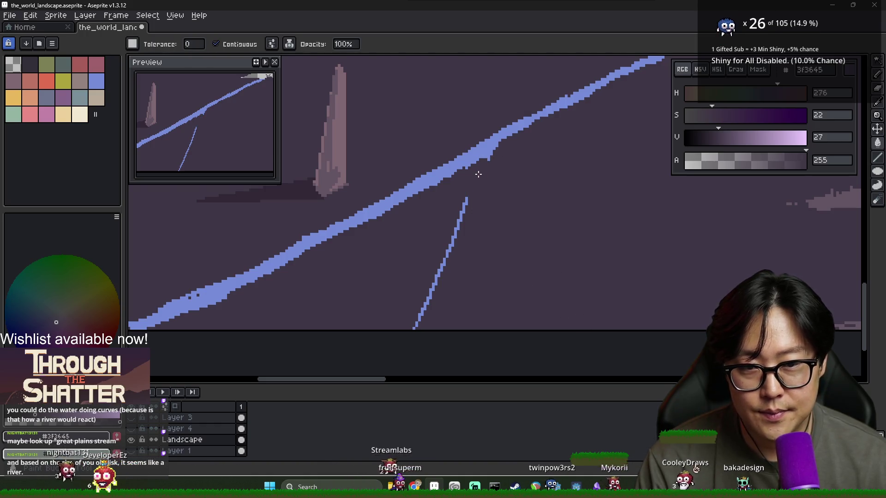
left_click_drag(458, 217, 416, 323)
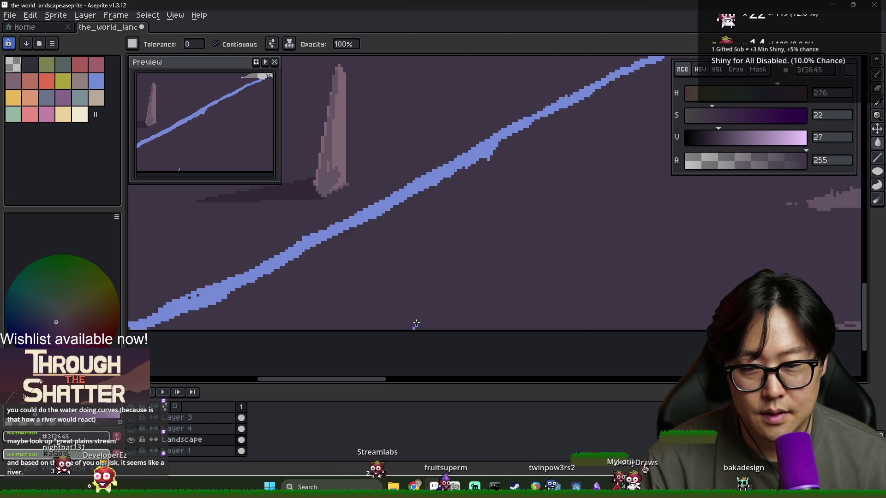
Step: With the river blue, draw the new branch's edge and bucket-fill between the lines
scroll(518, 234, "up", 2)
scroll(518, 233, "right", 2)
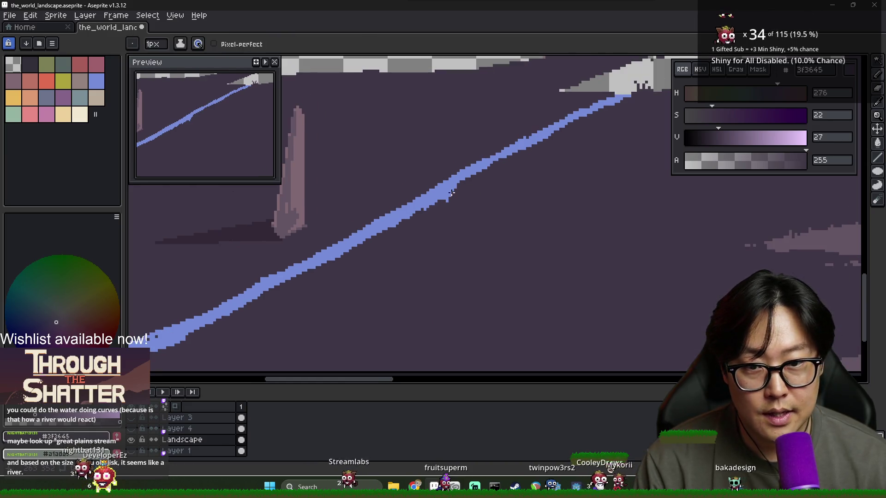
left_click(455, 186, "alt")
scroll(505, 190, "down", 4)
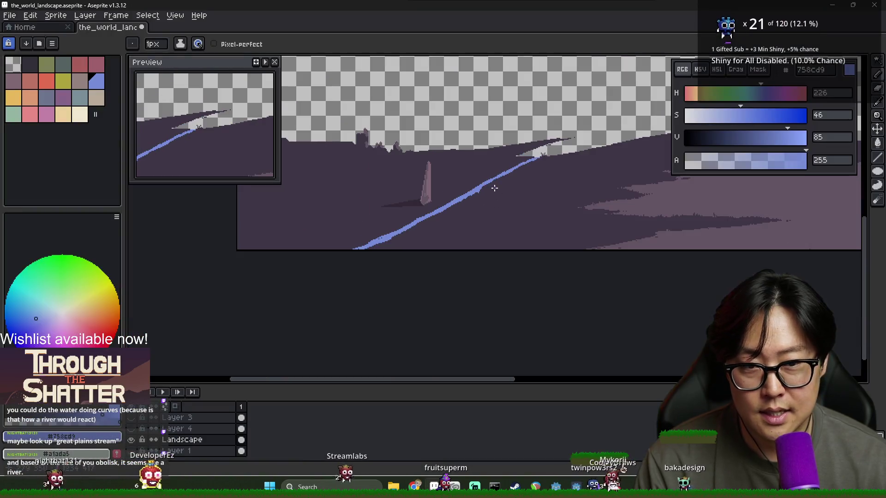
scroll(469, 204, "up", 3)
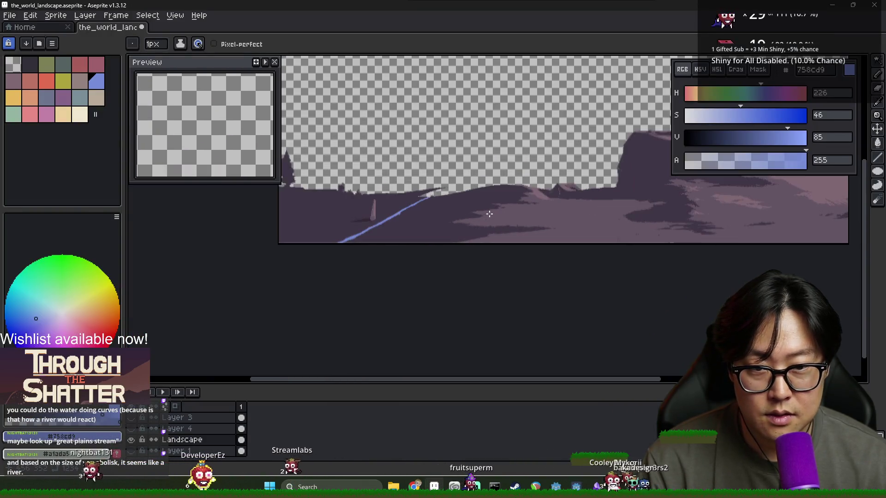
left_click(397, 216, "shift")
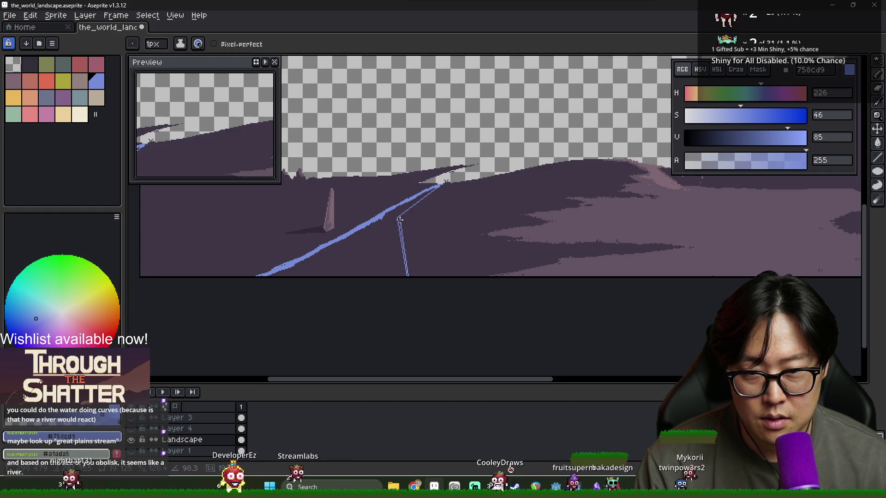
scroll(402, 217, "up", 2)
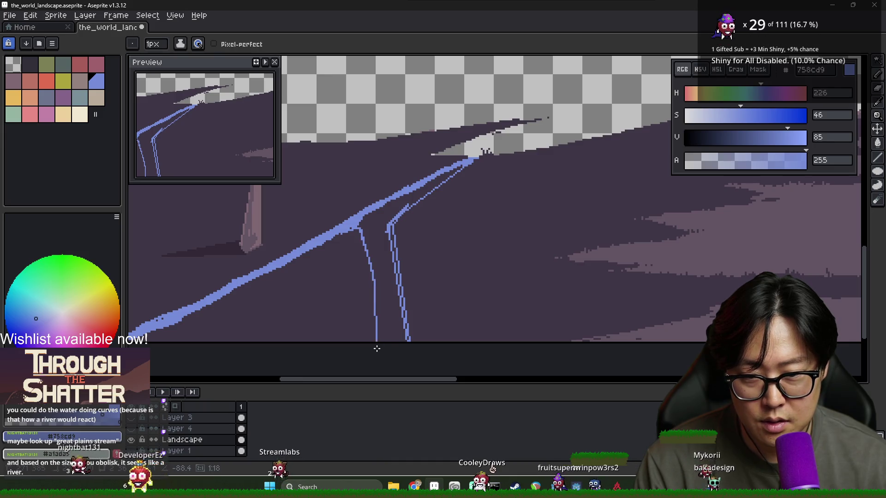
key("g")
left_click(392, 313)
scroll(386, 260, "down", 2)
Step: Paint river blue over the dark line left inside the new branch
scroll(390, 245, "up", 3)
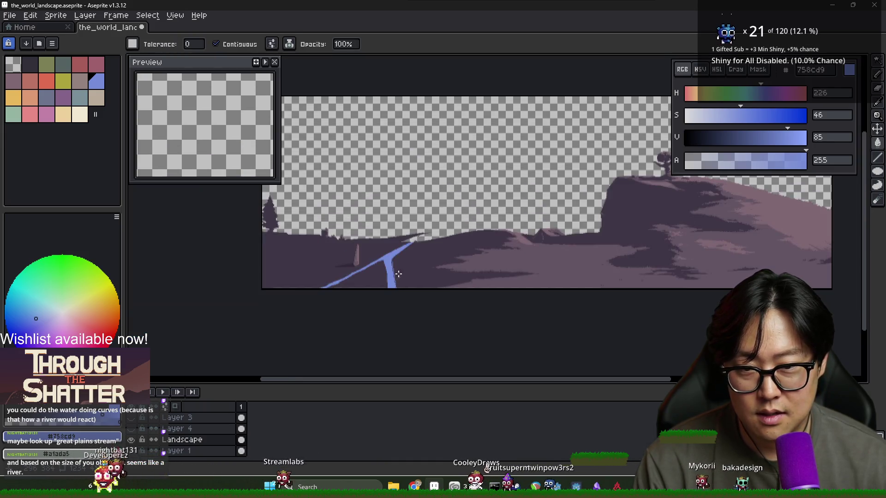
key("b")
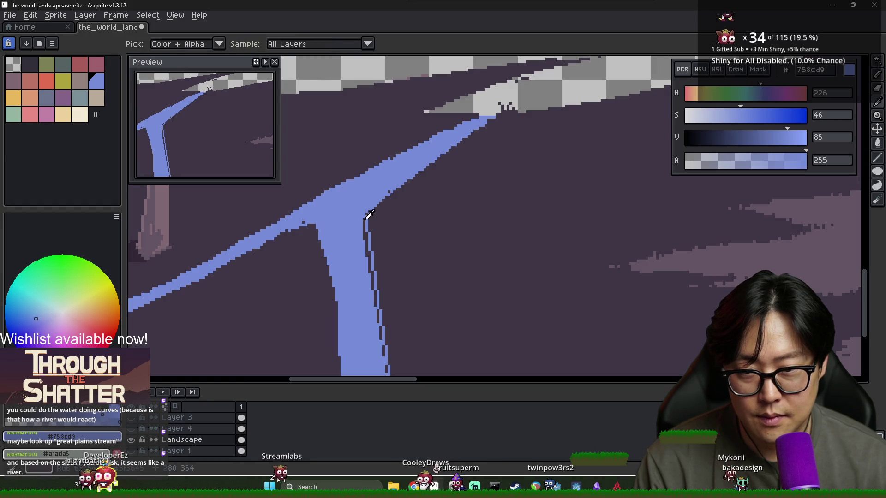
left_click(365, 220, "alt")
scroll(400, 320, "down", 2)
left_click(407, 332, "alt")
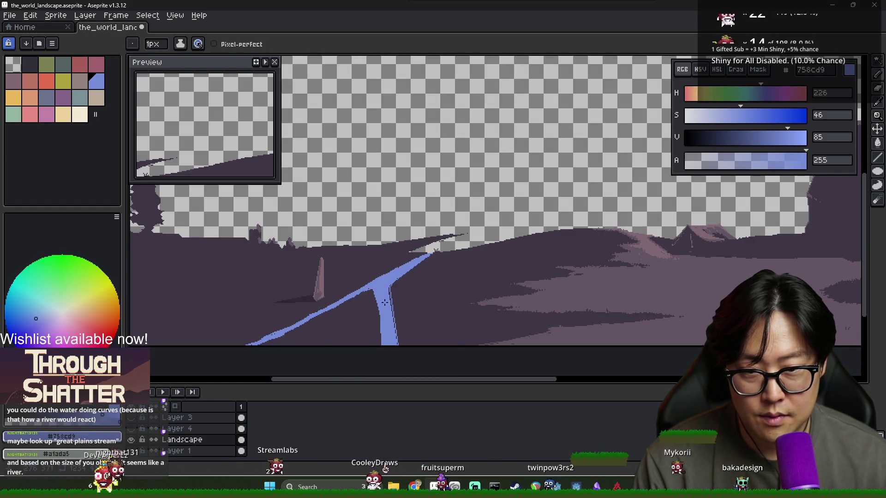
scroll(397, 314, "down", 1)
scroll(386, 292, "up", 2)
scroll(417, 349, "up", 1)
left_click_drag(366, 252, 393, 336)
key("g")
scroll(362, 251, "up", 1)
key("b")
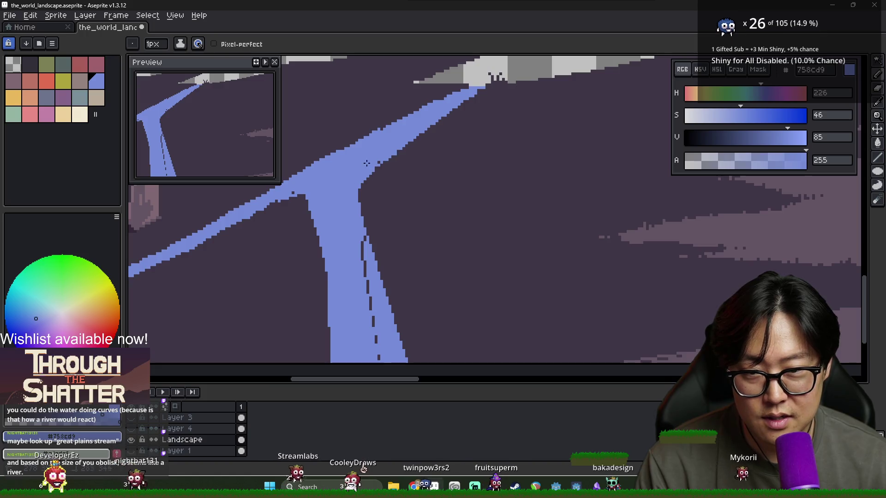
scroll(367, 162, "down", 3)
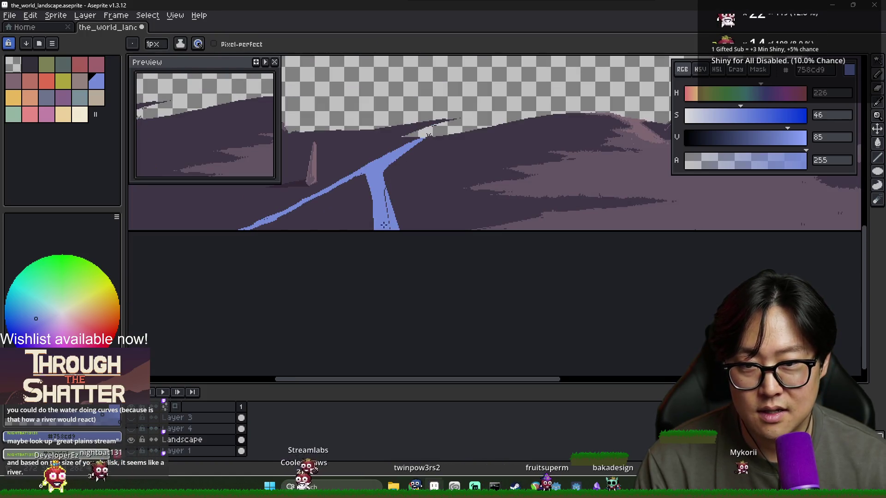
scroll(384, 203, "up", 3)
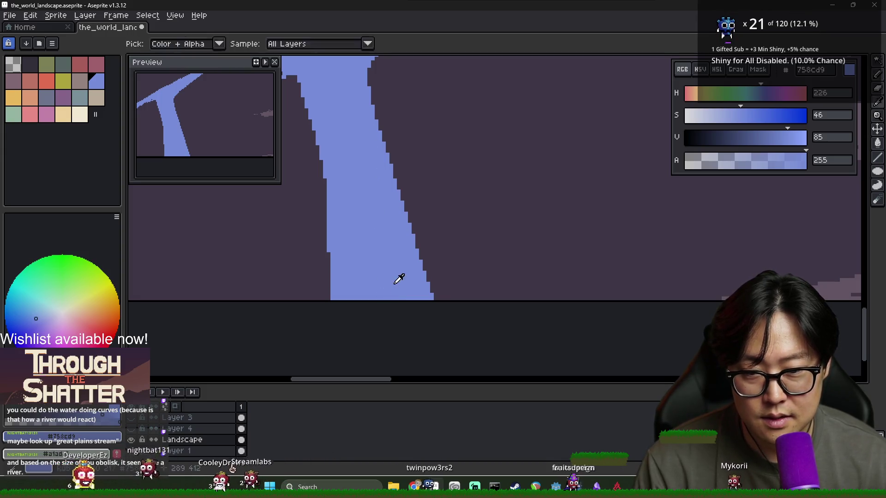
Step: Check the stream reference images while re-sampling the dark background and river blue
key("alt+Tab")
key("alt+Tab")
scroll(360, 272, "down", 3)
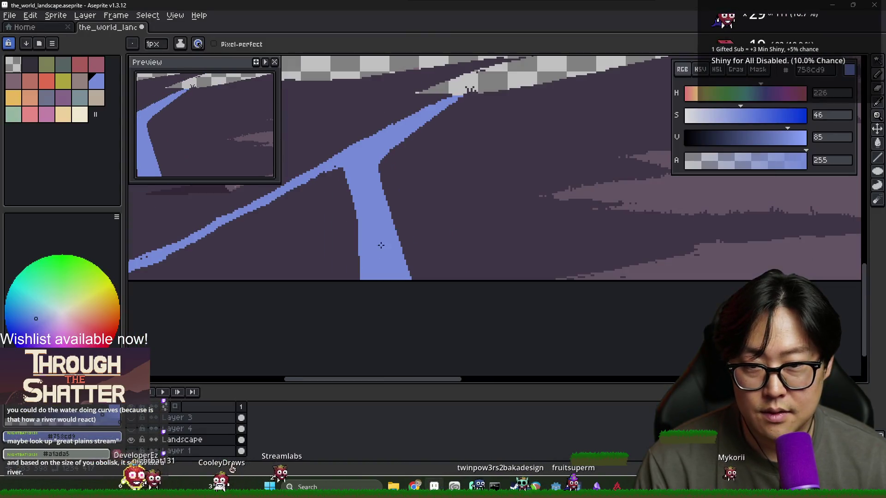
scroll(380, 148, "up", 2)
left_click(380, 146, "alt")
scroll(380, 146, "down", 2)
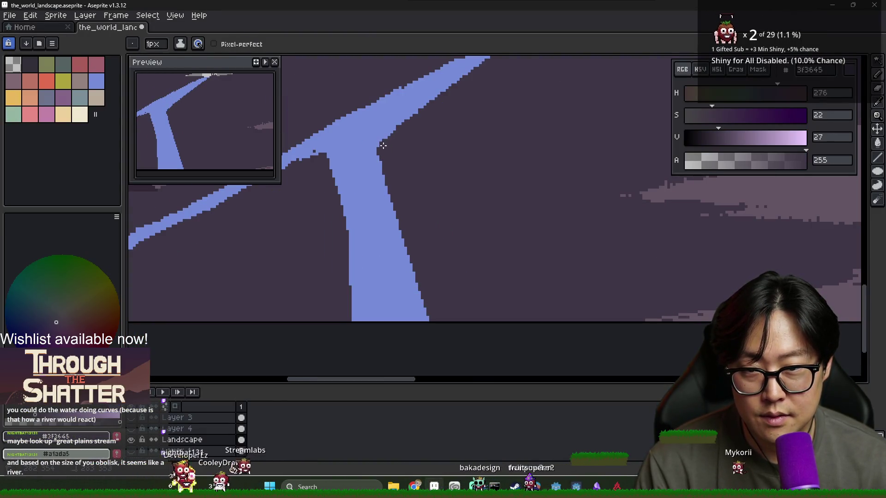
key("alt+Tab")
key("alt+Tab")
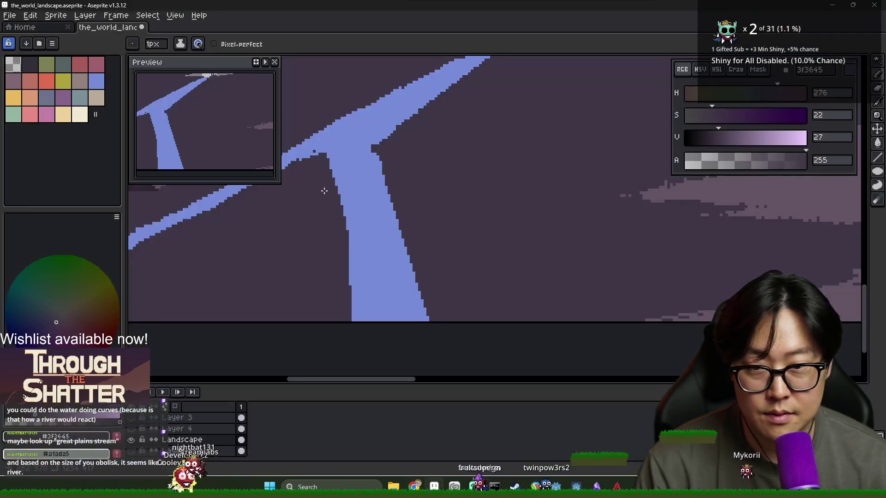
scroll(428, 194, "down", 1)
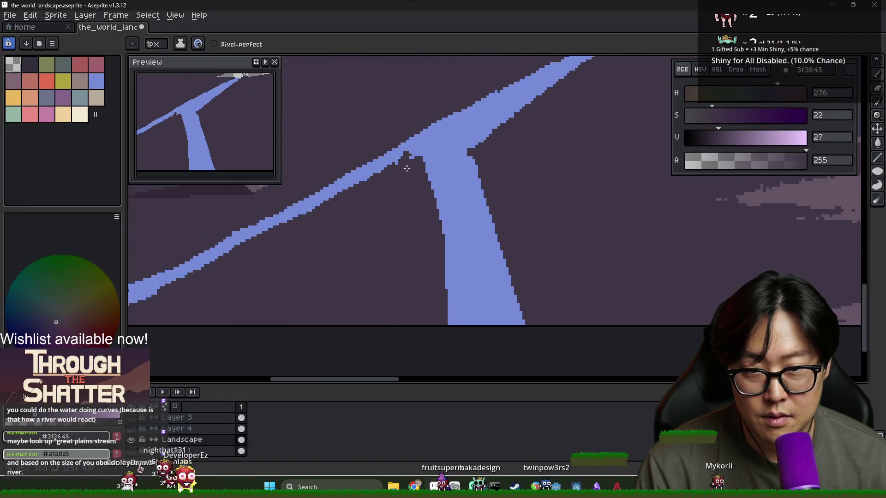
left_click(410, 152, "alt")
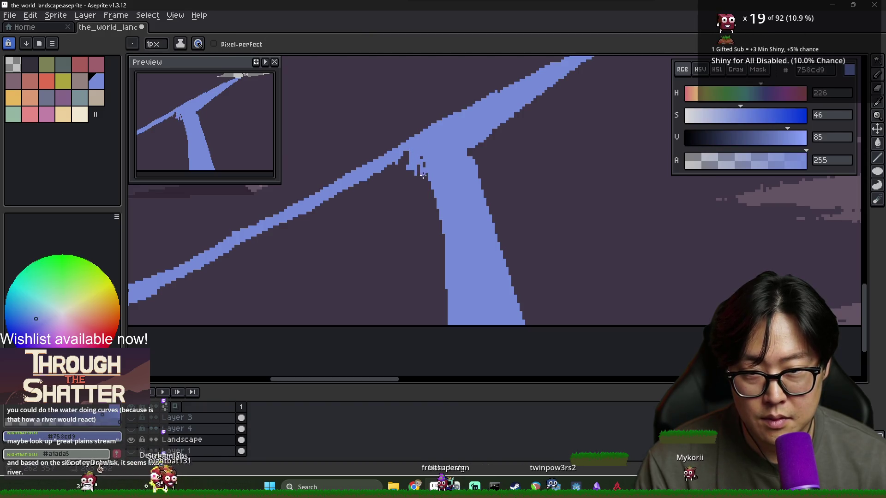
Step: Draw a dark line down the river's lower branch and fill part of it with the dark ground colour
left_click(420, 166, "alt")
left_click(481, 313, "shift")
key("g")
left_click(489, 276)
scroll(480, 296, "down", 2)
scroll(475, 292, "up", 1)
scroll(475, 293, "up", 1)
left_click(484, 249, "alt")
key("b")
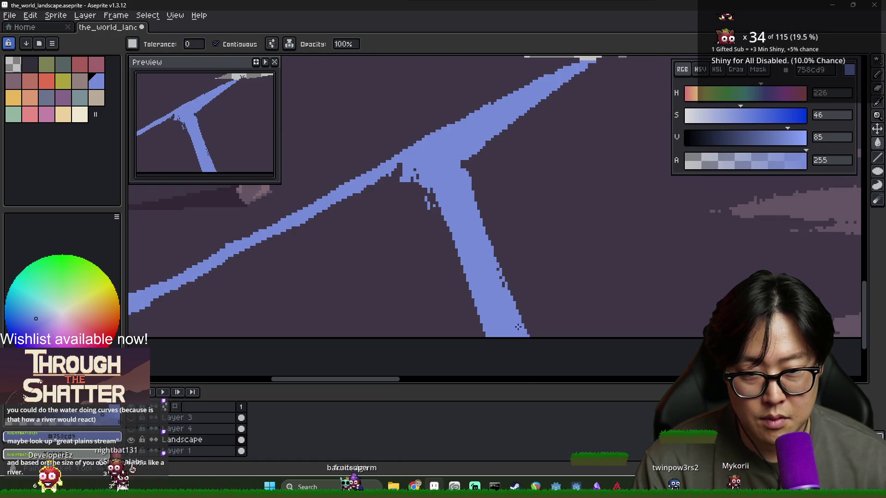
scroll(523, 336, "down", 2)
scroll(514, 321, "up", 1)
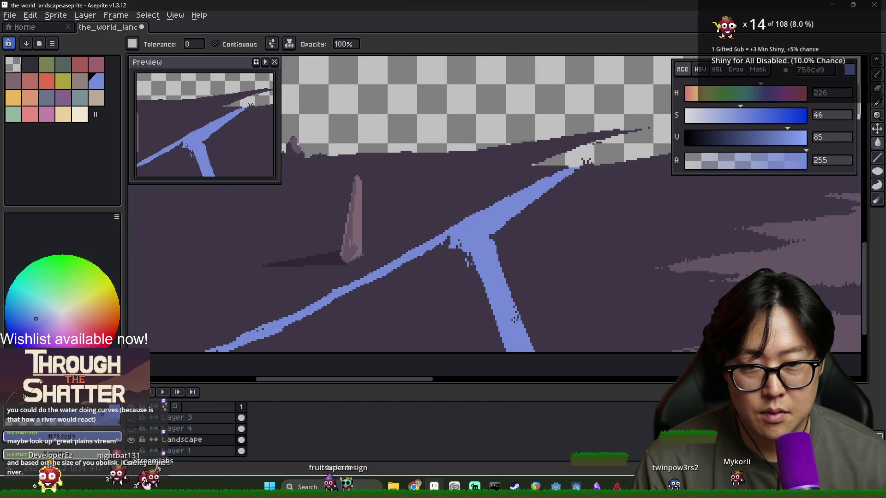
Step: Fill a hole in the river with the mauve colour sampled from the canvas
left_click(497, 241, "alt")
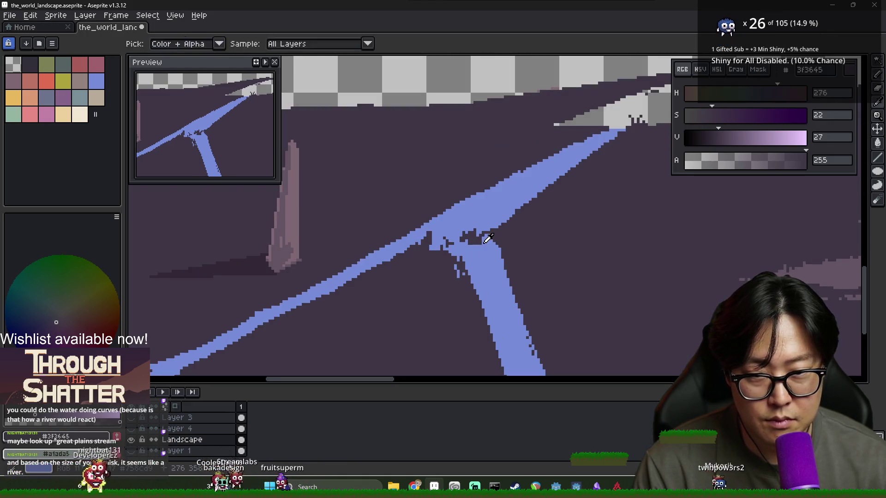
left_click(489, 252, "alt")
left_click(715, 257, "alt")
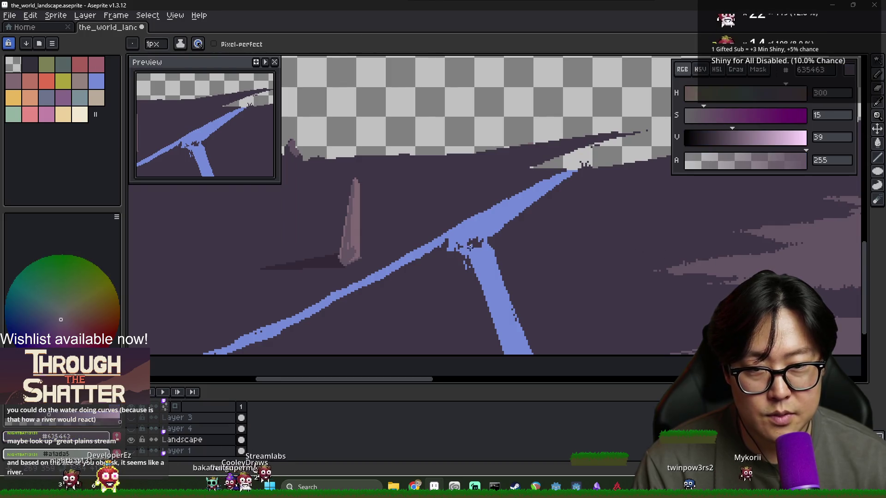
key("g")
scroll(466, 243, "up", 3)
left_click(473, 244)
scroll(466, 242, "down", 2)
scroll(466, 243, "up", 2)
scroll(584, 253, "down", 1)
key("b")
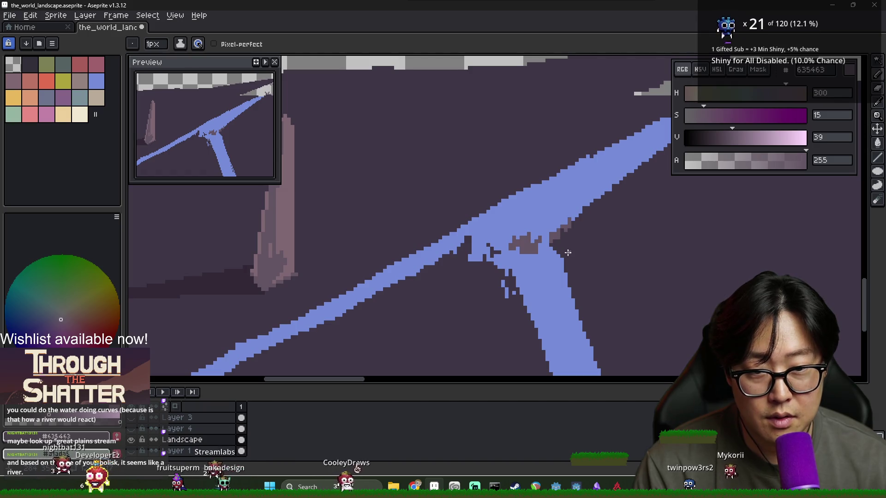
Step: Notch the river's edge with the dark ground colour
left_click(564, 235, "alt")
left_click(558, 236, "alt")
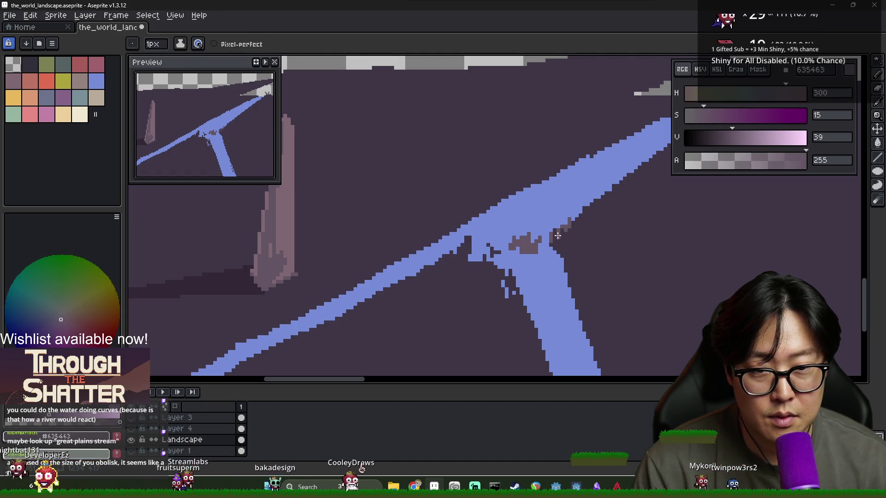
left_click(557, 235, "alt")
left_click(557, 225, "alt")
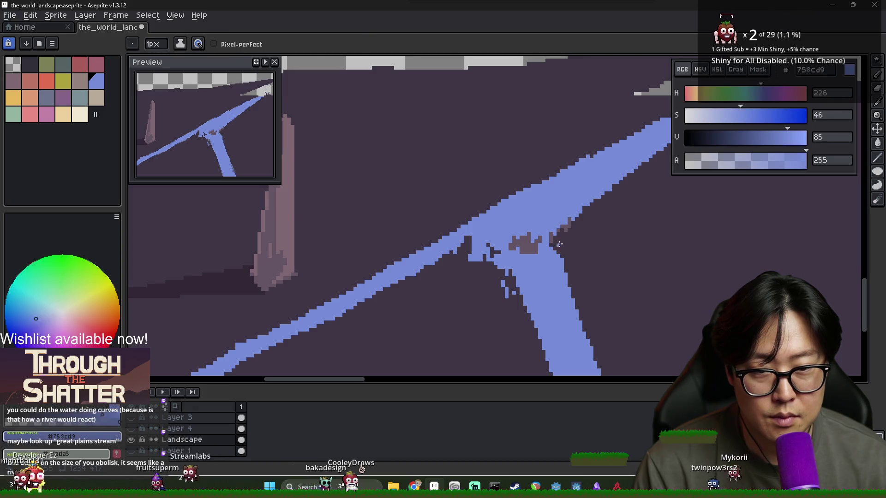
scroll(507, 240, "down", 3)
scroll(485, 256, "up", 3)
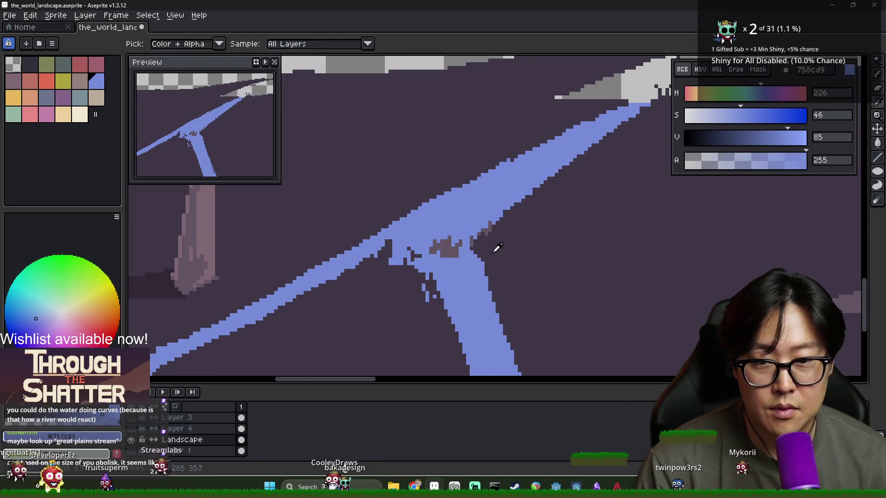
left_click(444, 251, "alt")
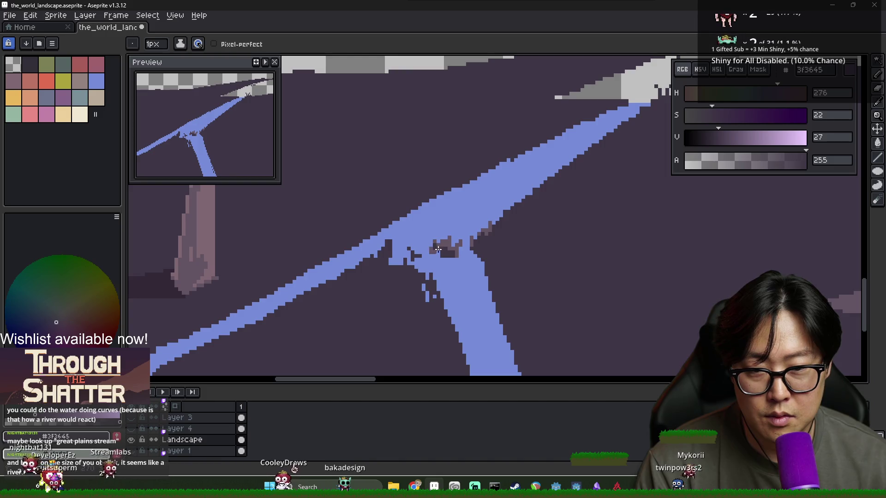
scroll(460, 273, "down", 3)
scroll(484, 283, "up", 3)
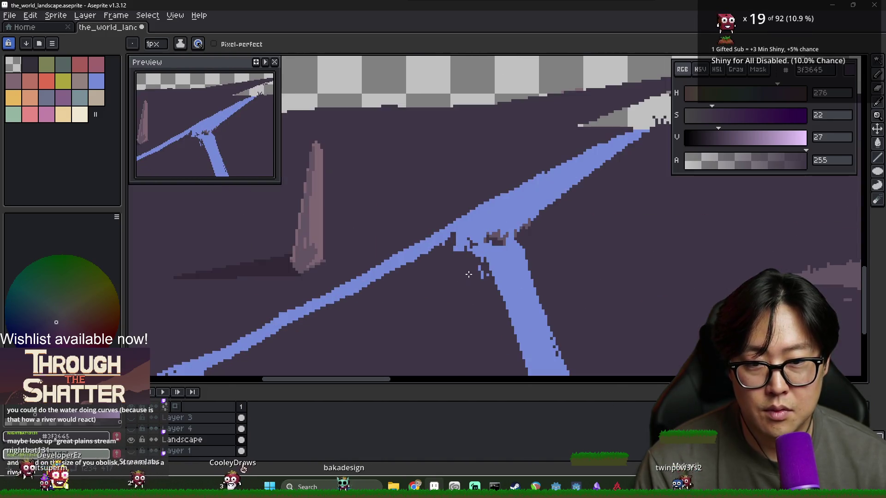
left_click(467, 243, "alt")
left_click(469, 245, "alt")
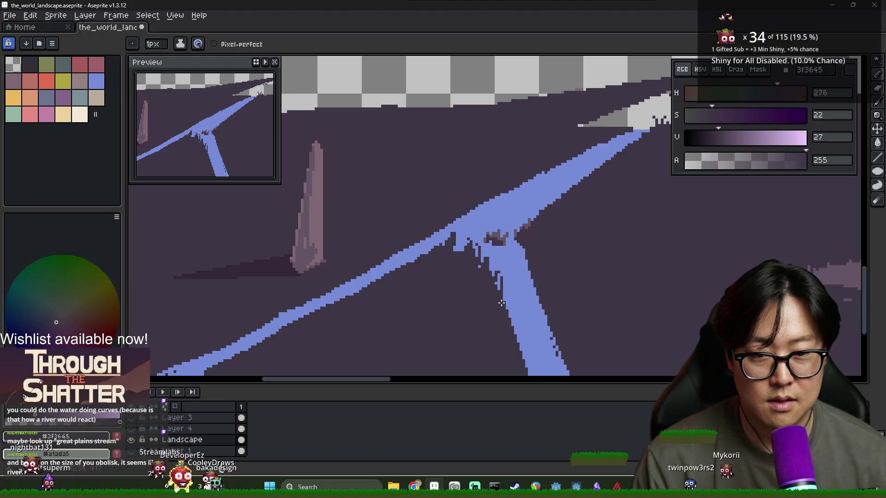
Step: Alternate river blue (758cd9) and dark ground (3f3645) picks, then widen the lower branch's right edge in blue
left_click(501, 270, "alt")
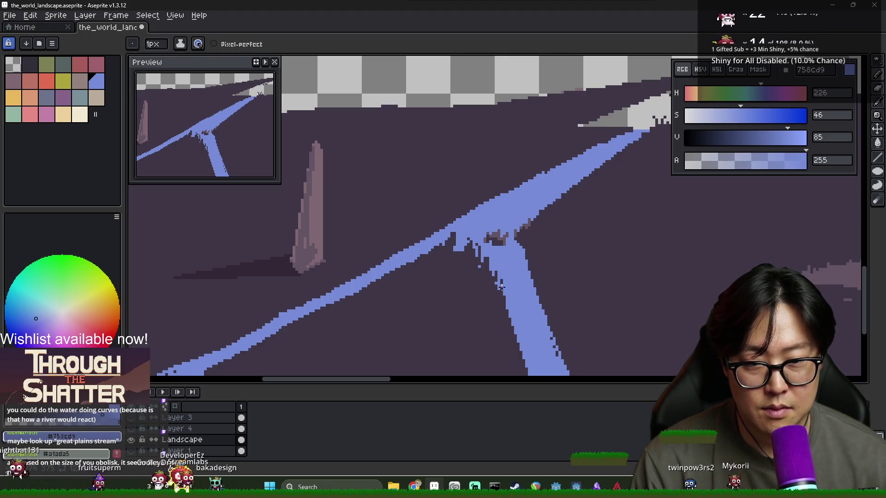
scroll(501, 287, "down", 2)
scroll(500, 277, "up", 2)
left_click(500, 272, "alt")
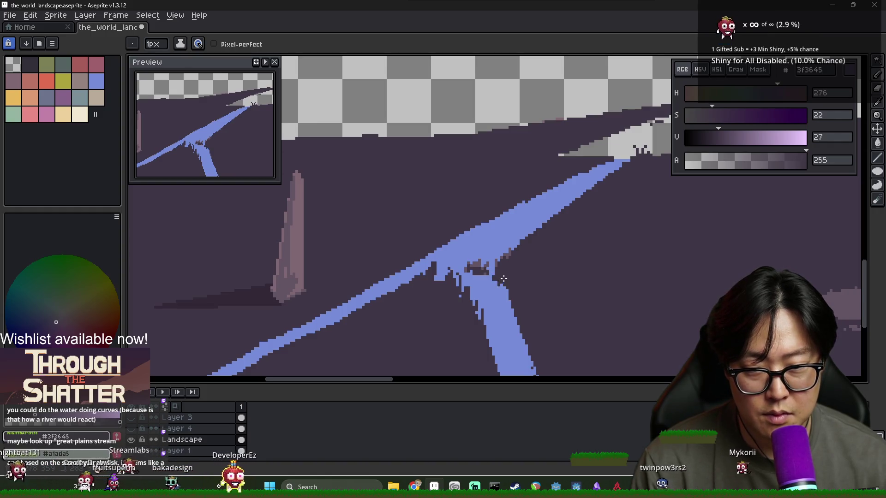
scroll(525, 318, "down", 3)
scroll(521, 323, "up", 1)
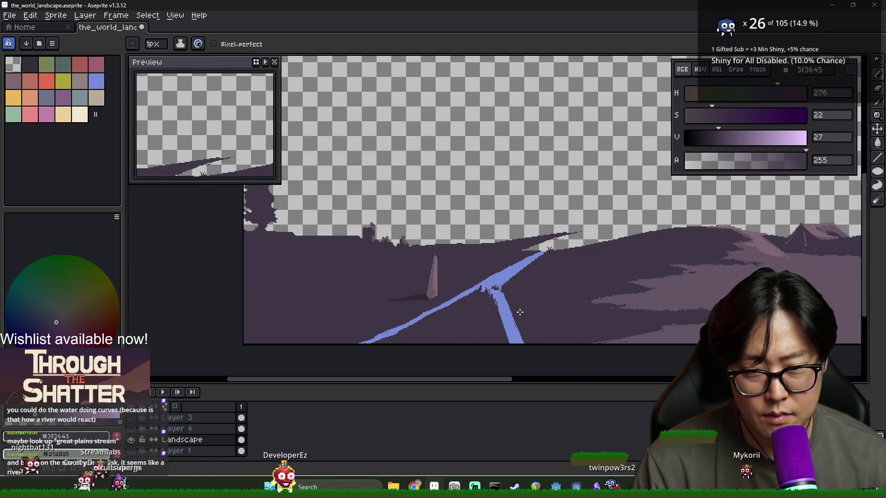
left_click(520, 325, "alt")
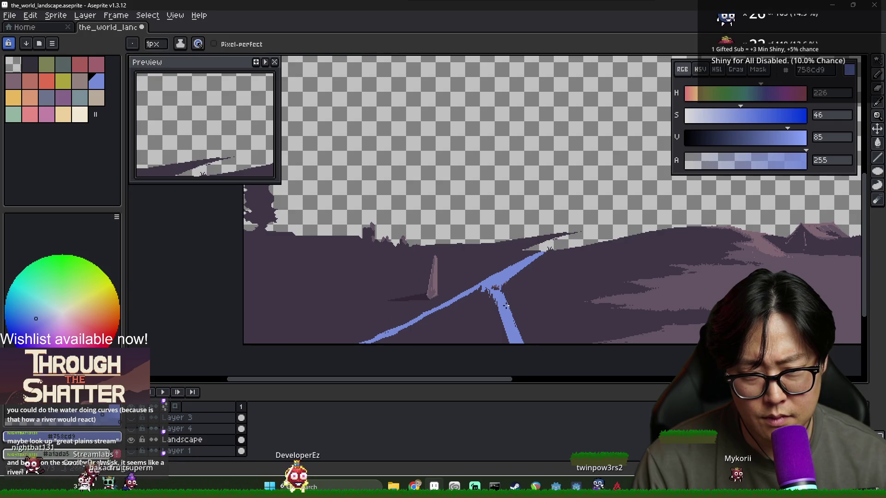
scroll(529, 344, "up", 3)
left_click(519, 331, "alt")
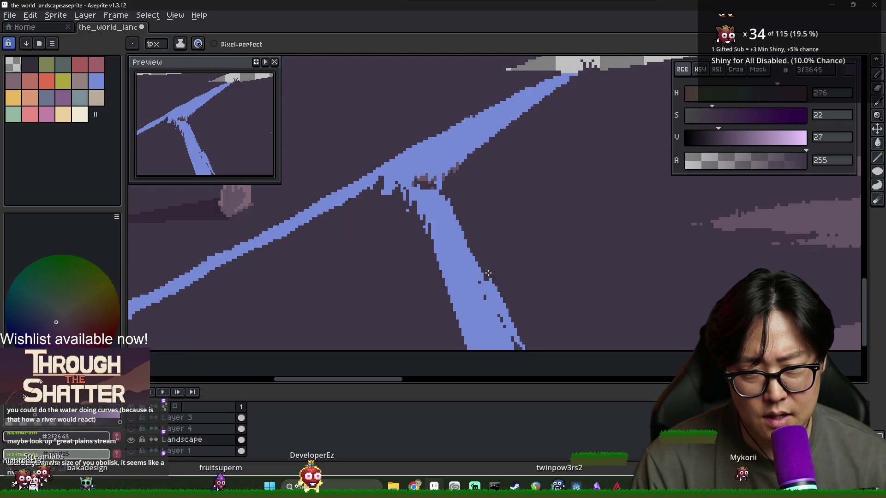
left_click(499, 300, "alt")
left_click(493, 277, "alt")
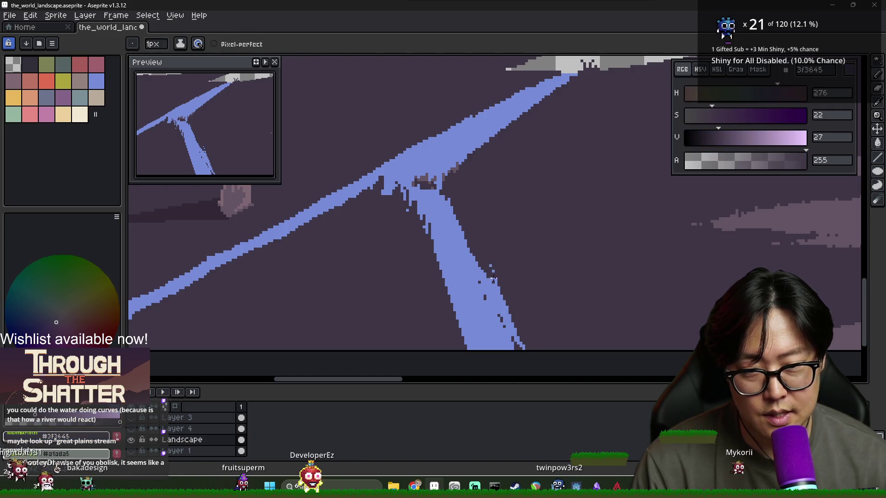
left_click(511, 324, "alt")
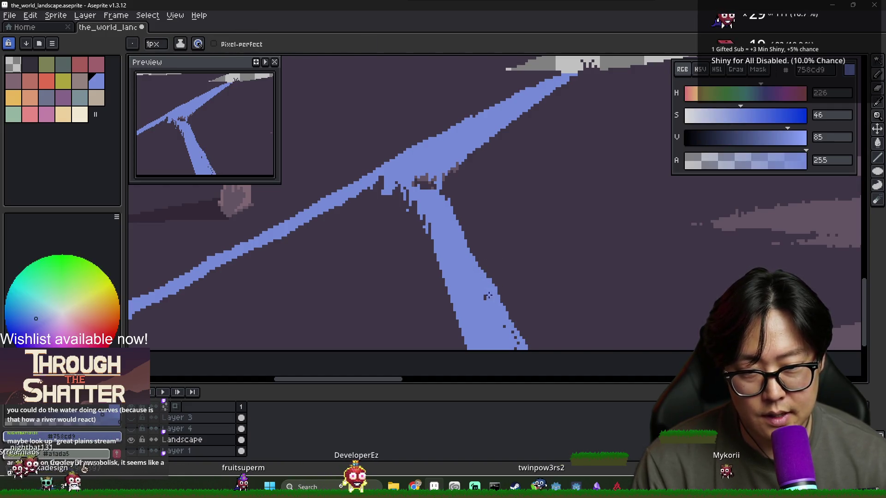
mouse_move(510, 322)
left_mouse_down()
mouse_move(540, 351)
mouse_move(526, 344)
left_mouse_up()
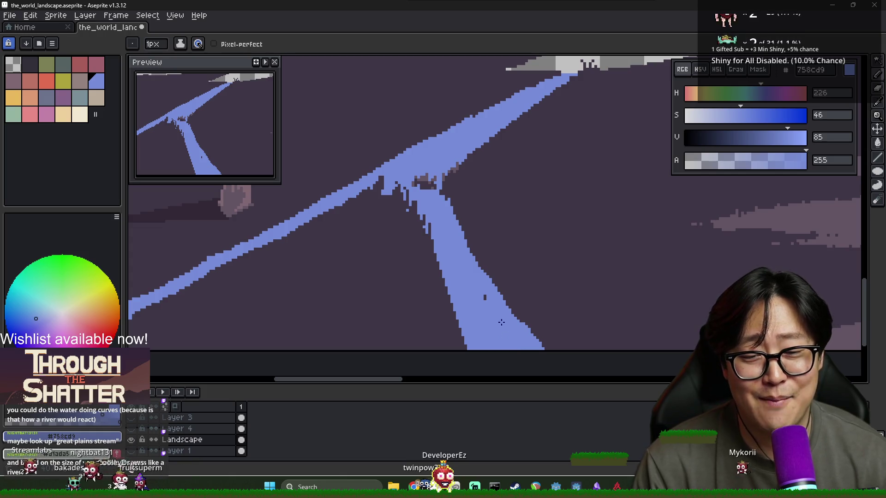
Step: Narrow the branch's left edge and paint dark streaks into its lower end
left_click(449, 297, "alt")
left_click_drag(469, 341, 460, 308)
mouse_move(471, 348)
left_mouse_down()
mouse_move(474, 337)
mouse_move(475, 349)
mouse_move(490, 346)
mouse_move(487, 353)
left_mouse_up()
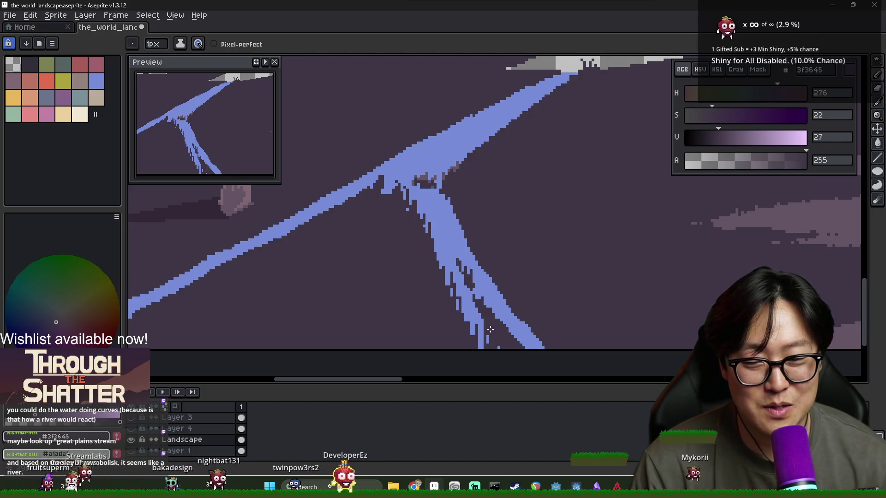
scroll(488, 324, "down", 2)
scroll(492, 328, "up", 1)
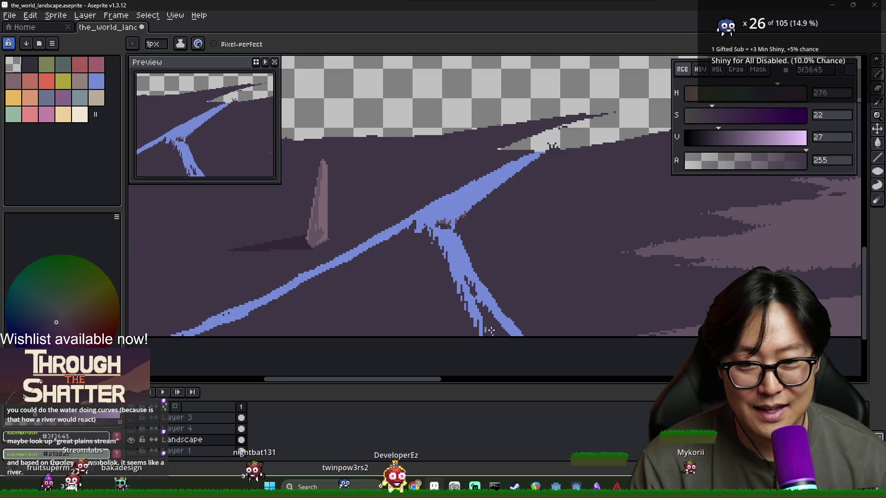
left_click(494, 331, "alt")
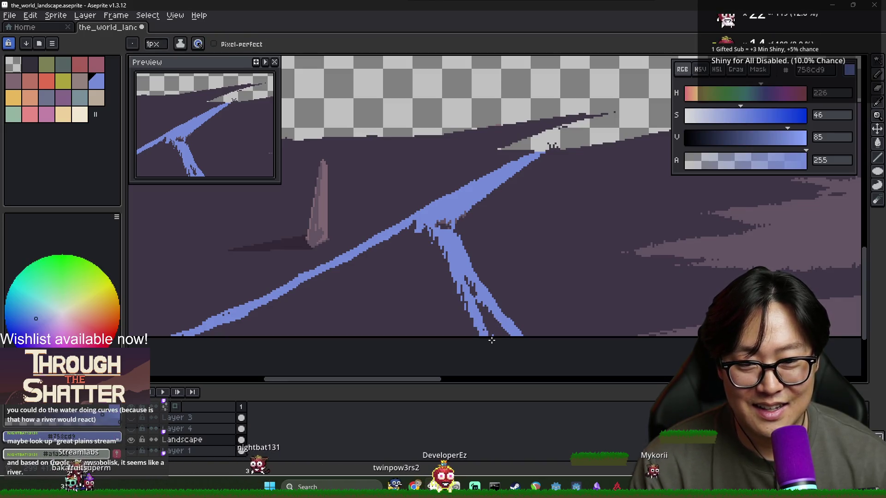
left_click(487, 335, "alt")
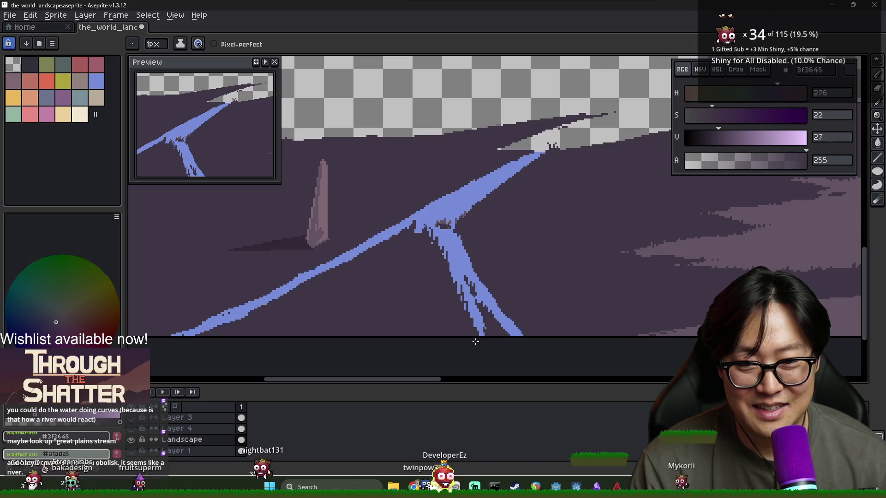
left_click(463, 295, "alt")
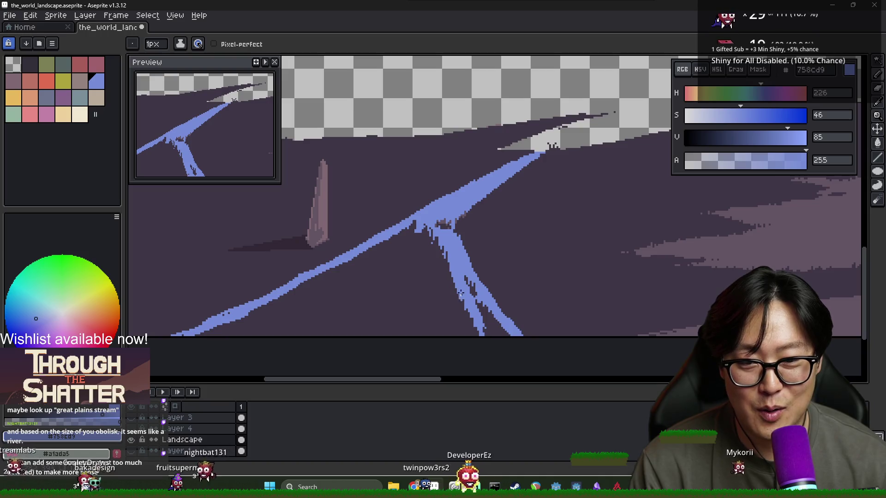
scroll(466, 304, "down", 3)
scroll(471, 302, "up", 2)
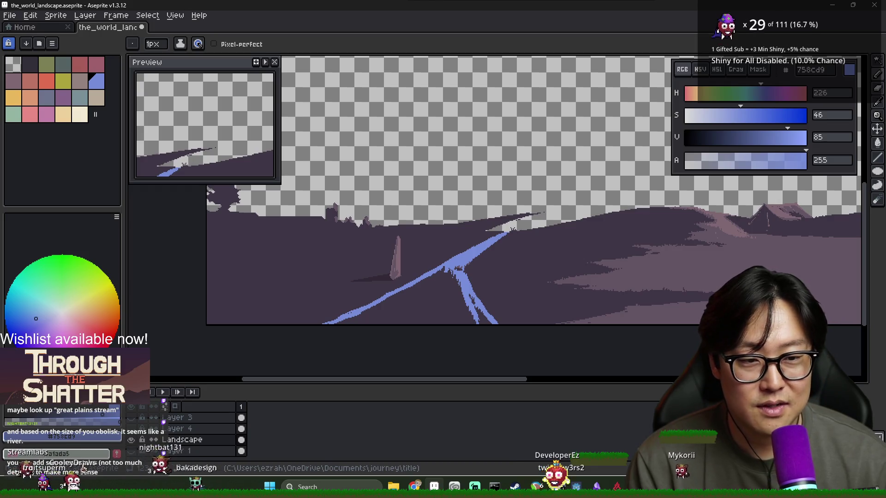
scroll(619, 238, "down", 3)
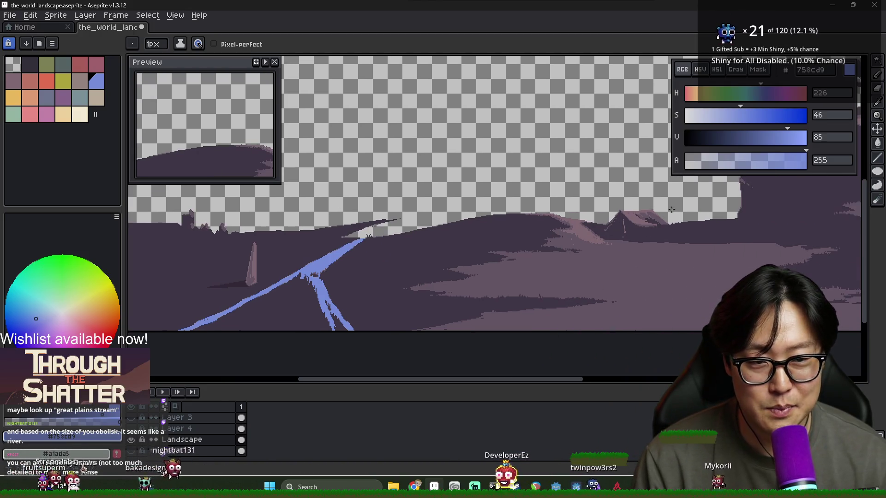
scroll(618, 238, "up", 4)
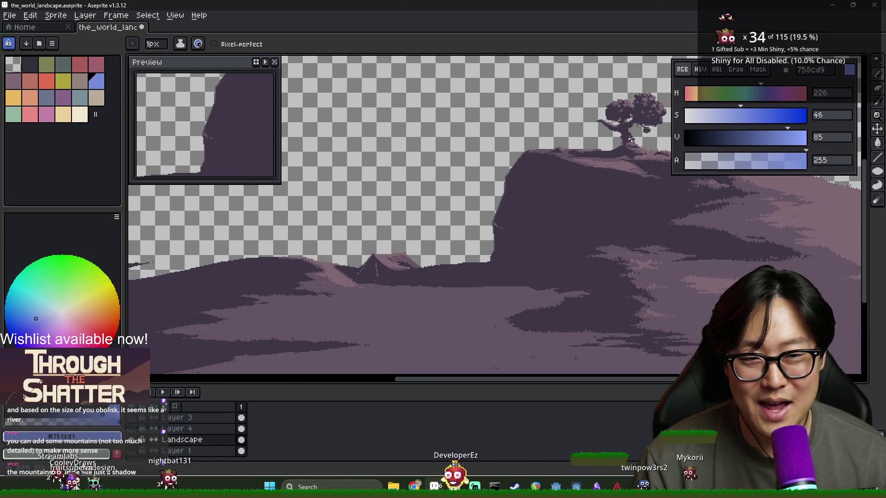
scroll(596, 256, "left", 5)
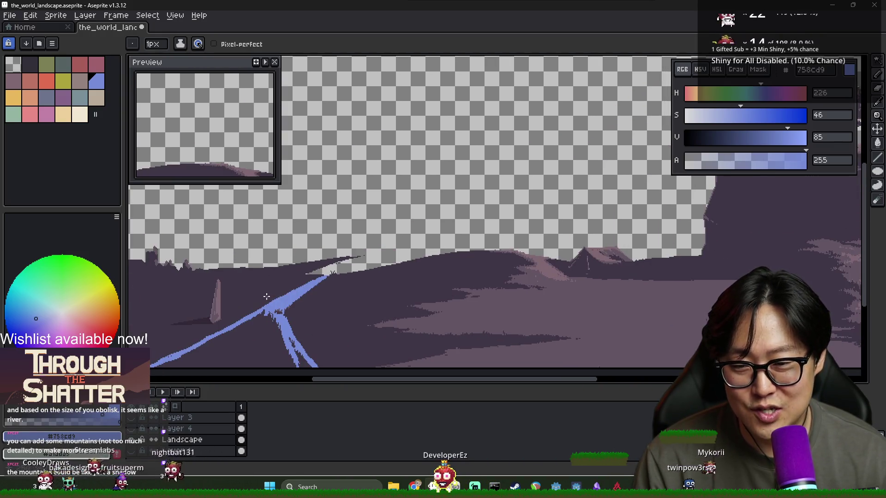
scroll(198, 318, "up", 3)
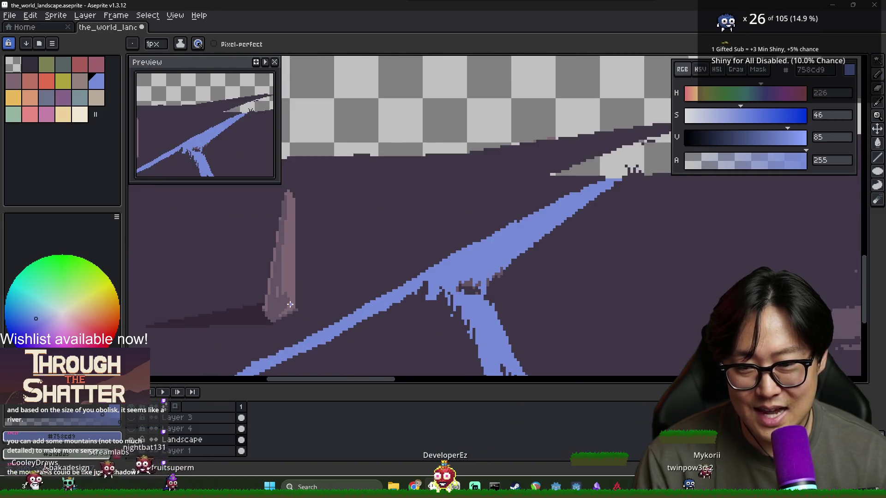
left_click(290, 308, "alt")
left_click_drag(179, 324, 242, 316)
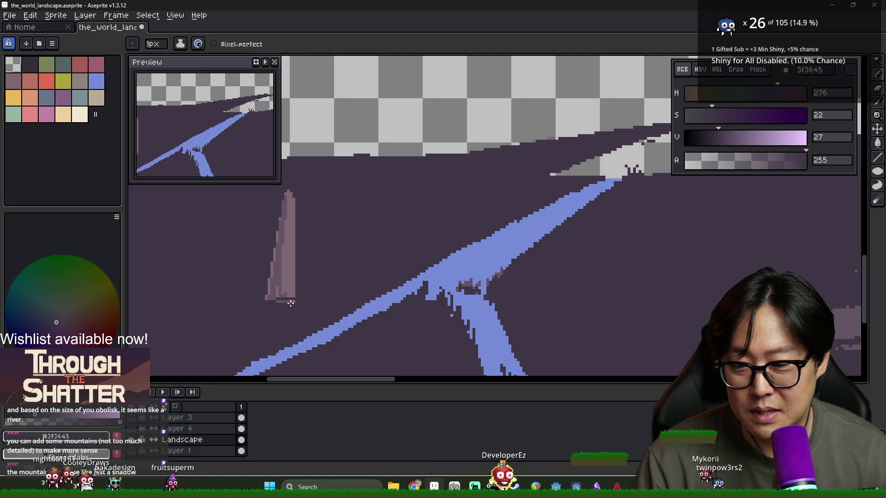
left_click_drag(290, 196, 279, 295)
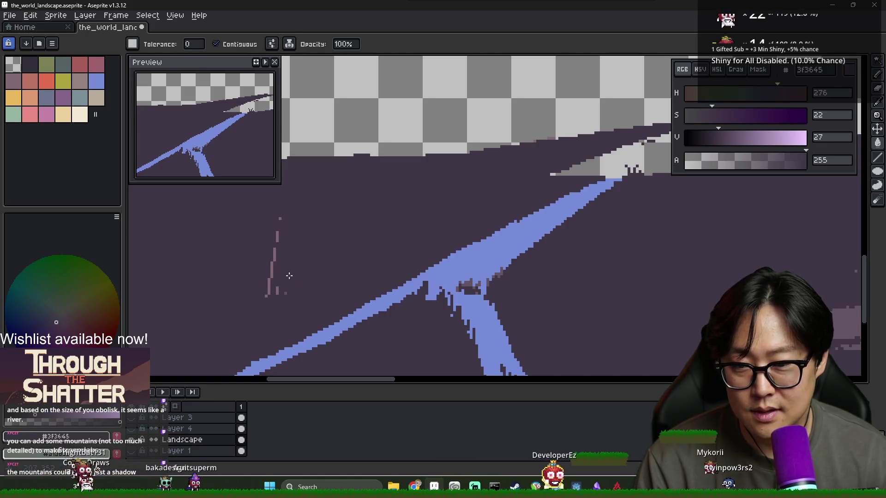
scroll(288, 301, "up", 1)
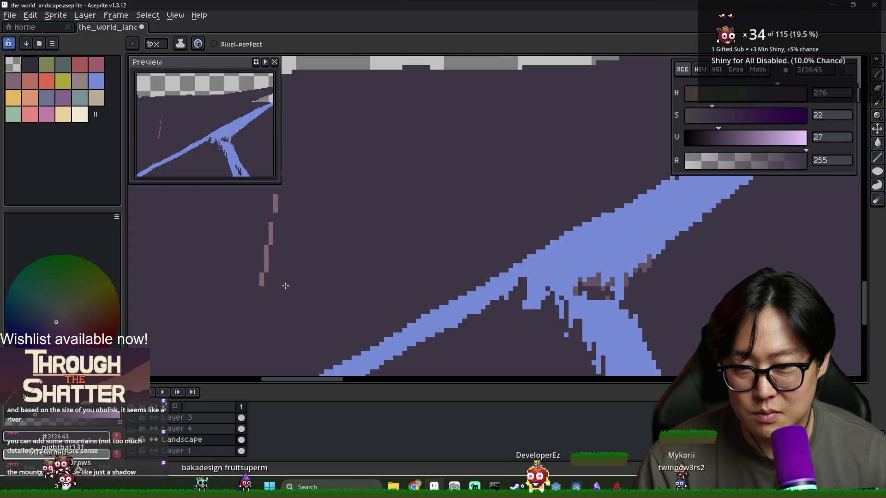
scroll(276, 229, "down", 2)
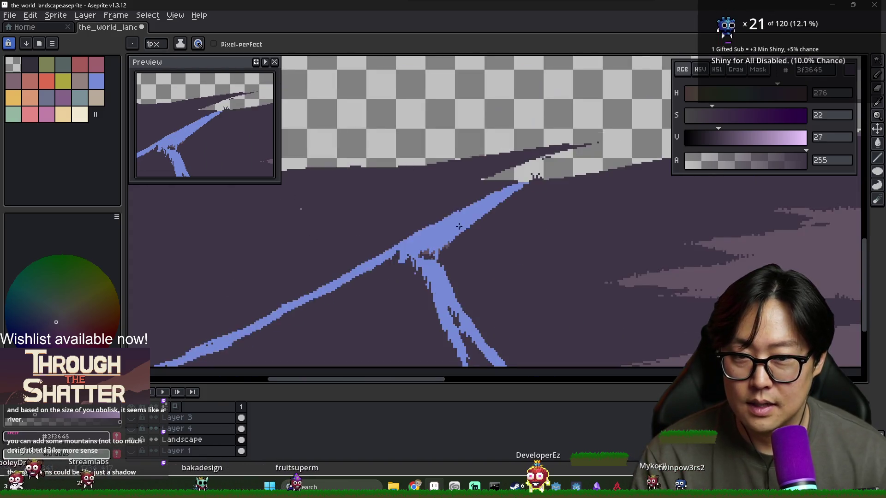
scroll(336, 225, "up", 2)
scroll(320, 252, "down", 4)
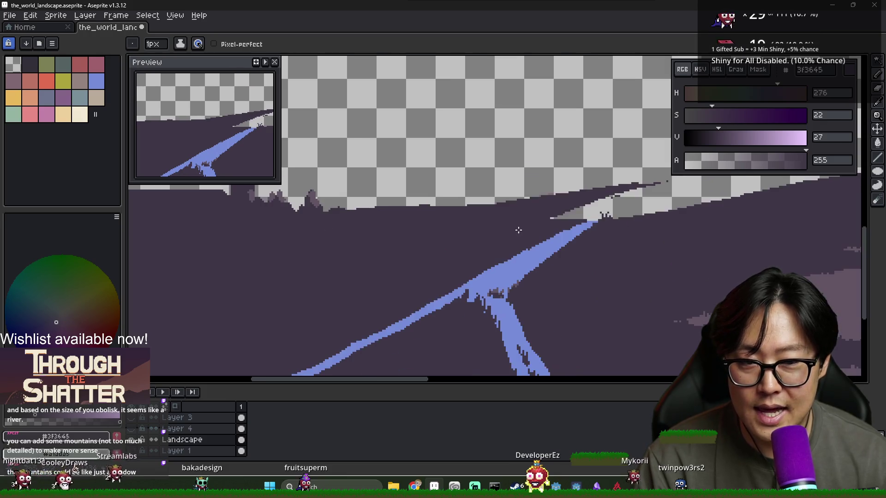
scroll(441, 210, "up", 2)
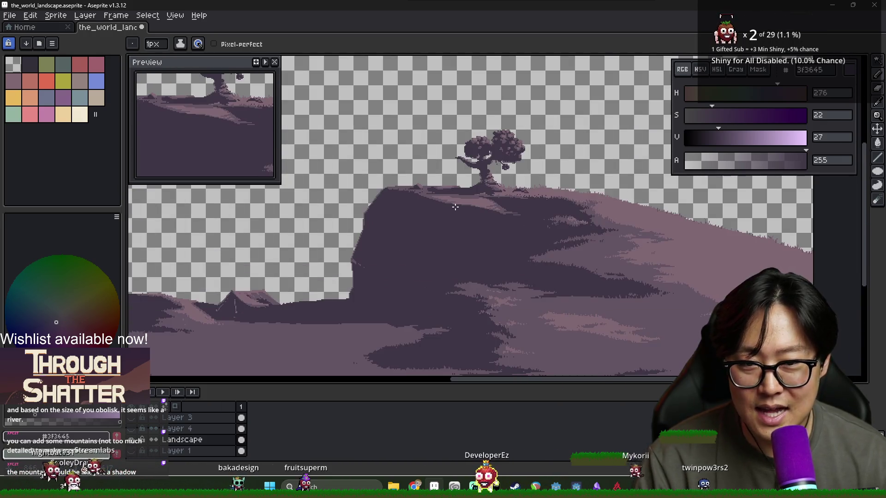
scroll(485, 157, "down", 3)
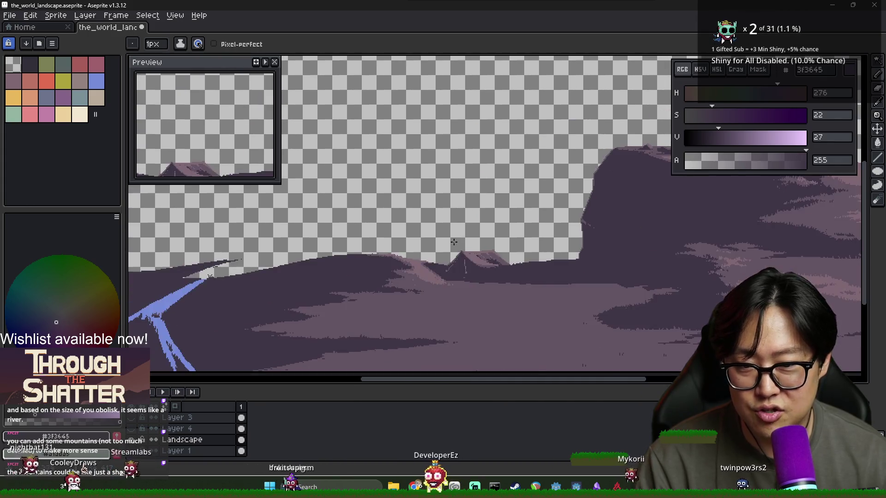
scroll(454, 247, "up", 3)
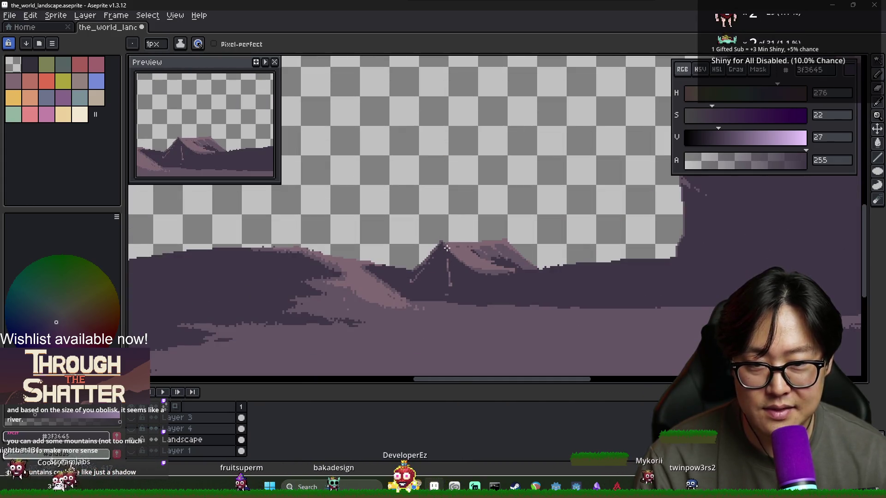
scroll(461, 262, "down", 3)
scroll(464, 263, "up", 2)
scroll(465, 265, "down", 2)
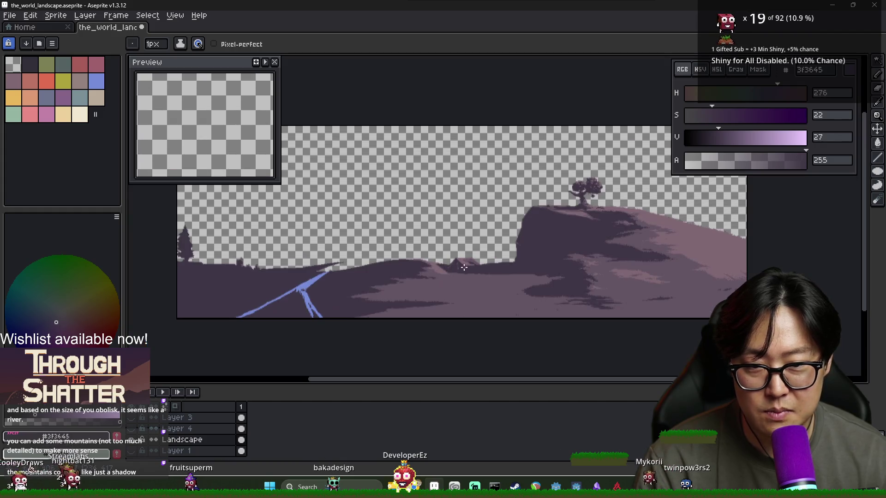
scroll(294, 300, "up", 2)
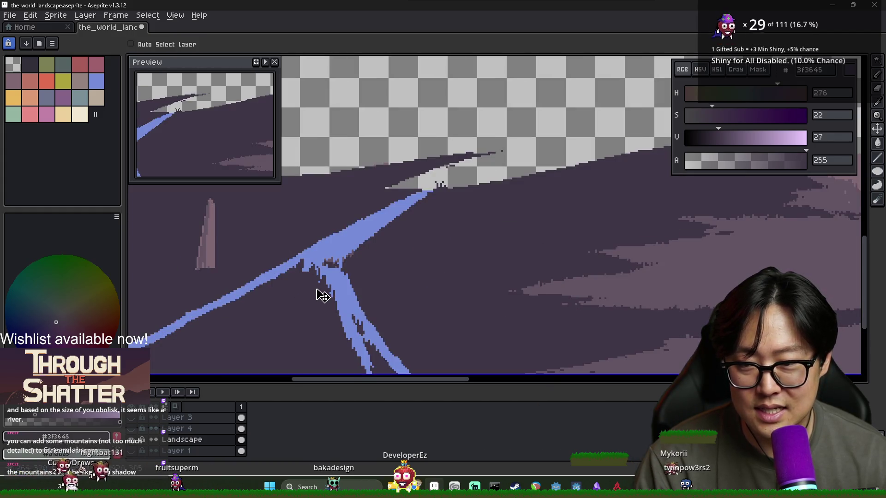
scroll(305, 288, "down", 2)
scroll(303, 291, "up", 1)
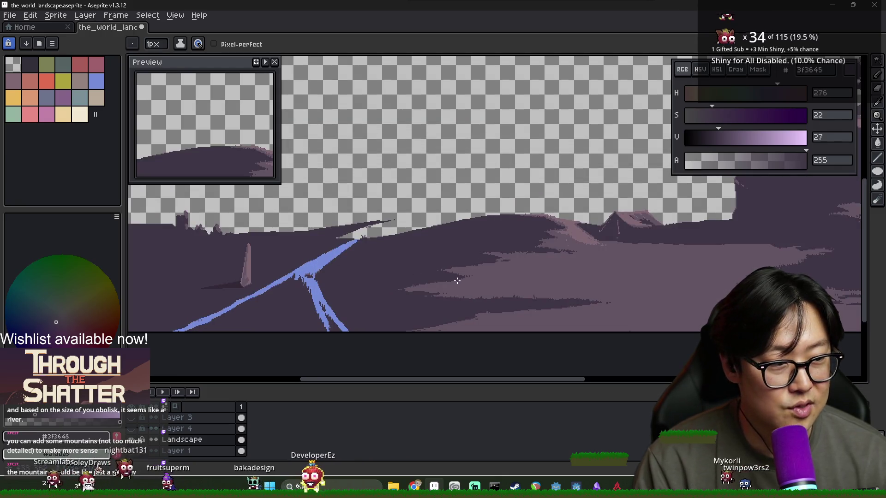
Step: Undo the stray blue strand and widen the lower-left river, extending it leftward
scroll(369, 300, "up", 3)
left_click(351, 310, "alt")
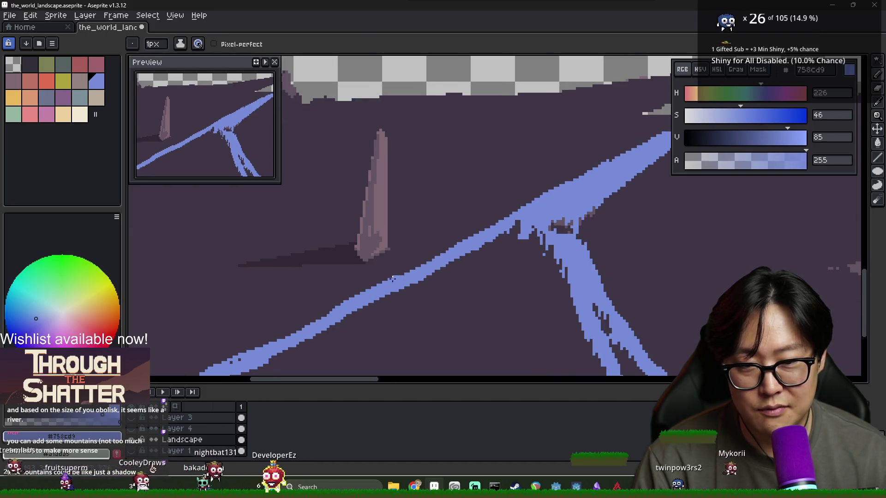
key("ctrl+z")
left_click_drag(323, 314, 288, 333)
scroll(291, 332, "down", 2)
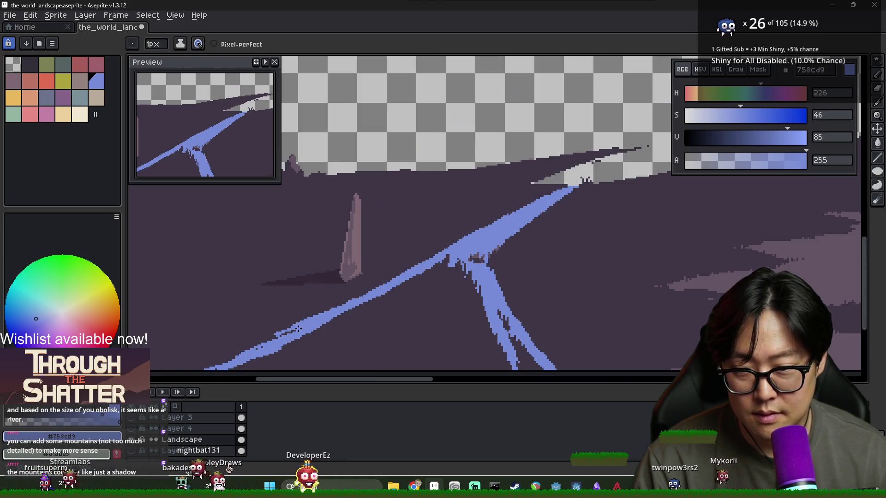
scroll(330, 317, "up", 1)
left_click_drag(330, 317, 275, 332)
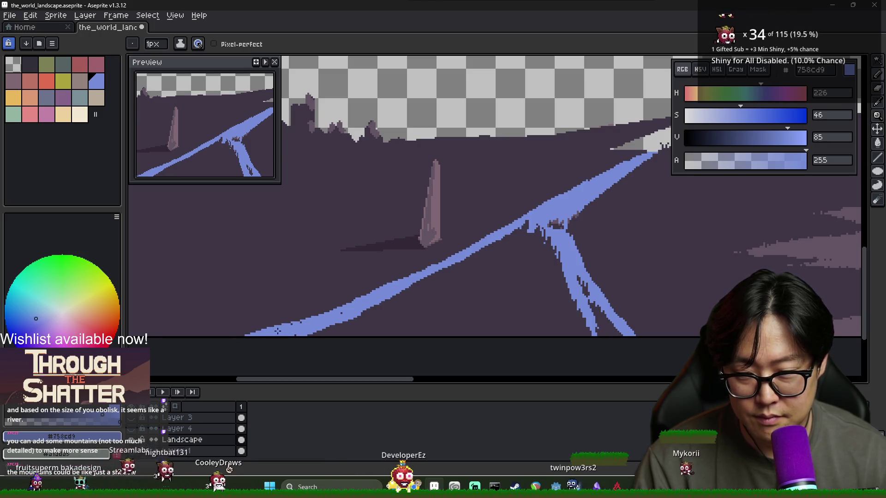
scroll(277, 339, "down", 2)
scroll(374, 313, "up", 1)
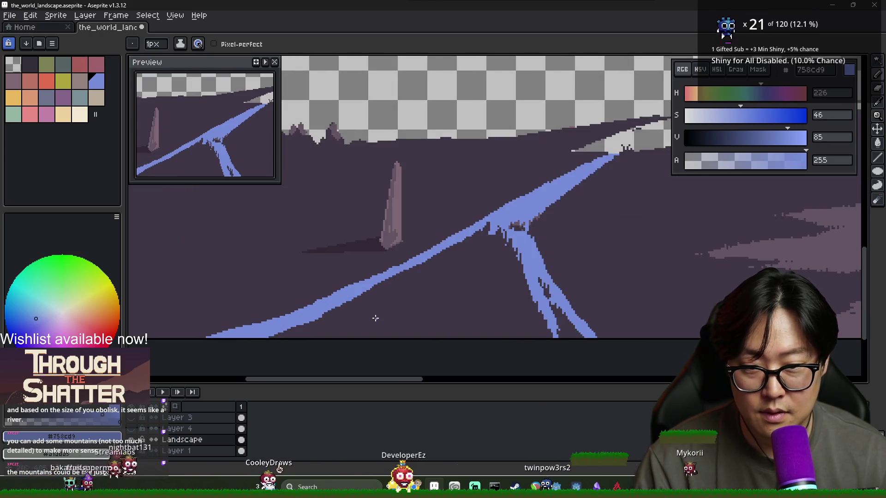
scroll(378, 295, "up", 1)
Step: Sample the plain's dark purple, the river blue, and the purple near the obelisk base
left_click(371, 243, "alt")
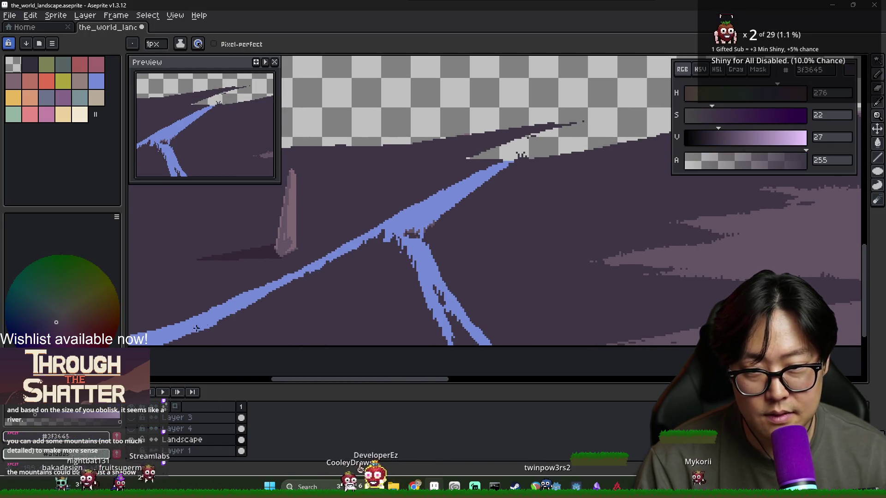
scroll(350, 301, "down", 1)
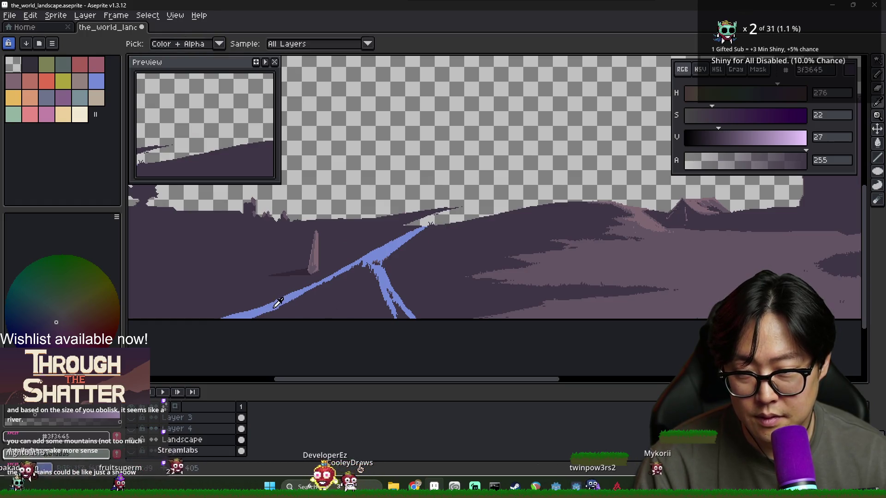
left_click(251, 305, "alt")
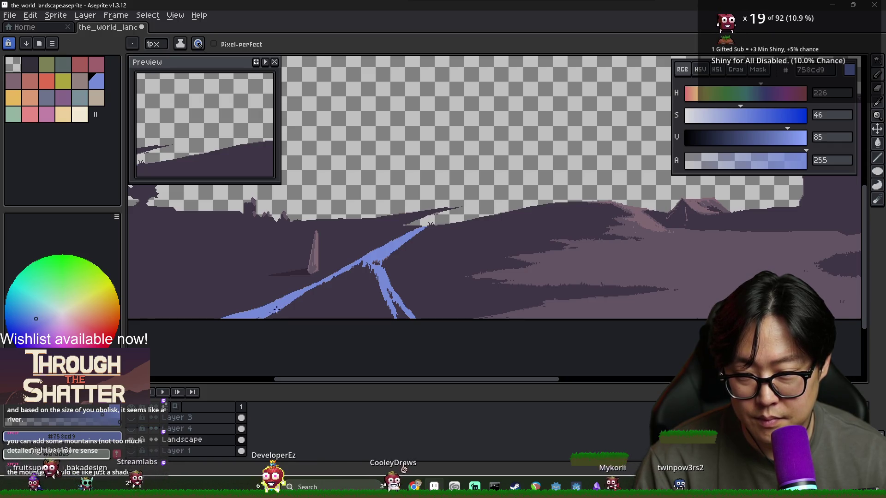
scroll(272, 312, "up", 1)
left_click(325, 235, "alt")
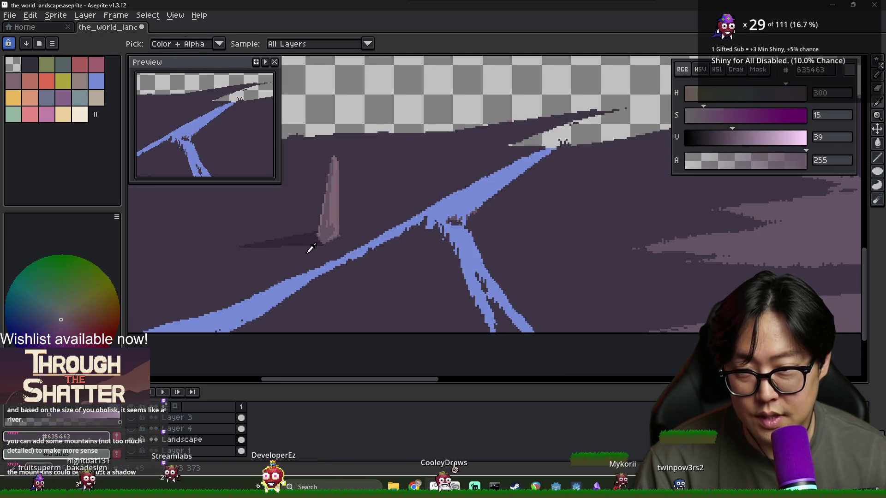
Step: Paint a small rock mark on the lower-left river and sample the obelisk and ground purples
left_click_drag(237, 314, 237, 320)
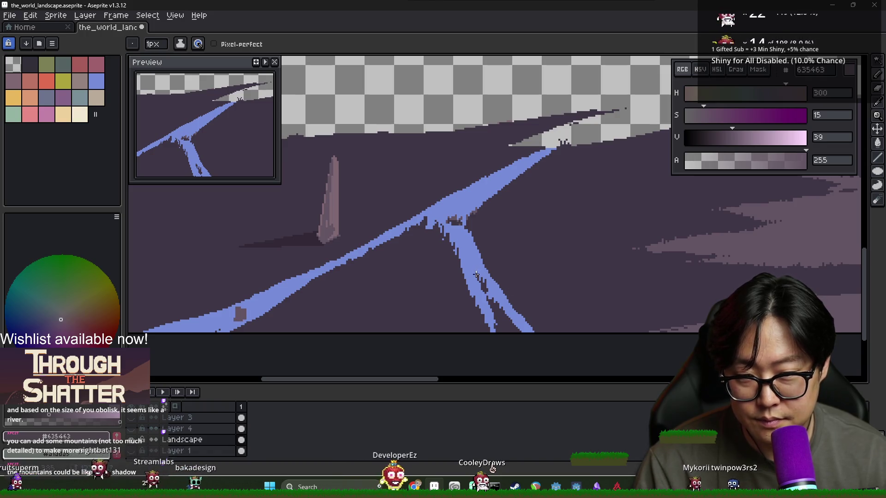
left_click(331, 245, "alt")
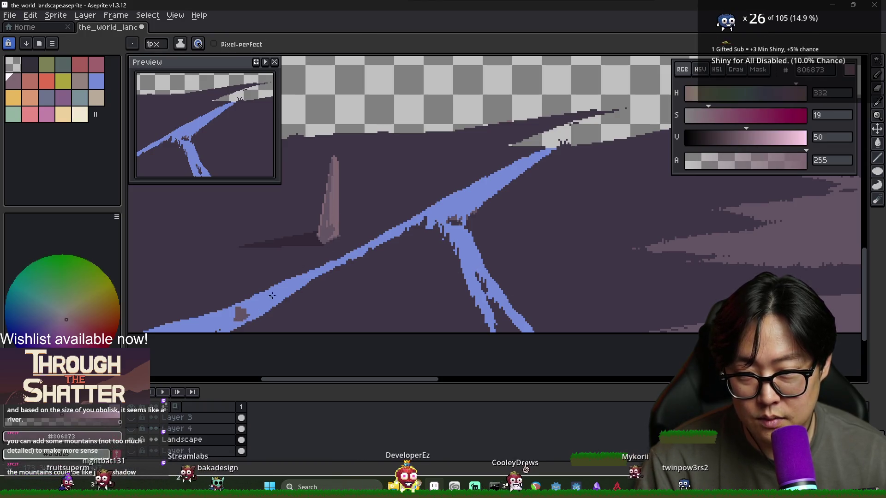
left_click(234, 313, "alt")
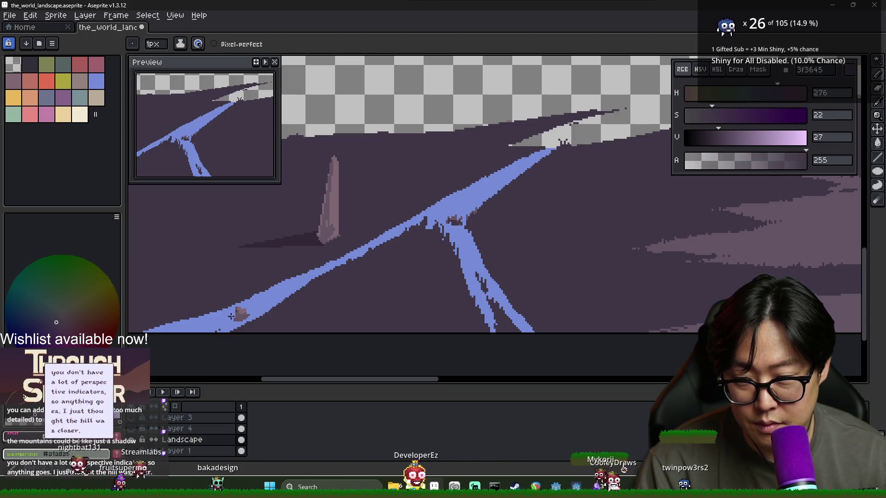
scroll(234, 313, "up", 2)
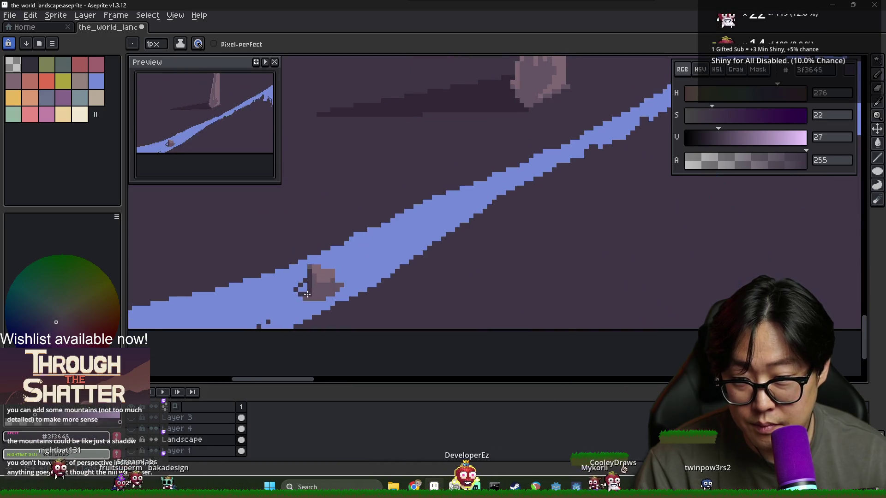
scroll(313, 292, "down", 1)
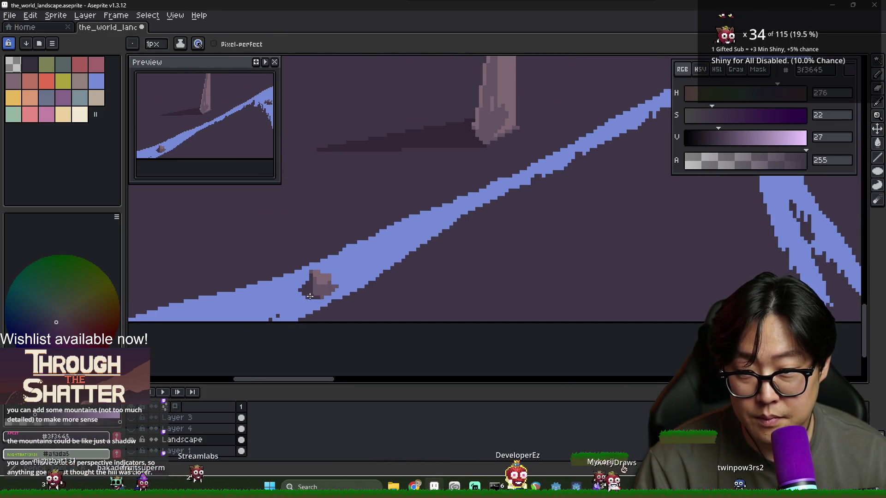
left_click(320, 297, "alt")
scroll(311, 300, "down", 3)
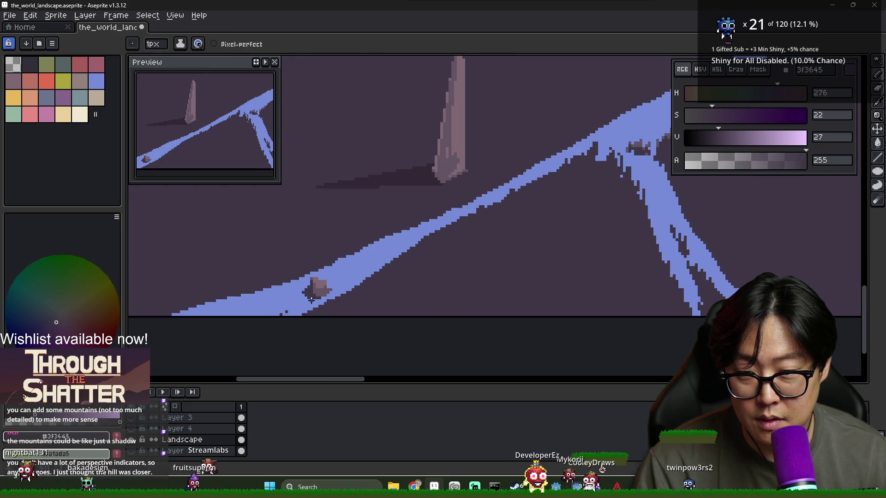
scroll(304, 298, "up", 2)
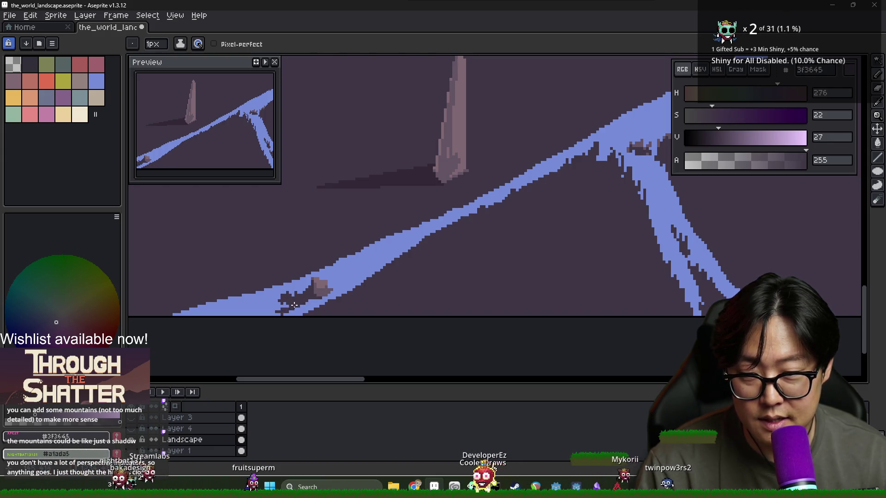
Step: Touch up the rock and river edges, alternating rock purple, ground purple and river blue
left_click(317, 286, "alt")
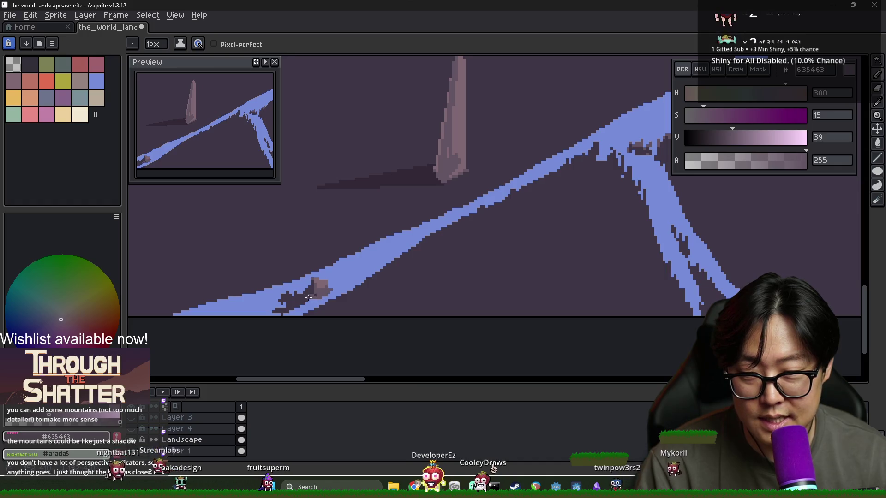
left_click(248, 316, "alt")
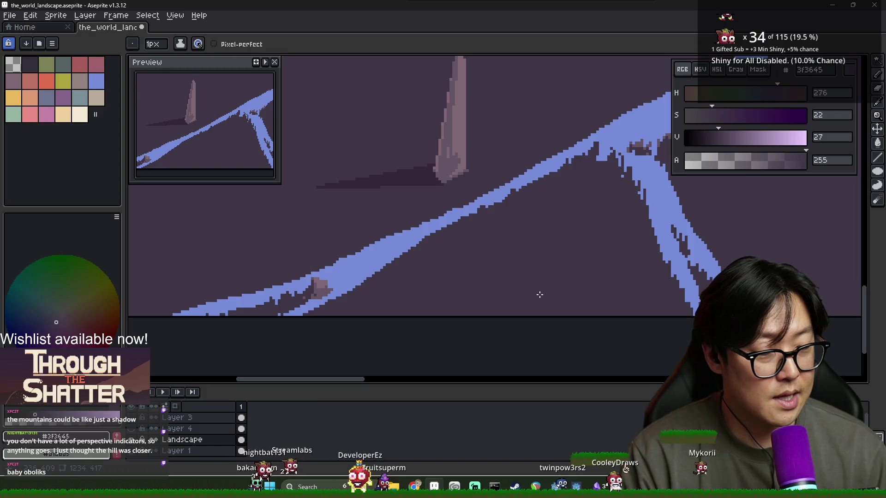
scroll(508, 286, "down", 1)
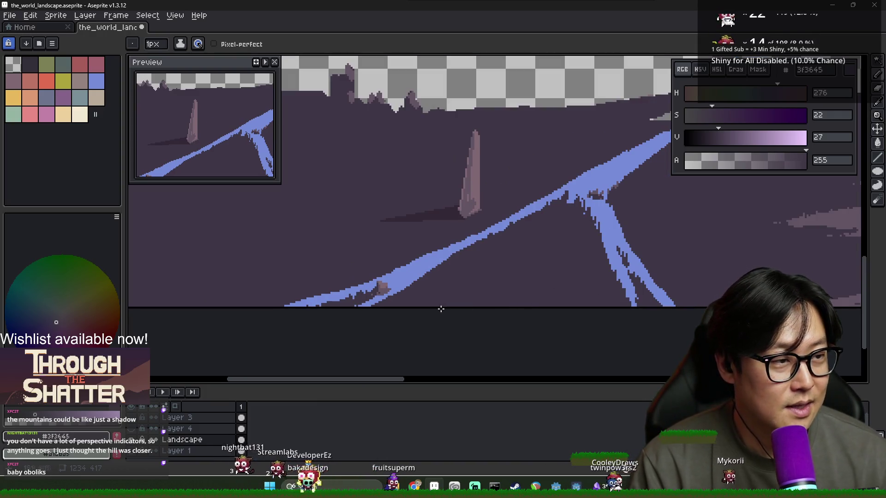
left_click(371, 292, "alt")
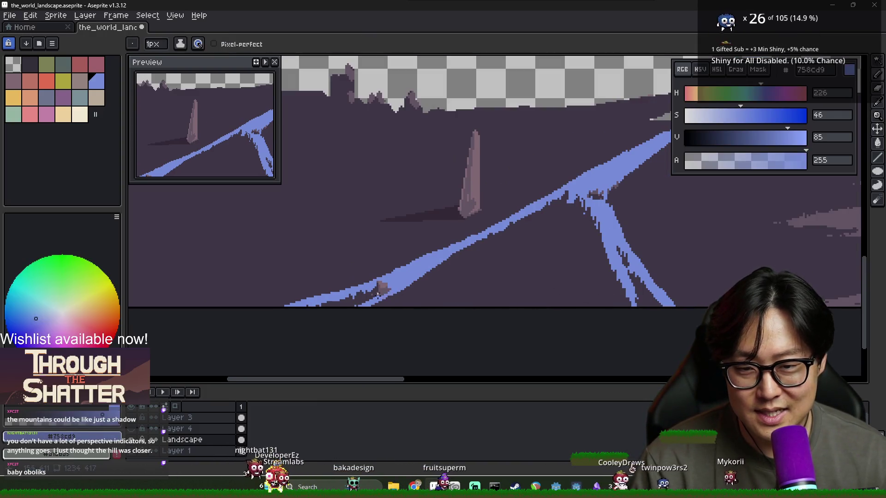
scroll(367, 293, "up", 1)
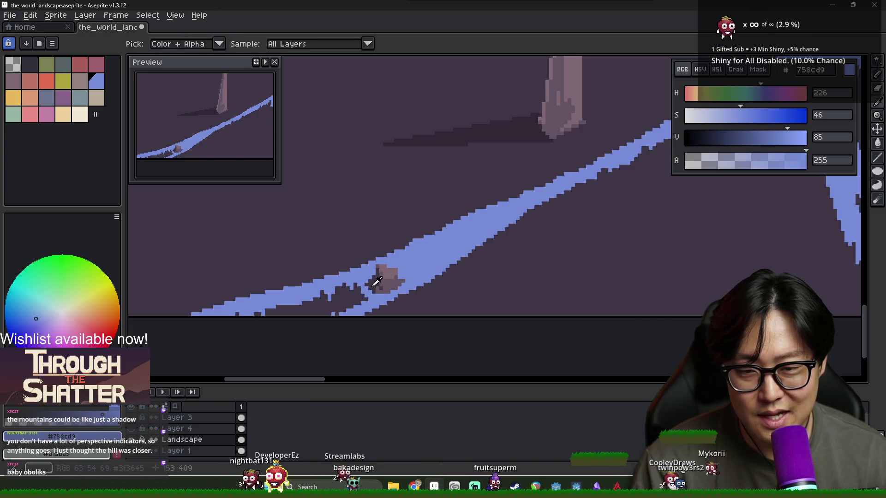
left_click(359, 289, "alt")
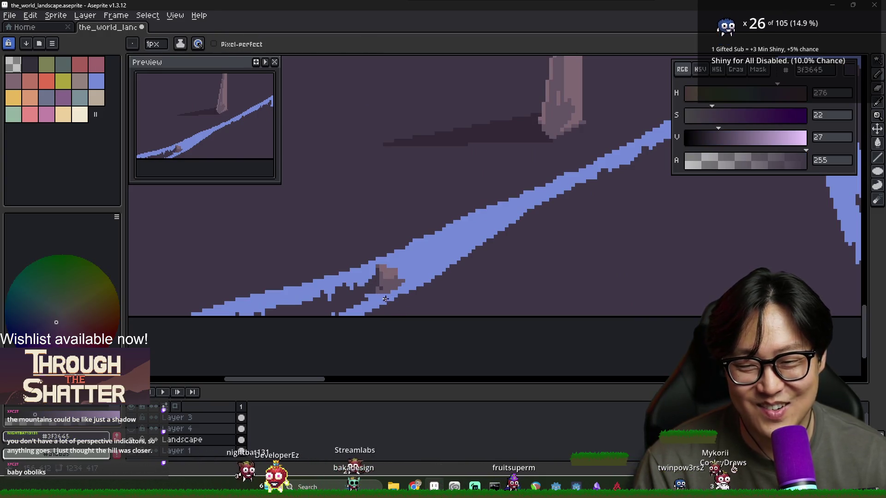
scroll(369, 305, "down", 2)
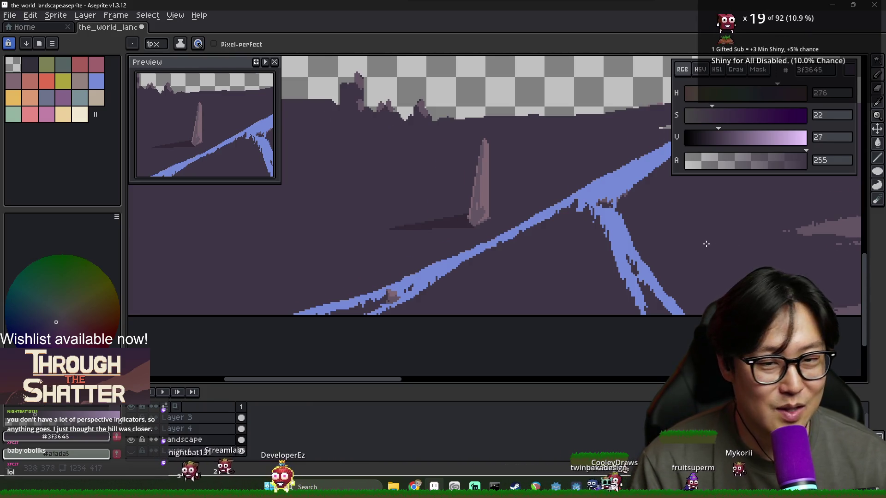
Step: Bring the cliff with the tree into view and dot scattered blue pixels along the river's upper edge
left_click_drag(719, 242, 489, 235)
scroll(489, 235, "down", 1)
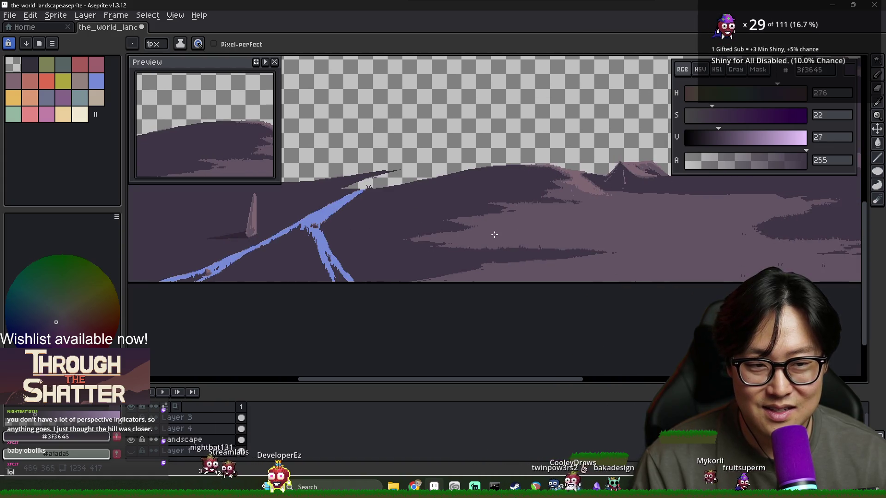
scroll(595, 229, "down", 1)
left_click_drag(610, 228, 504, 239)
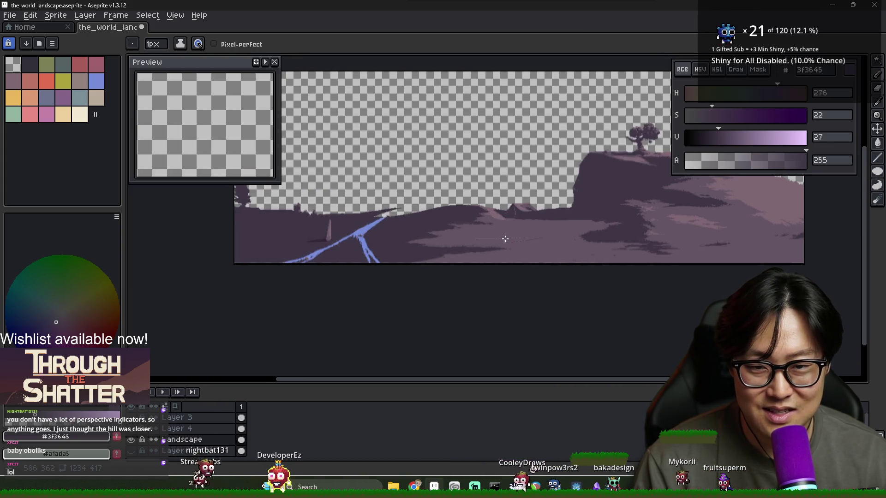
scroll(387, 230, "up", 1)
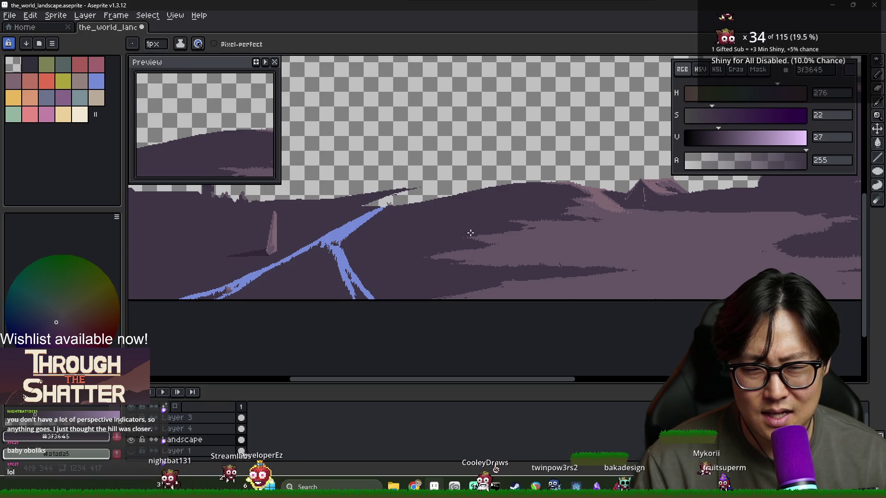
scroll(377, 238, "down", 1)
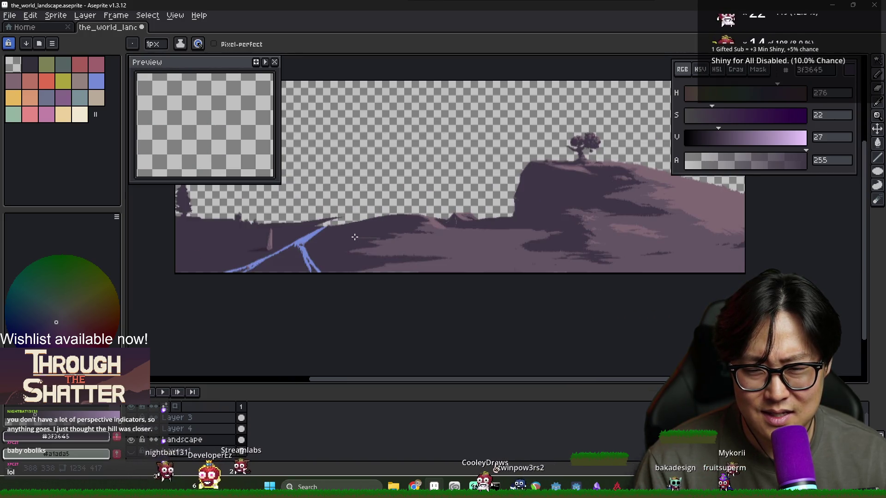
scroll(328, 239, "up", 3)
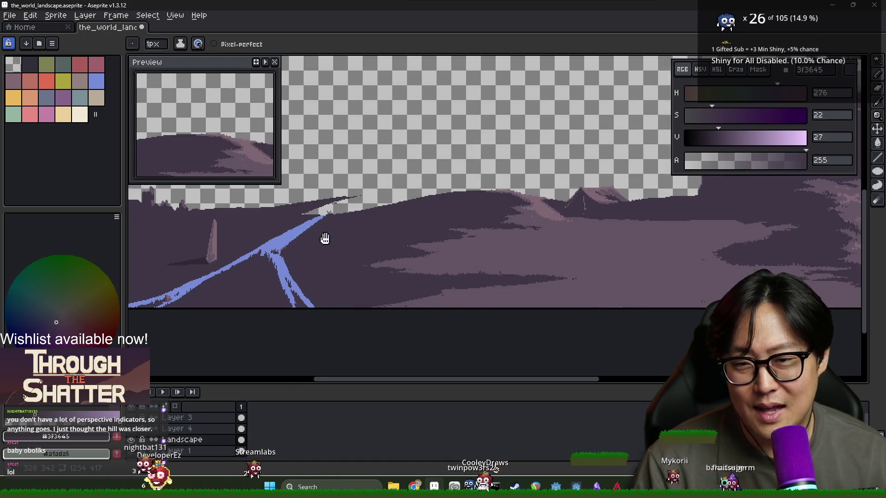
left_click_drag(362, 226, 280, 269)
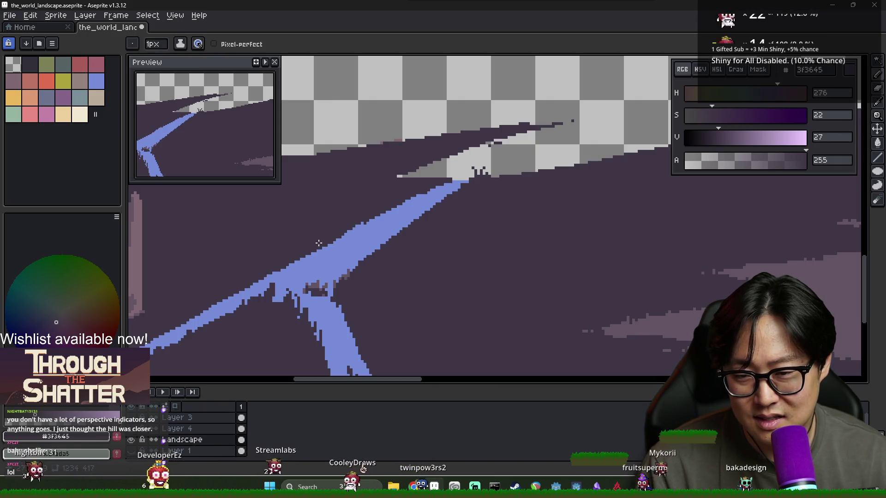
Step: Add blue pixels along the river's edge and paint the hill's grey tip dark purple
left_click(282, 267, "alt")
left_click_drag(286, 265, 425, 191)
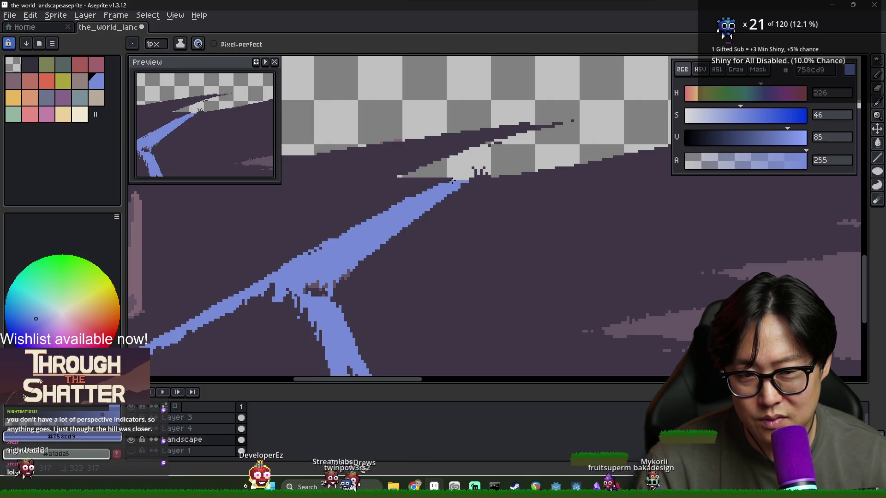
left_click(465, 196, "alt")
scroll(465, 196, "down", 3)
scroll(447, 191, "down", 1)
scroll(447, 191, "up", 1)
scroll(446, 191, "up", 2)
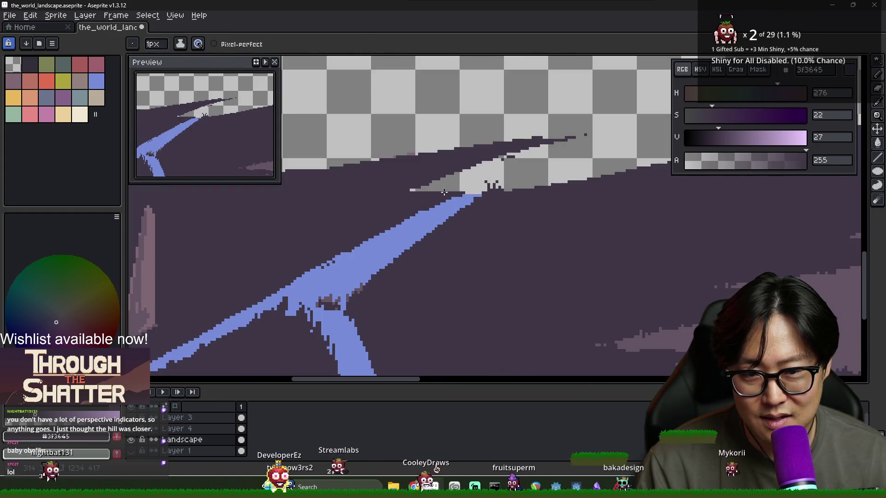
key("b")
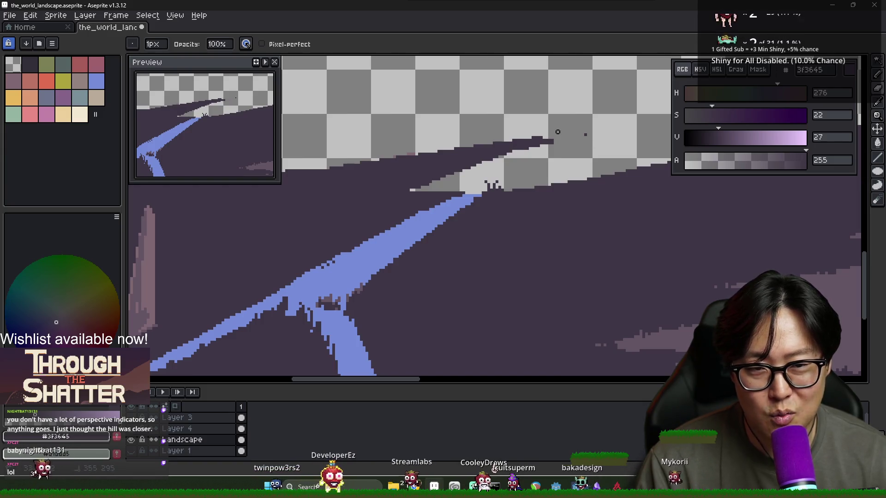
key("i")
key("b")
key("i")
key("b")
left_click_drag(416, 194, 434, 190)
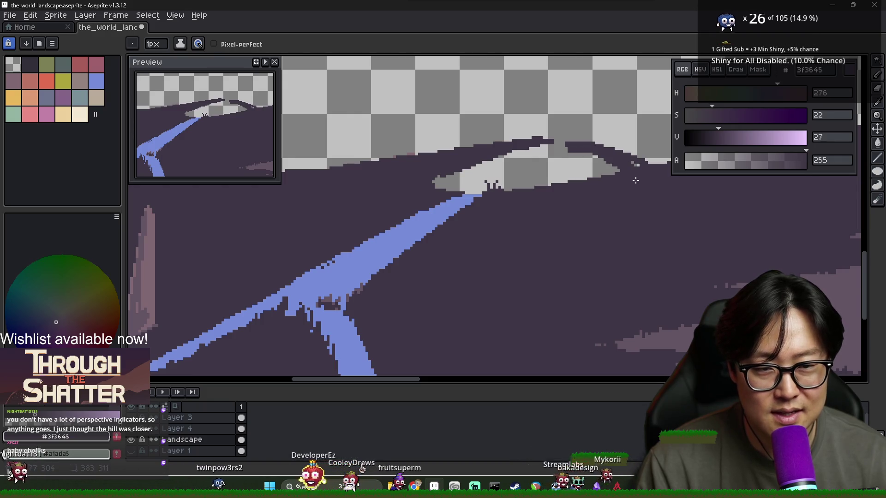
Step: Paint further touch-up strokes along the stream's edge and the hill tip
left_click_drag(618, 170, 582, 177)
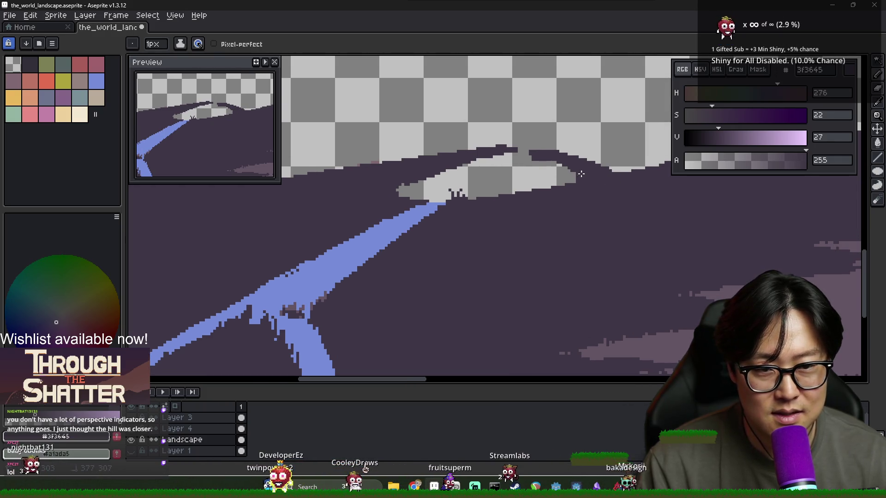
scroll(581, 177, "down", 3)
scroll(560, 191, "up", 1)
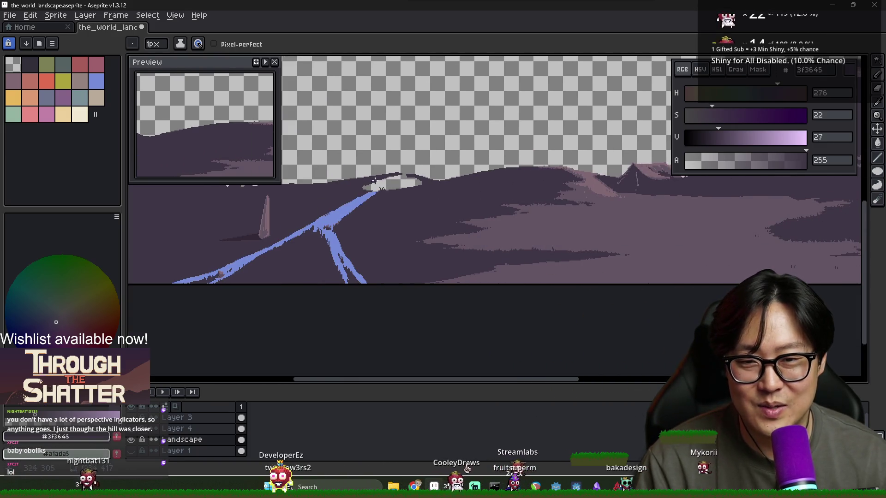
mouse_move(375, 180)
left_mouse_down()
mouse_move(441, 186)
mouse_move(443, 199)
left_mouse_up()
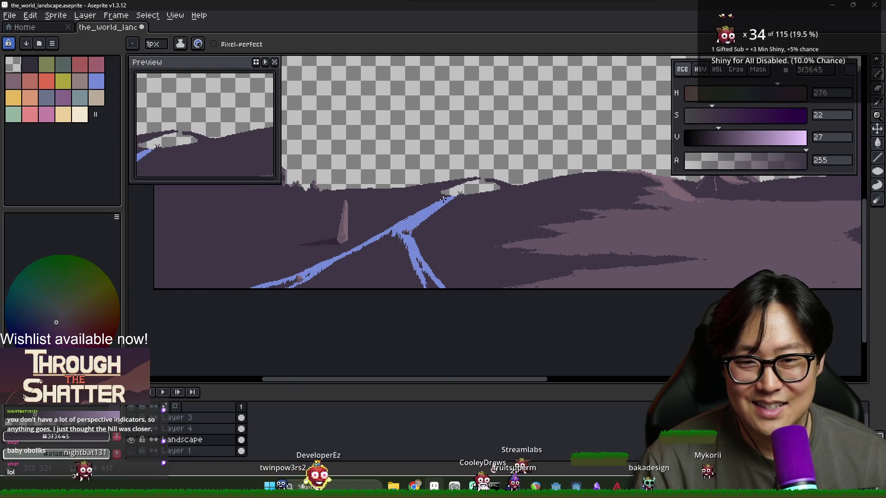
scroll(444, 199, "up", 2)
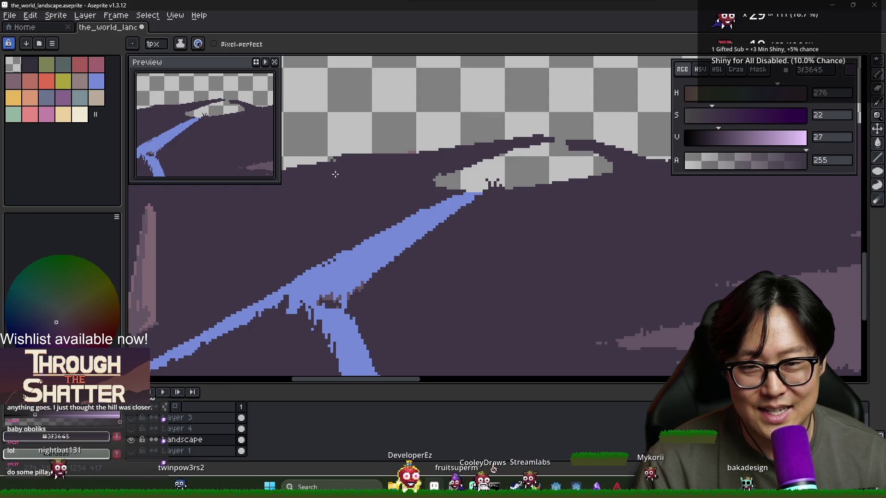
scroll(340, 167, "down", 1)
scroll(351, 173, "left", 3)
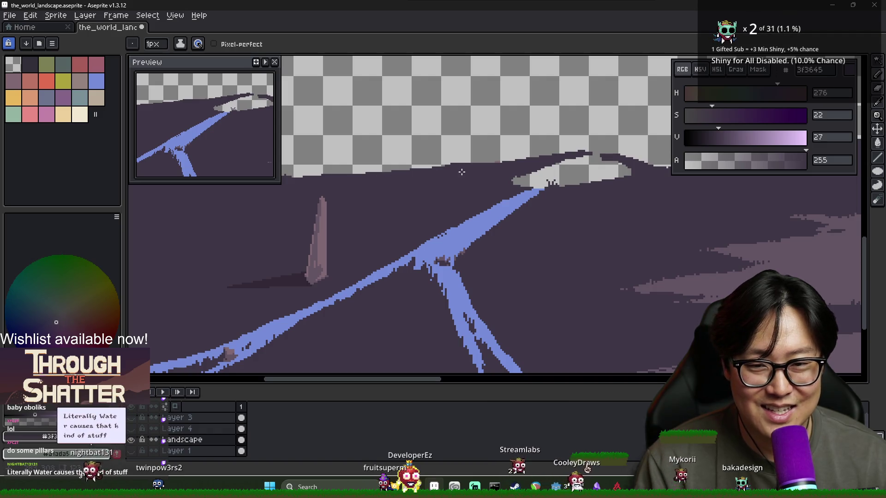
scroll(461, 212, "right", 3)
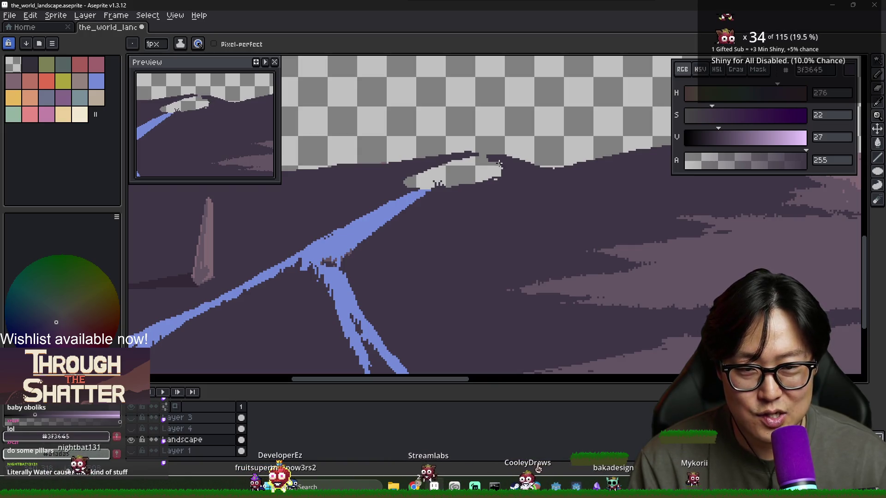
Step: Extend and round the pale hollow's right end with transparent colour, undoing an accidental slip
left_click(492, 182, "alt")
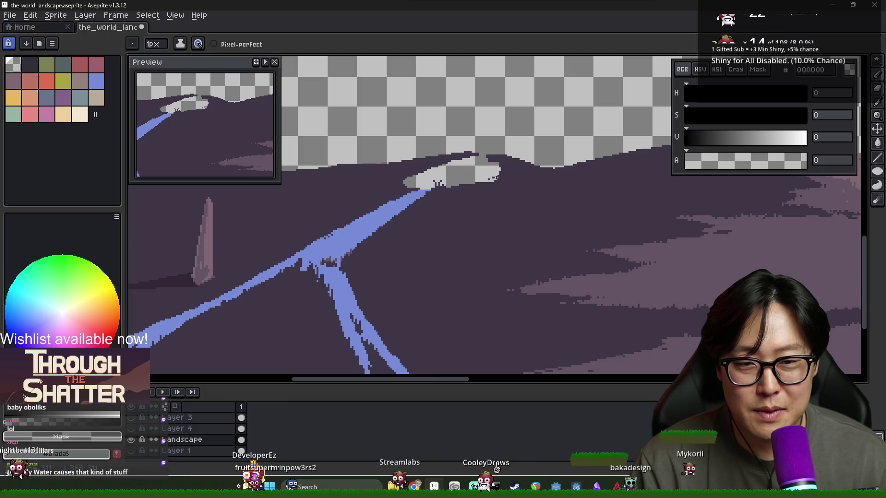
left_click_drag(494, 179, 498, 167)
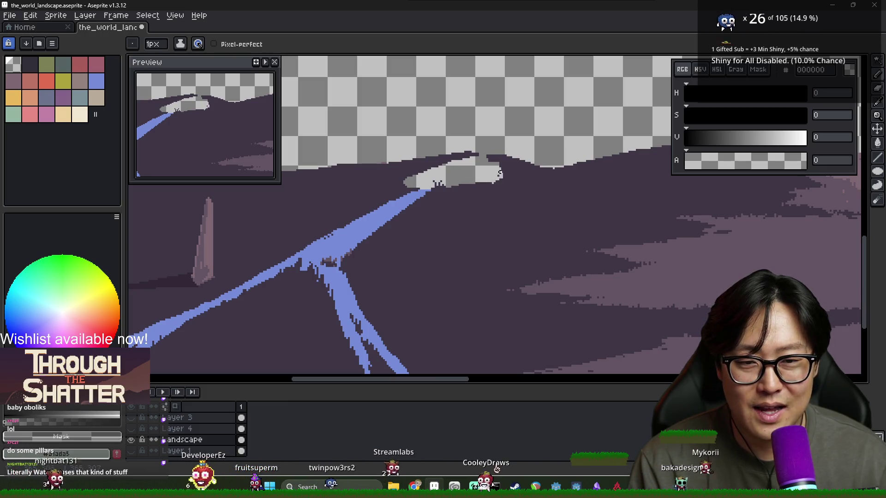
left_click(498, 167, "alt")
left_click_drag(498, 167, 504, 165)
key("ctrl+z")
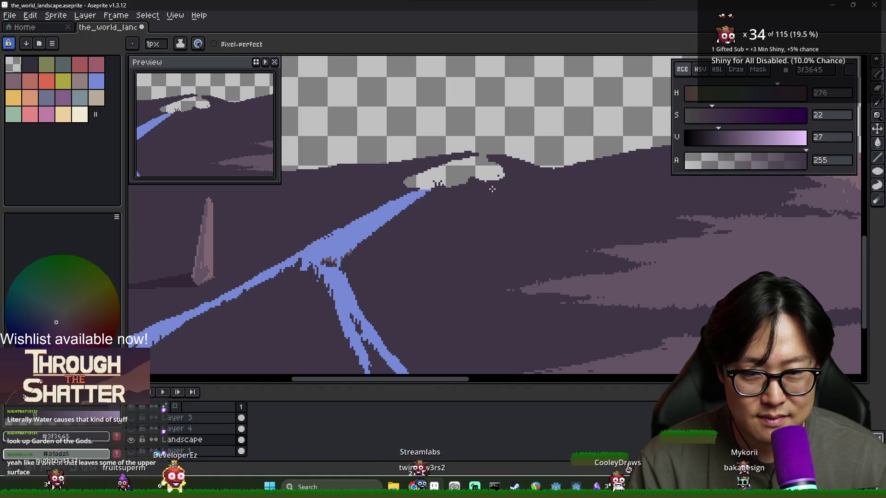
scroll(492, 189, "down", 1)
scroll(544, 207, "down", 1)
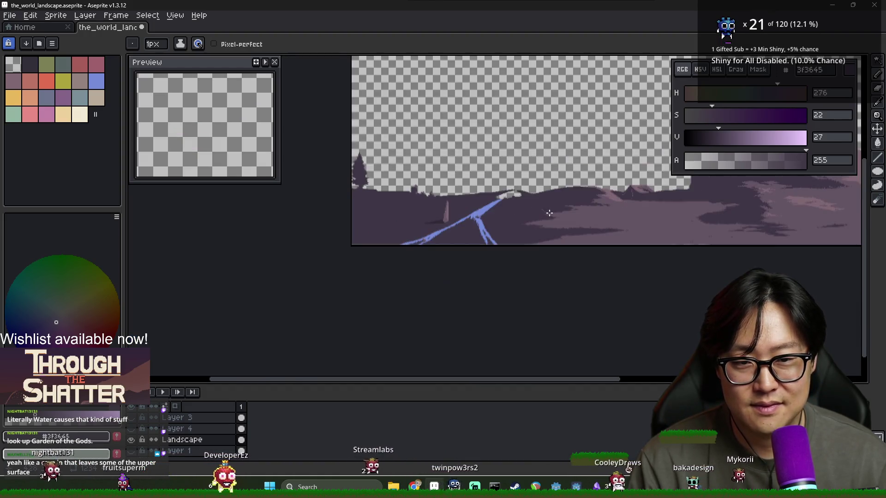
scroll(553, 216, "up", 1)
left_click_drag(567, 220, 519, 223)
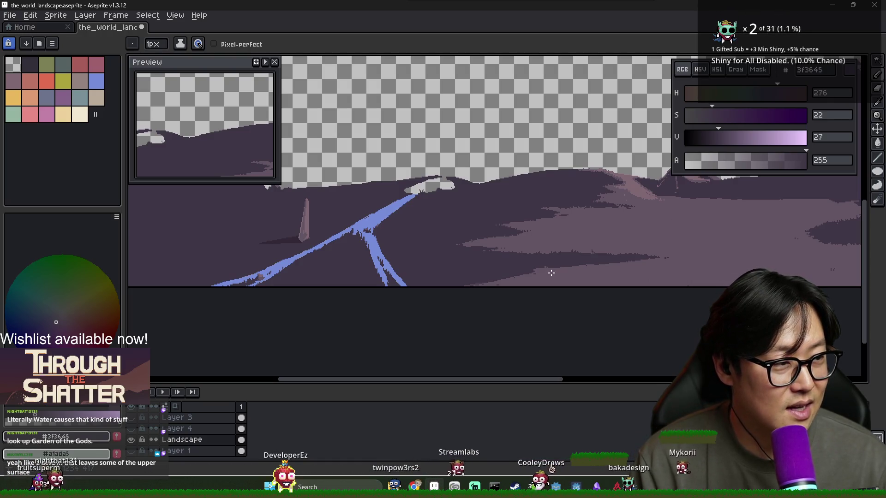
left_click_drag(441, 223, 492, 229)
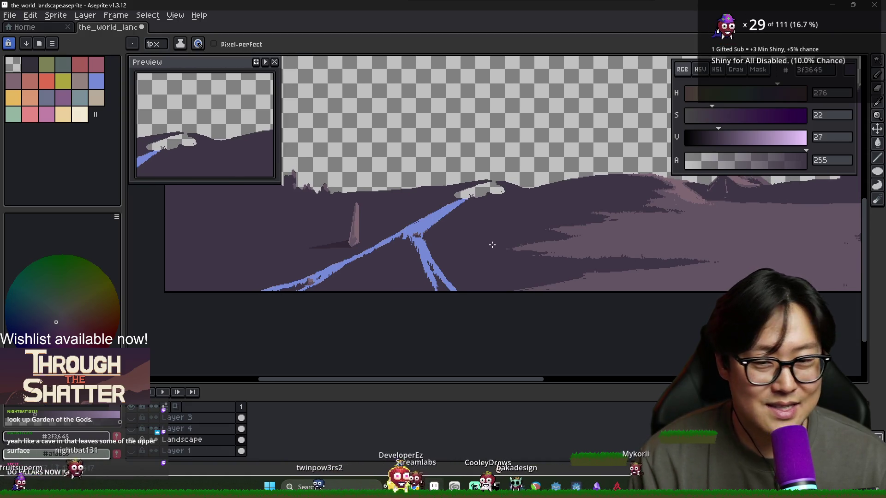
scroll(528, 229, "right", 5)
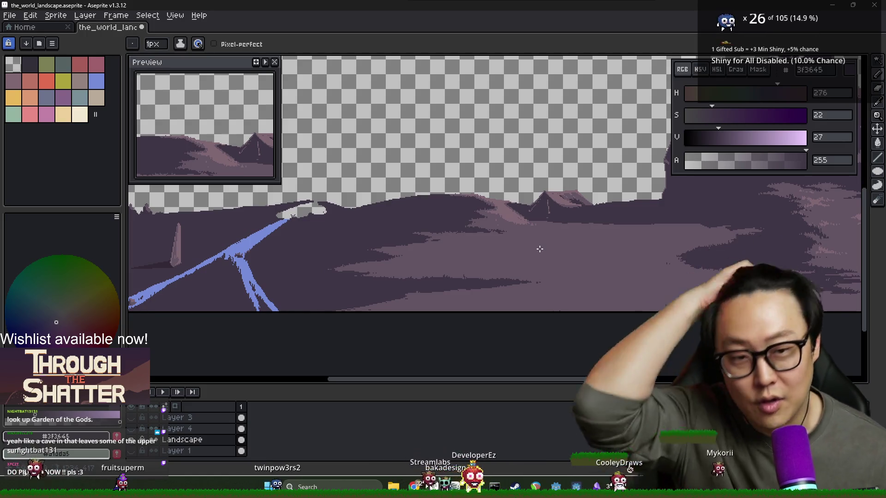
mouse_move(528, 247)
left_mouse_down()
mouse_move(424, 307)
mouse_move(475, 285)
left_mouse_up()
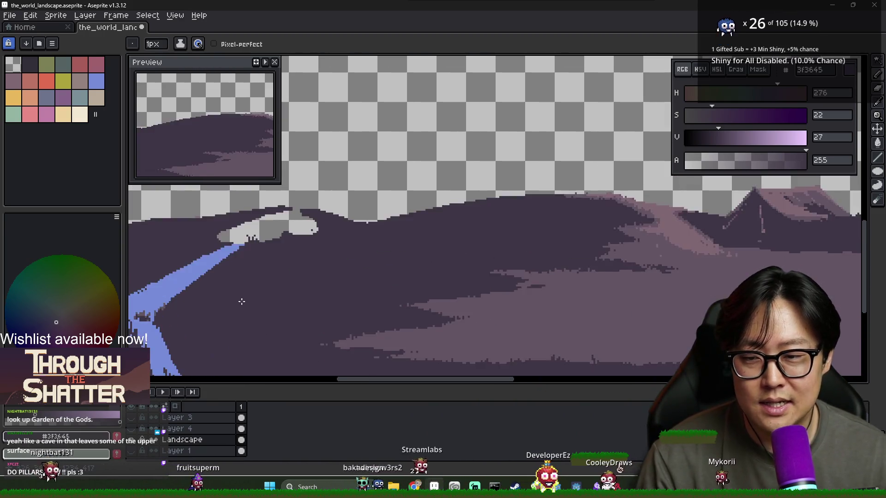
Step: Resample the river blue as the drawing colour, then bring up the Alt+Tab window switcher
scroll(254, 297, "up", 4)
left_click(325, 302, "alt")
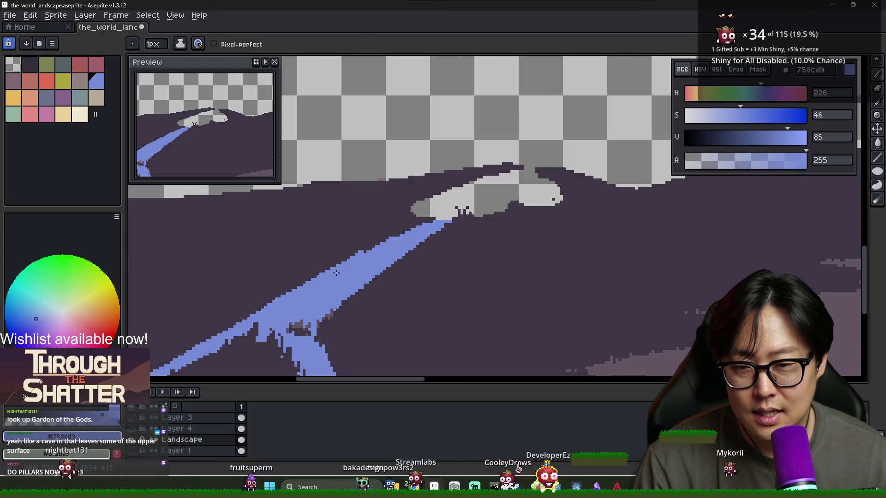
scroll(402, 260, "down", 1)
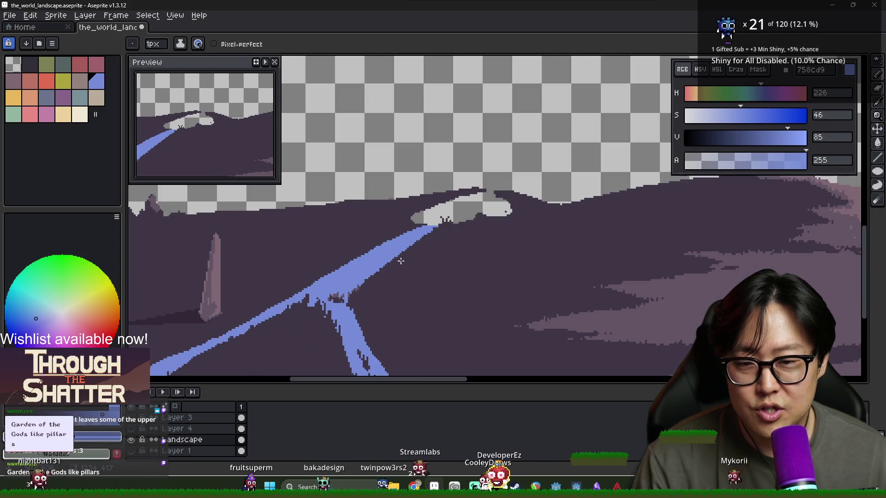
left_click_drag(261, 307, 327, 280)
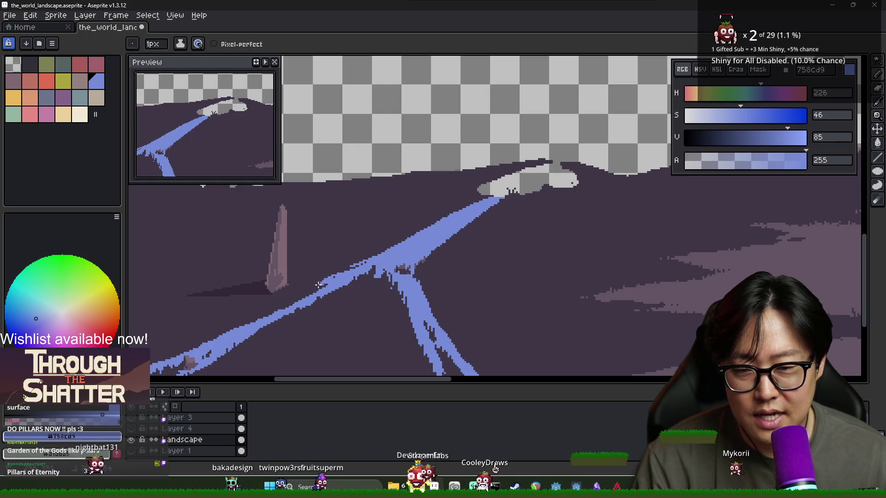
left_click(303, 289, "alt")
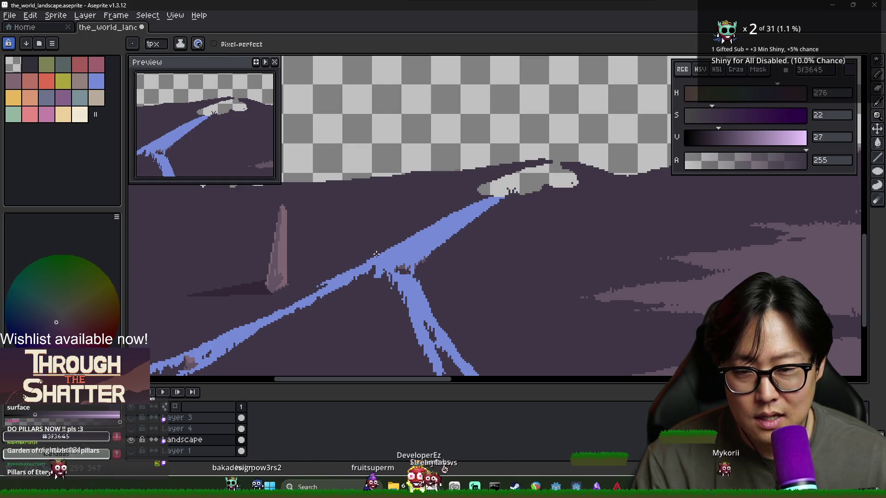
left_click(347, 280, "alt")
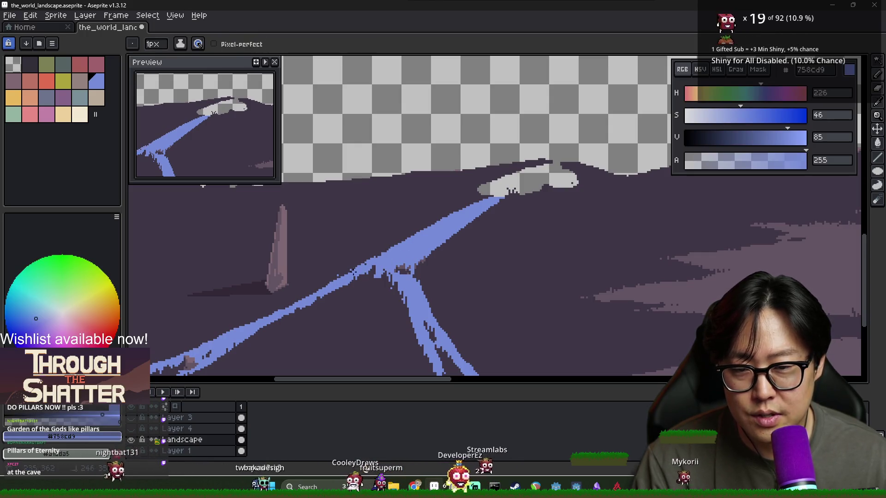
key("alt+Tab")
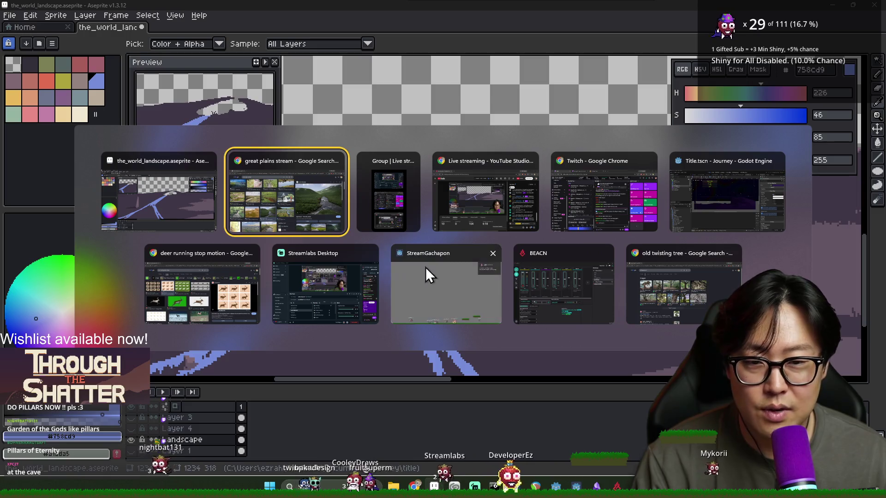
Step: Open explore_node_atlas.aseprite from the explore_mode/explore_nodes folder
left_click(198, 194)
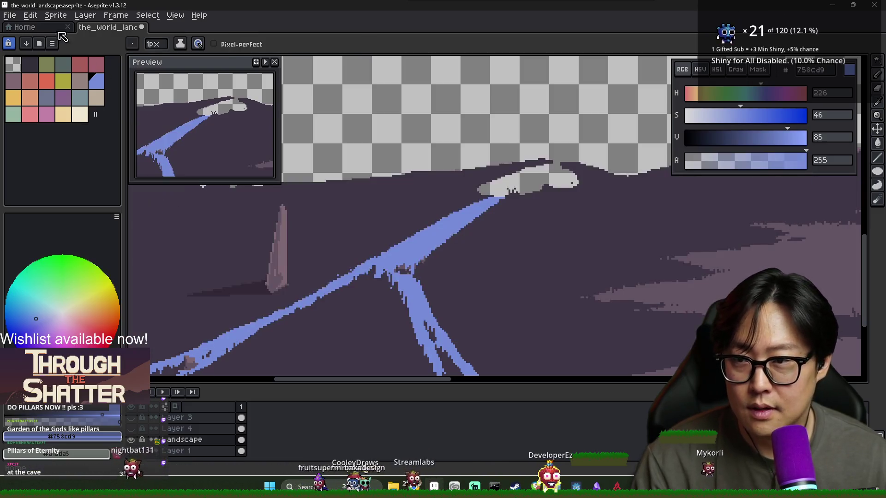
left_click(21, 27)
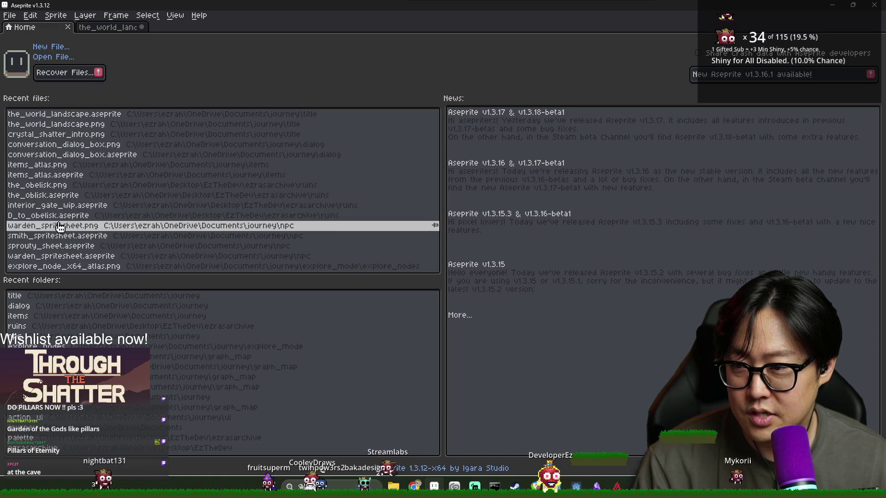
left_click(55, 267)
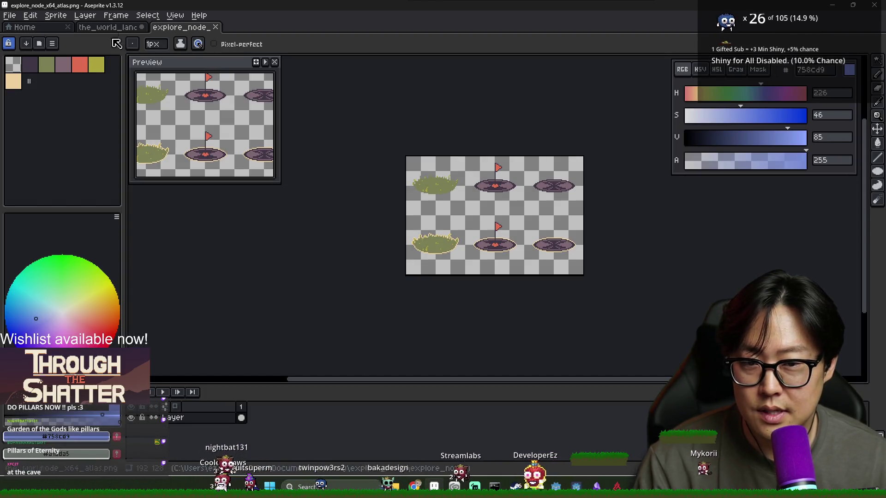
left_click(39, 43)
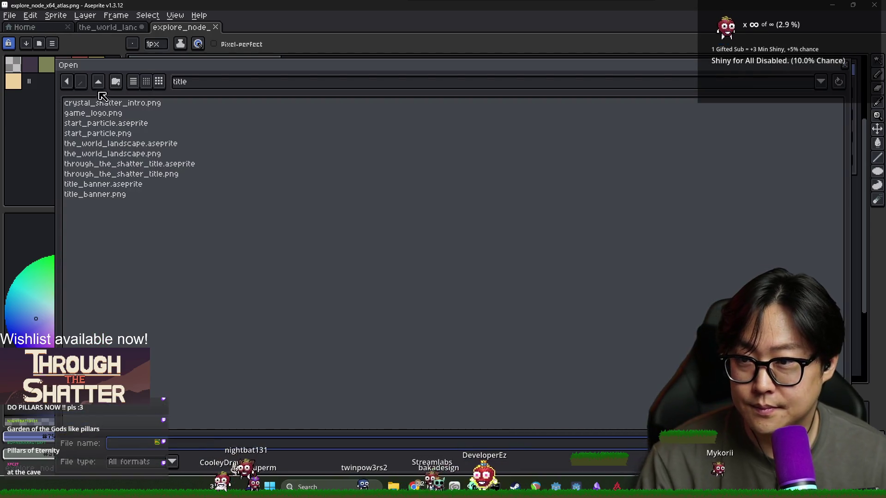
double_click(106, 194)
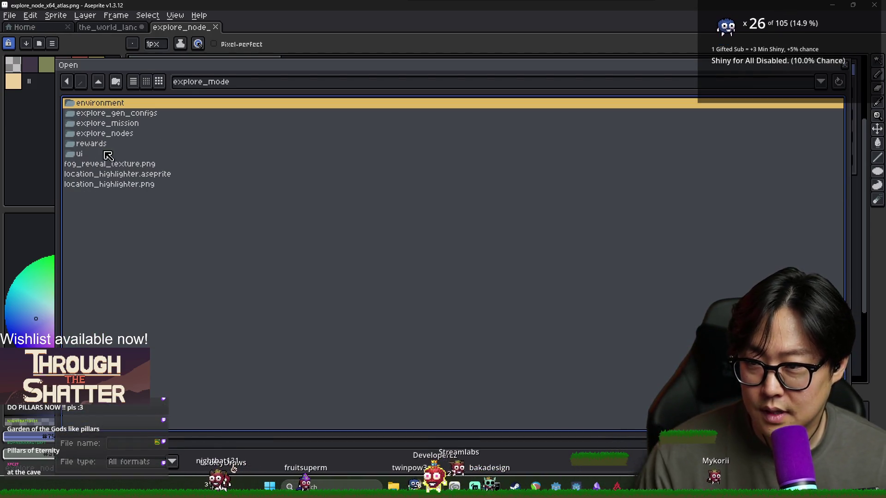
left_click(87, 154)
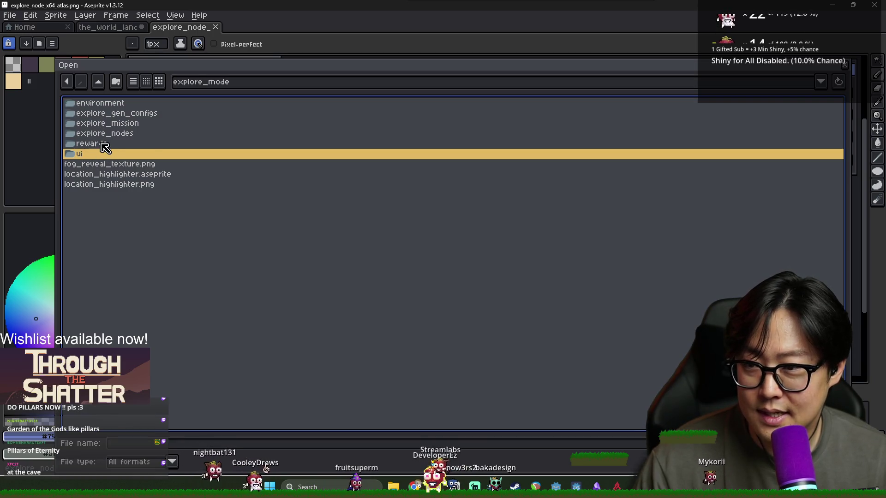
left_click(104, 145)
double_click(108, 133)
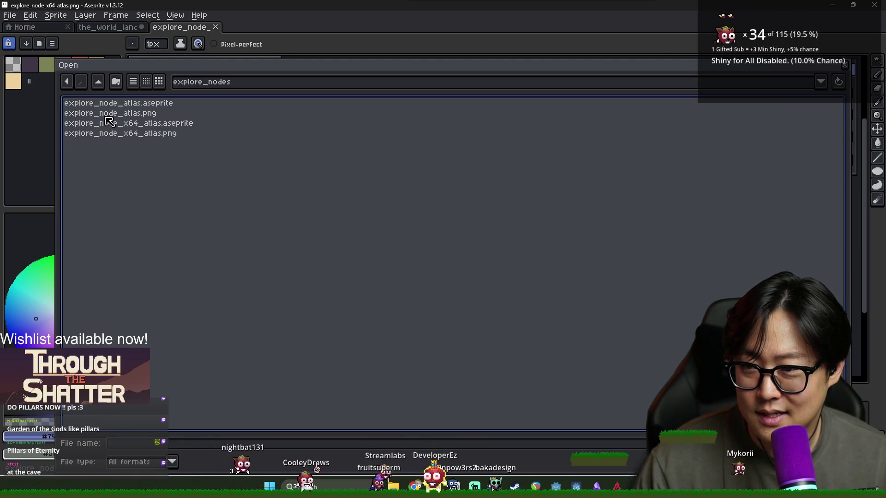
double_click(141, 104)
Step: Glance at the plains stream reference images, return to the_world_landscape and save it
scroll(416, 126, "up", 1)
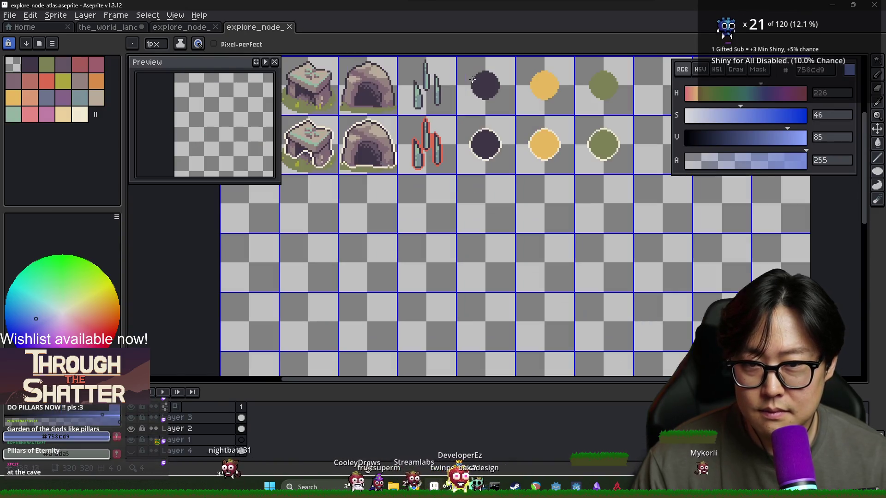
scroll(416, 126, "down", 1)
scroll(344, 210, "up", 1)
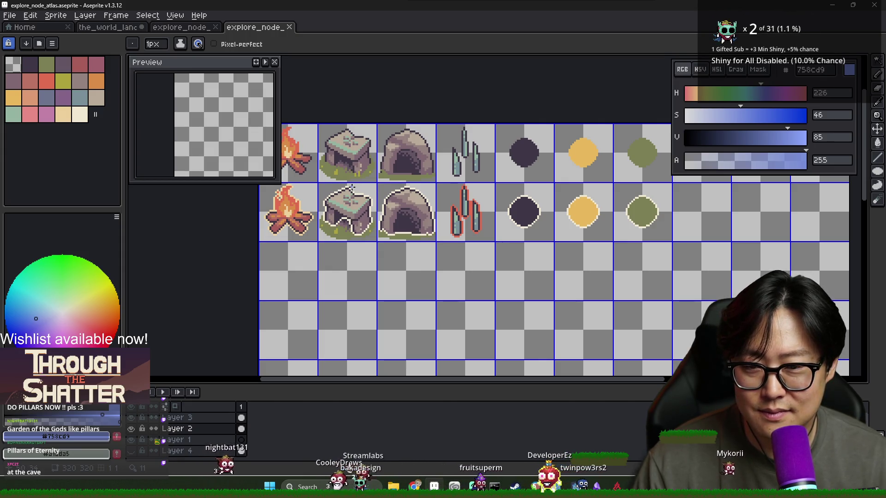
key("alt+Tab")
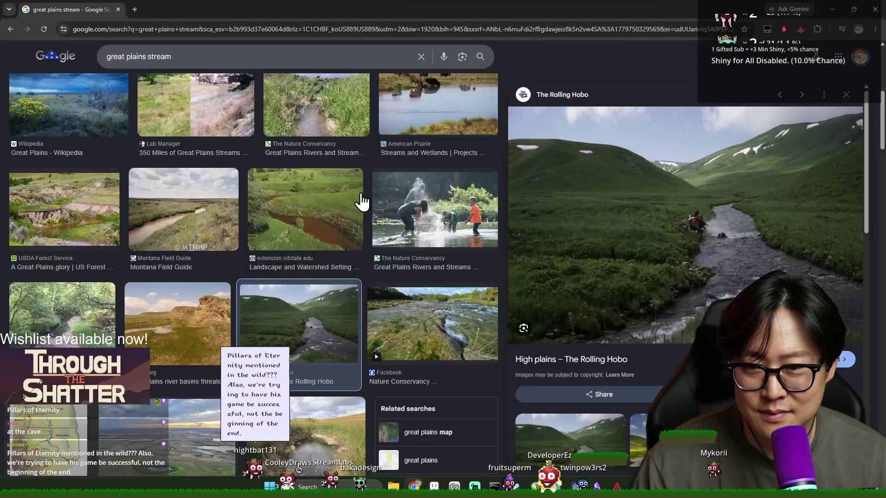
scroll(487, 248, "down", 1)
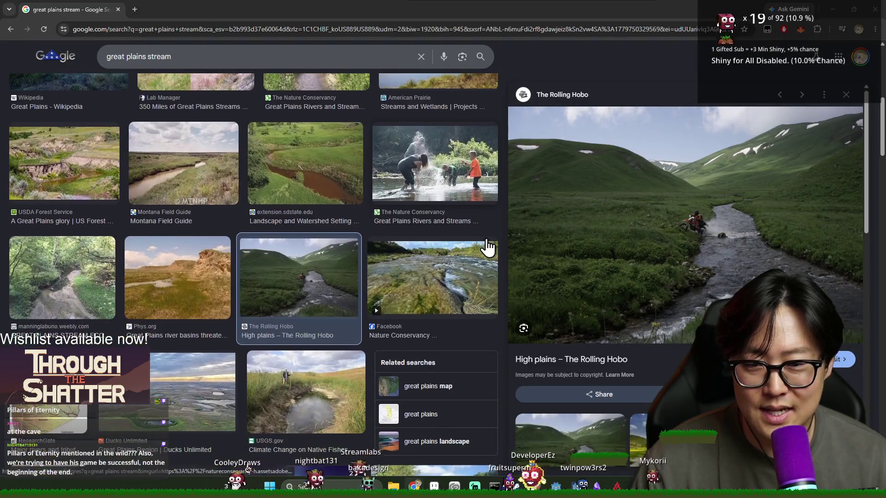
key("alt+Tab")
key("ctrl+shift+Tab")
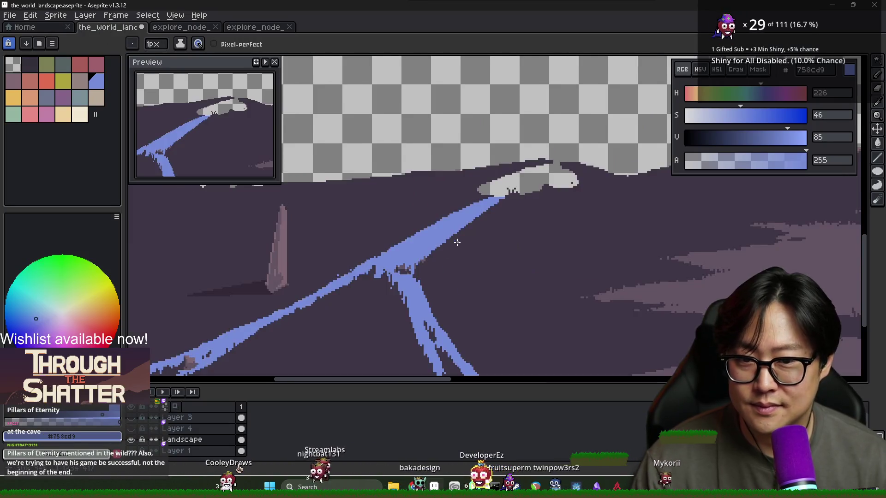
scroll(464, 247, "down", 2)
key("ctrl+s")
Step: Sketch a faint guide stroke across the plains beside the obelisk, then switch to the Chrome search
scroll(399, 232, "left", 3)
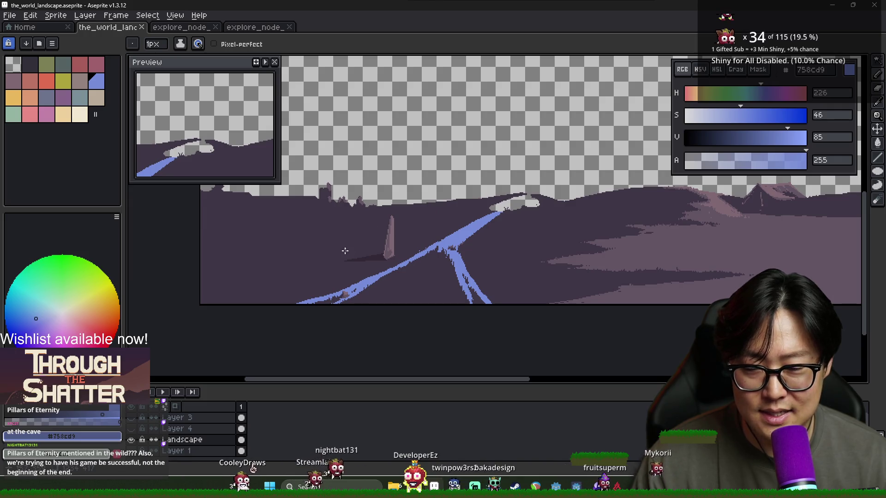
scroll(424, 237, "right", 2)
scroll(514, 233, "down", 2)
scroll(475, 233, "up", 2)
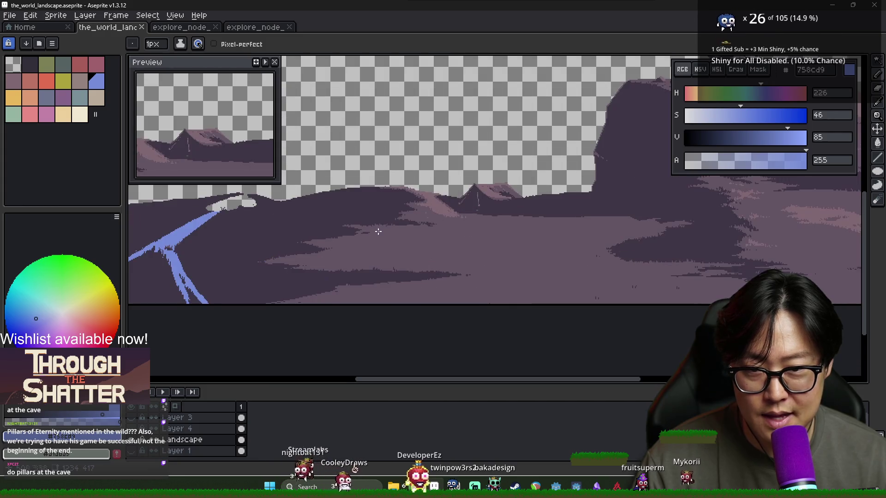
scroll(338, 247, "down", 2)
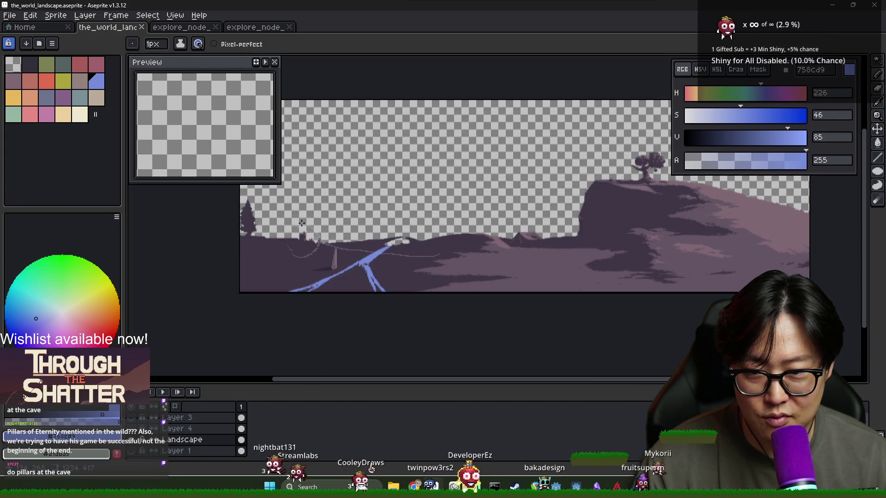
left_click_drag(445, 253, 587, 292)
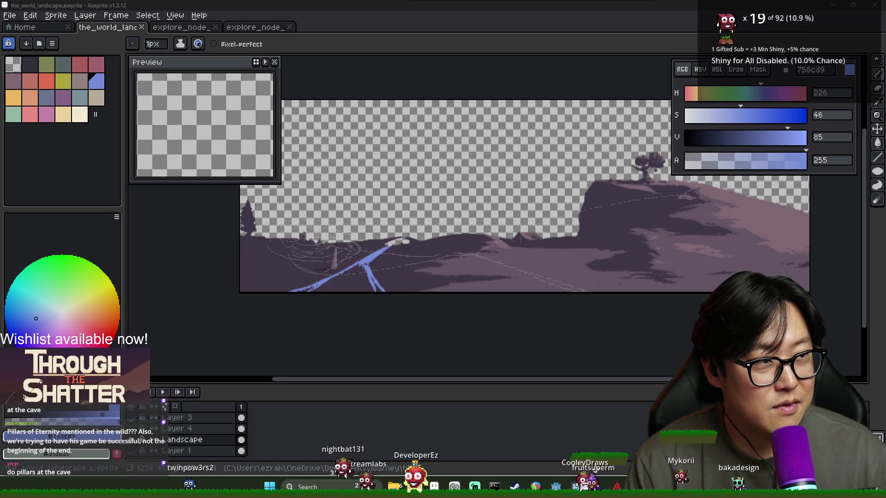
key("alt+Tab")
Step: Maximize Chrome, show Garden of the Gods image results and preview the Wikipedia photo
left_click_drag(442, 60, 395, 11)
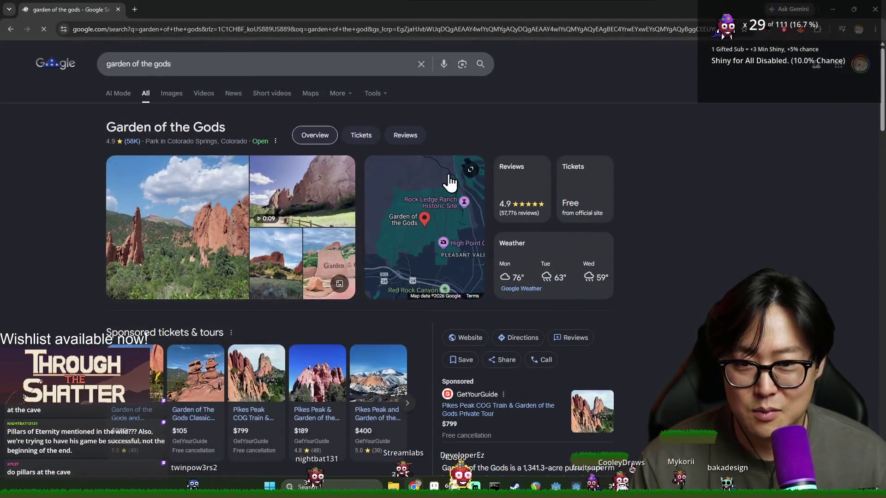
left_click(172, 95)
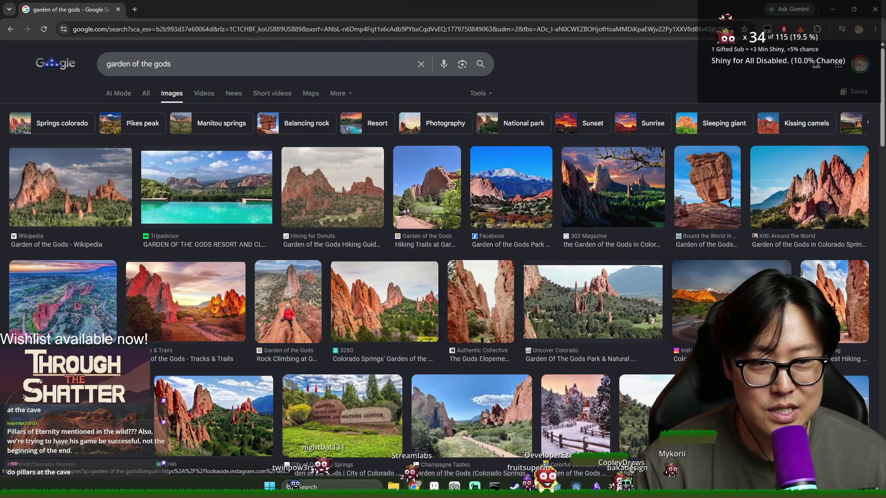
left_click(66, 221)
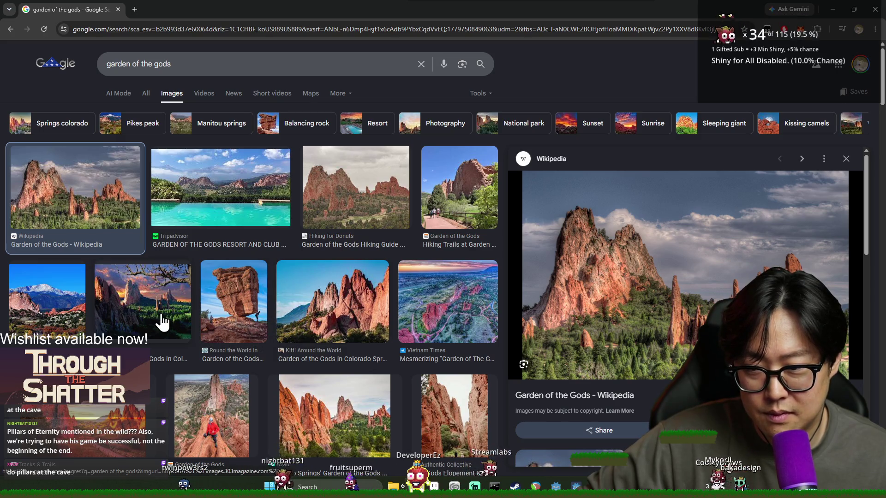
Step: Preview the panoramic, Siamese Twins, Postcard History and TripSavvy rock spire images
scroll(376, 364, "down", 5)
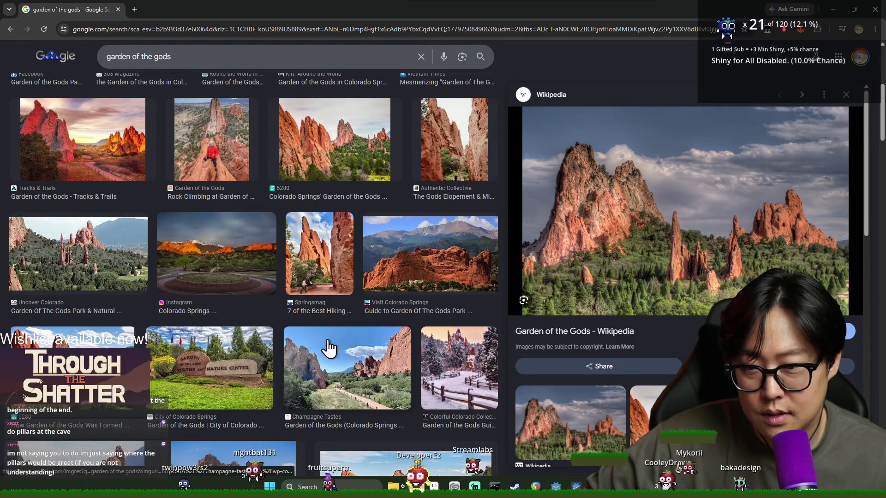
scroll(236, 365, "down", 4)
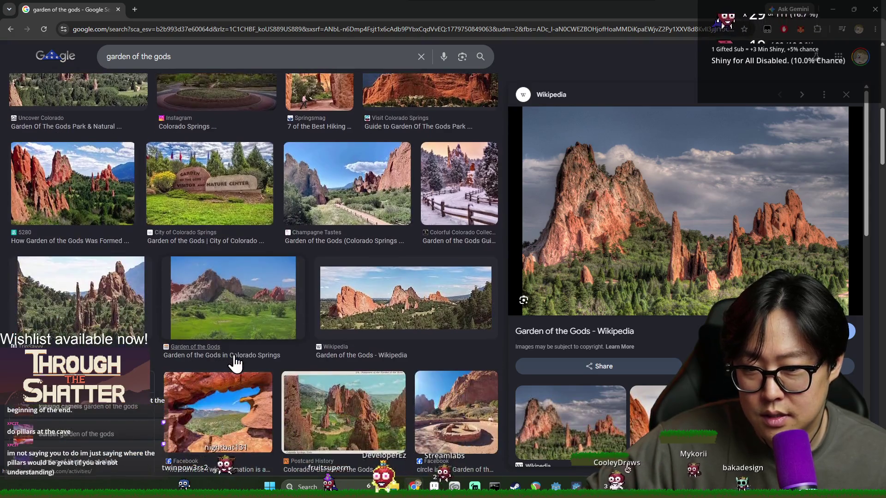
left_click(348, 314)
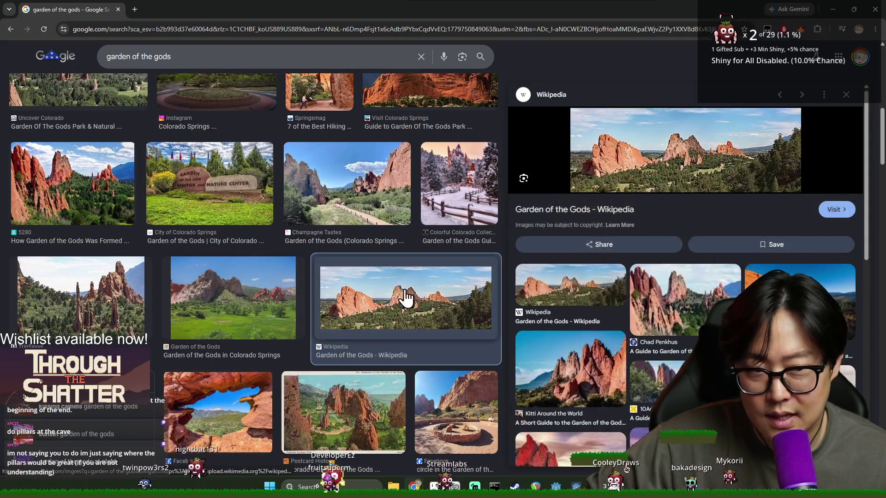
scroll(357, 349, "down", 2)
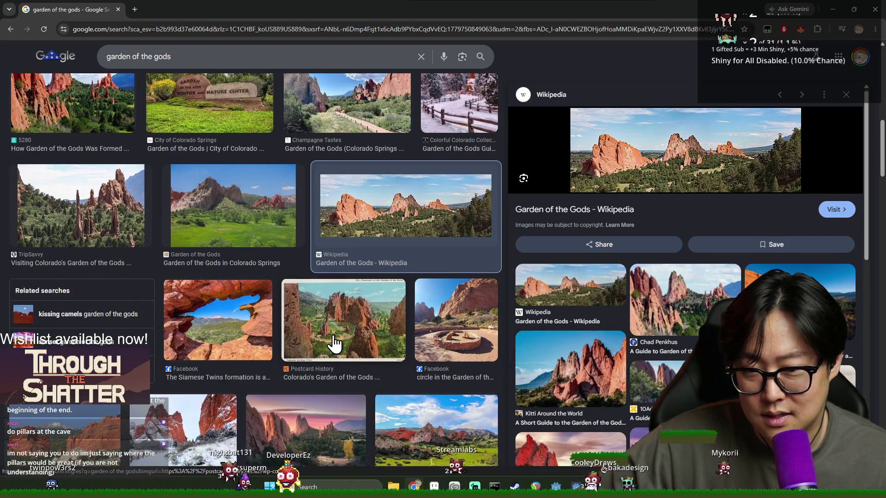
left_click(220, 330)
left_click(383, 311)
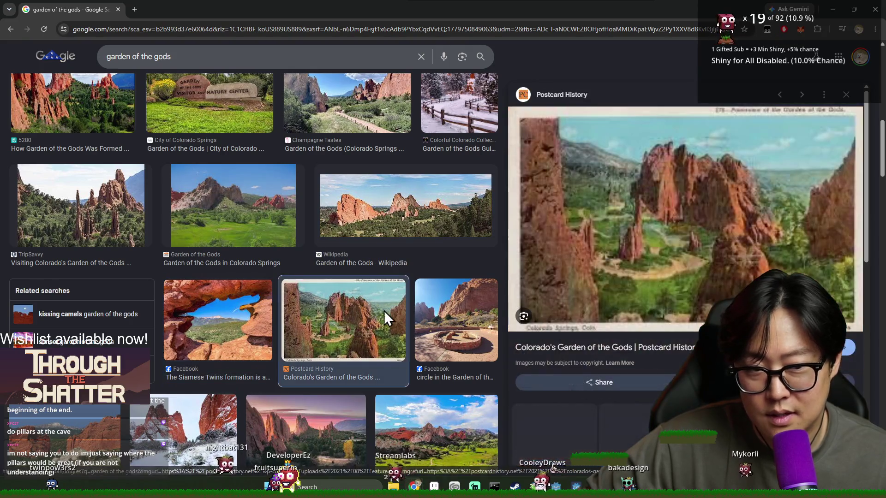
left_click(135, 228)
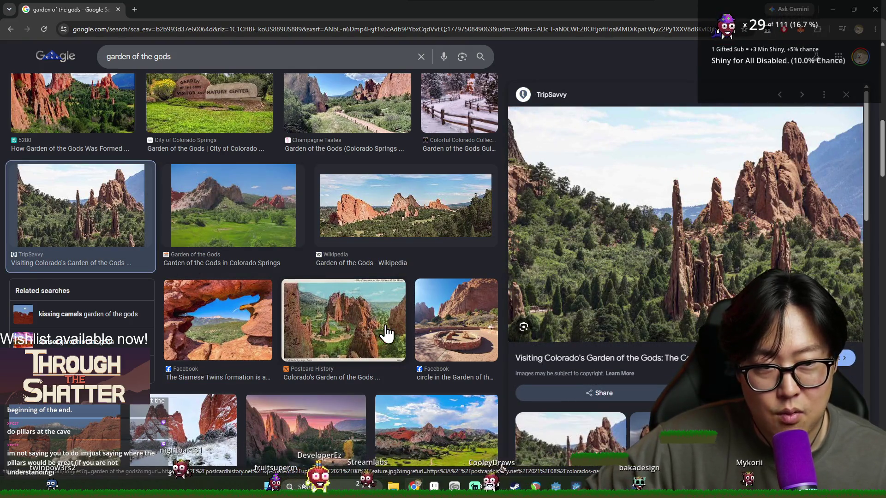
Step: Return to the landscape painting in Aseprite
scroll(383, 323, "up", 1)
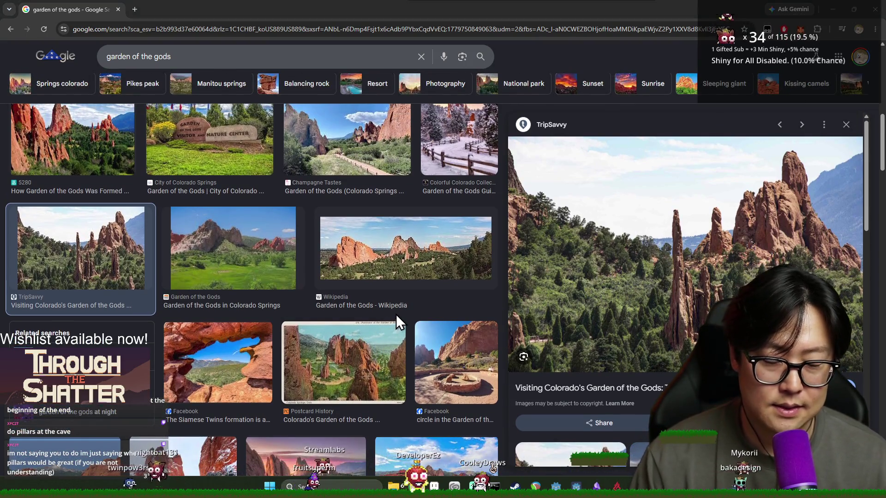
key("alt+Tab")
key("alt+Tab")
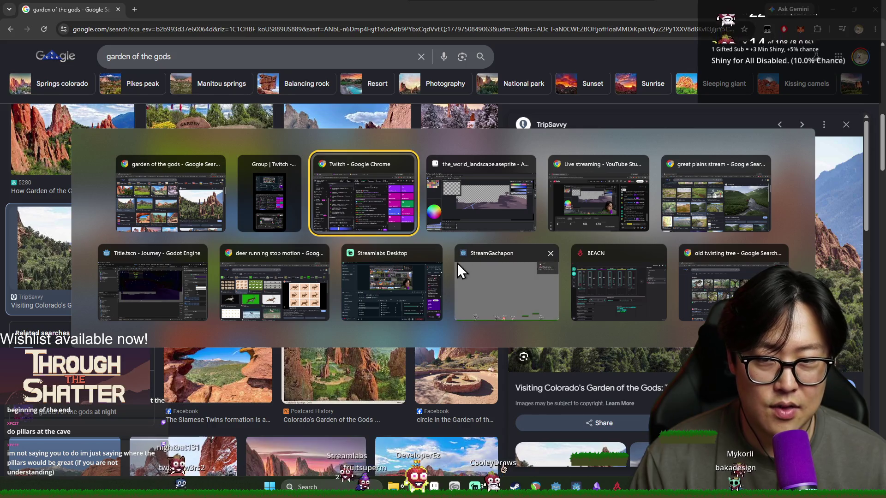
left_click(473, 221)
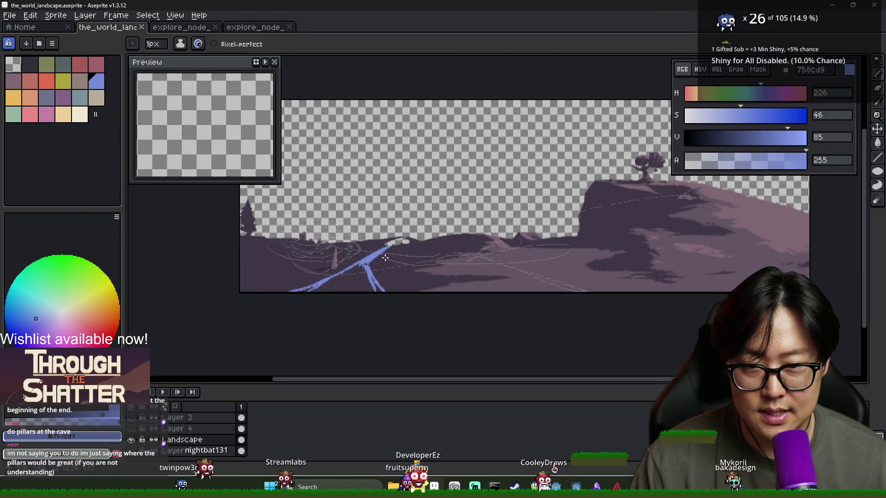
Step: Hide the timeline and centre the view on the tree-topped cliff
scroll(310, 258, "up", 2)
scroll(301, 251, "down", 1)
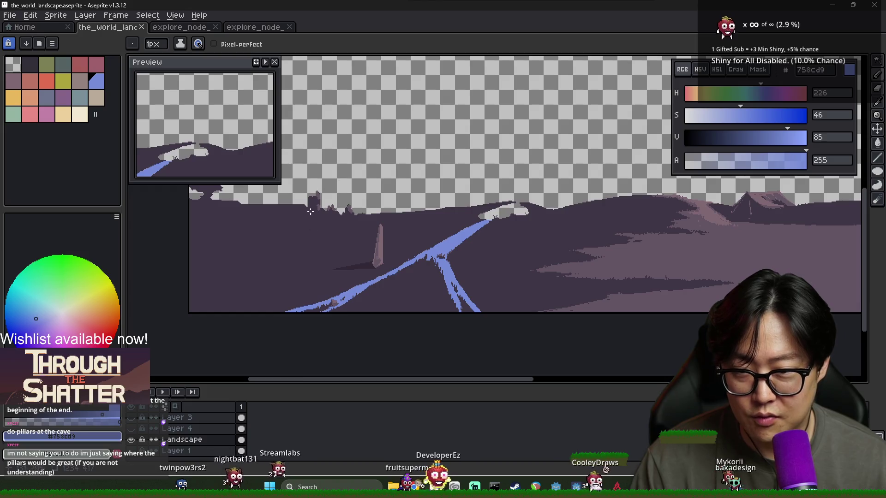
scroll(330, 208, "down", 2)
scroll(381, 222, "up", 2)
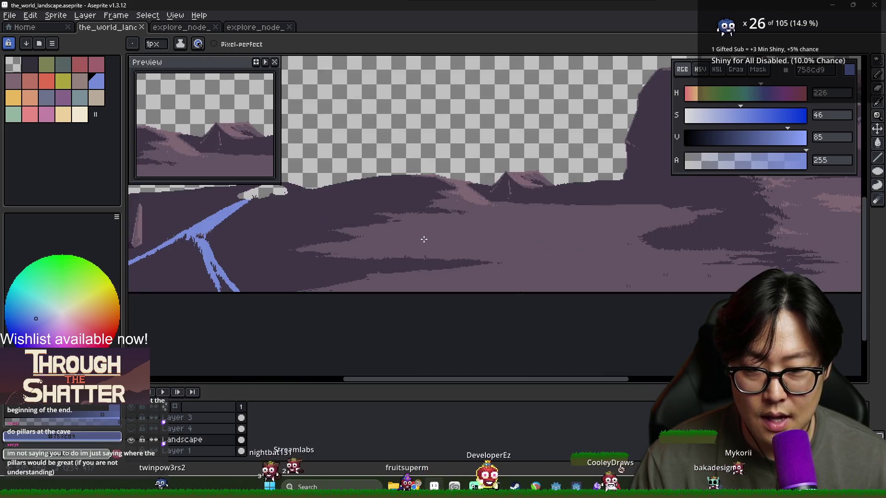
scroll(358, 259, "down", 2)
scroll(362, 259, "up", 2)
scroll(362, 260, "up", 3)
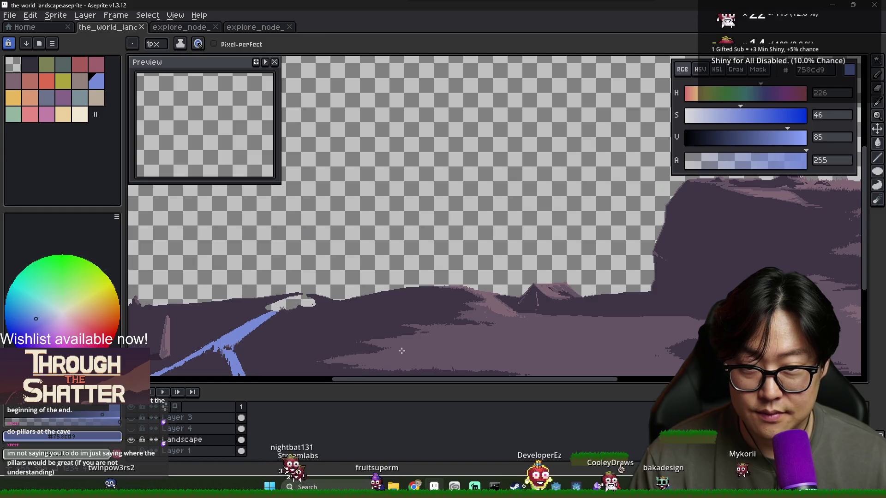
key("Tab")
mouse_move(401, 352)
left_mouse_down()
mouse_move(332, 402)
mouse_move(296, 406)
mouse_move(264, 394)
left_mouse_up()
left_click_drag(340, 371, 208, 364)
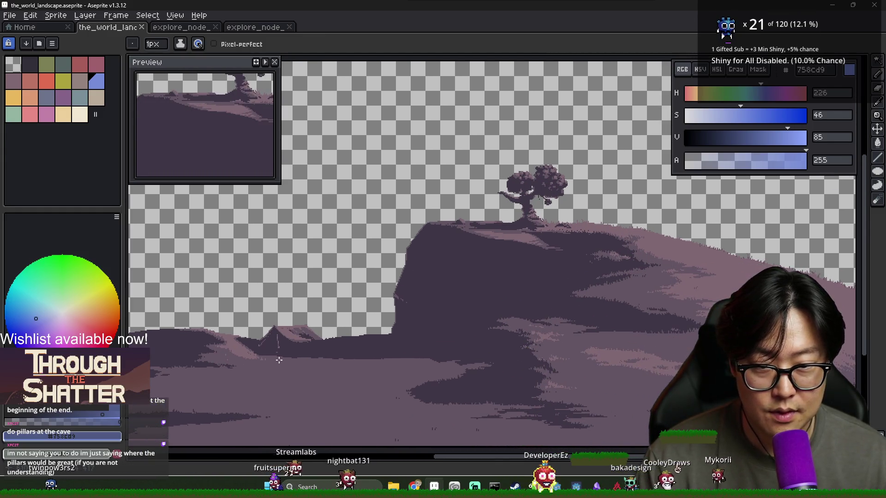
mouse_move(340, 358)
left_mouse_down()
mouse_move(309, 359)
mouse_move(510, 356)
mouse_move(526, 369)
mouse_move(528, 350)
mouse_move(541, 340)
mouse_move(470, 347)
left_mouse_up()
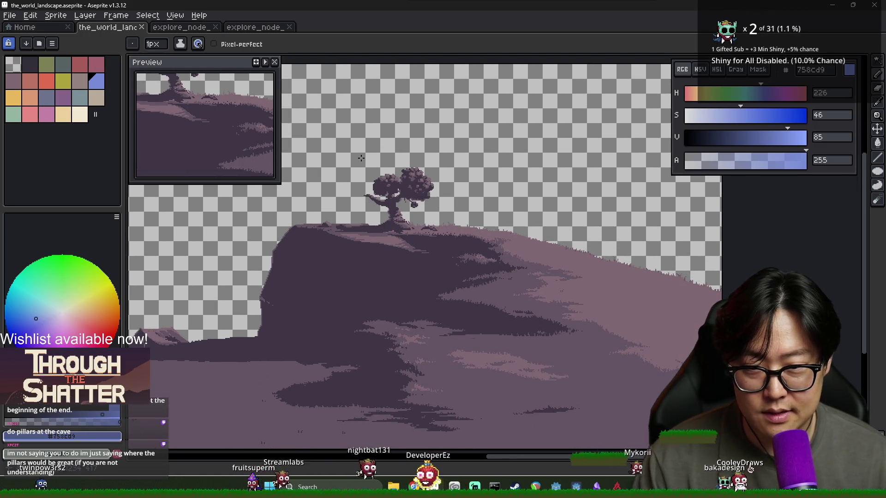
Step: Sample dark purple 3f3645 from the cliff shadow as the drawing colour, then zoom out
key("alt")
left_click(508, 322, "alt")
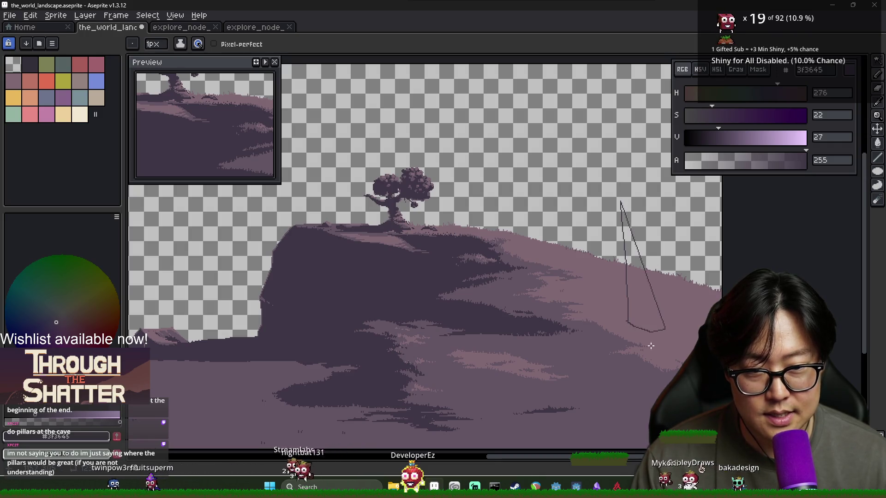
scroll(650, 346, "down", 2)
key("v")
key("ctrl+s")
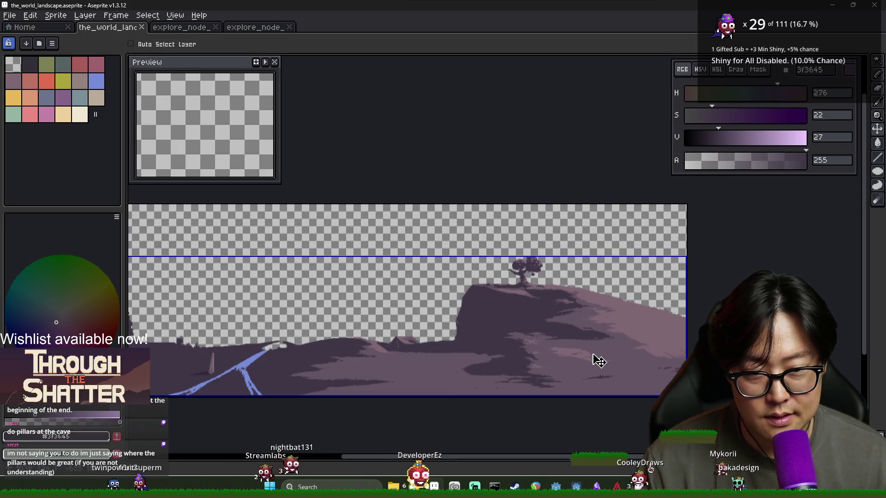
scroll(461, 341, "left", 3)
scroll(403, 334, "up", 1)
key("b")
scroll(403, 334, "right", 2)
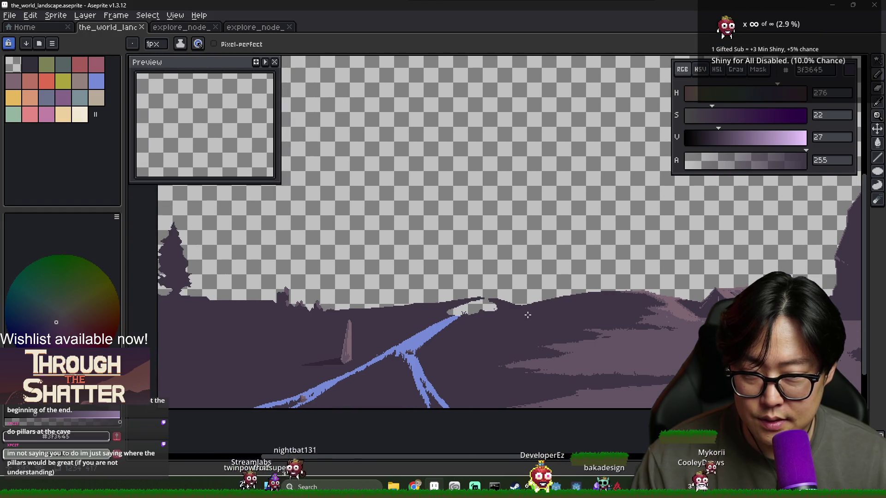
left_click_drag(518, 315, 437, 321)
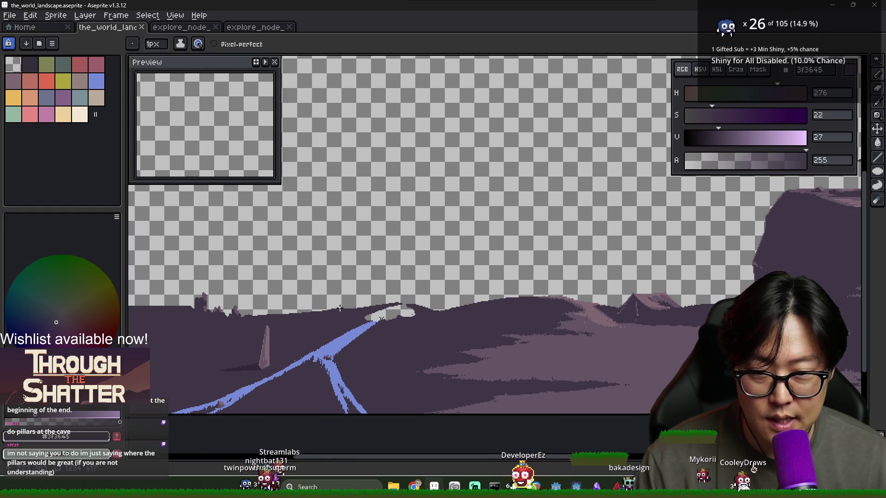
left_click_drag(254, 316, 397, 318)
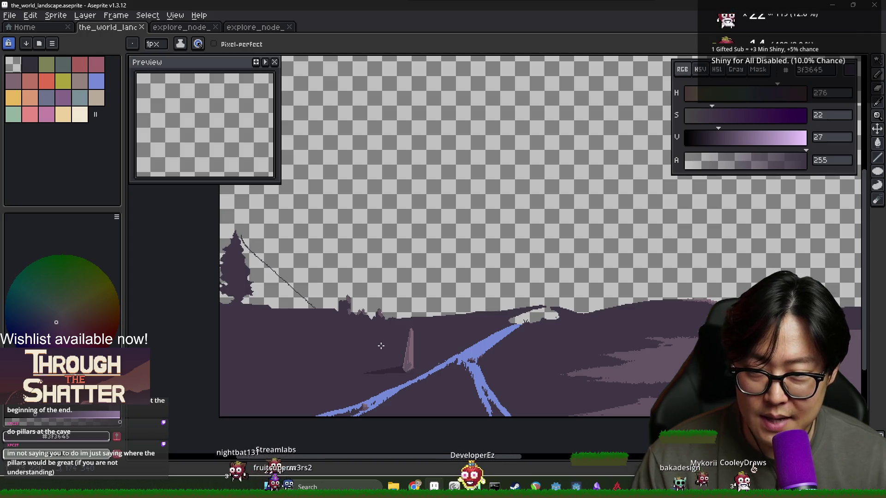
mouse_move(310, 235)
left_mouse_down()
mouse_move(295, 306)
mouse_move(325, 308)
left_mouse_up()
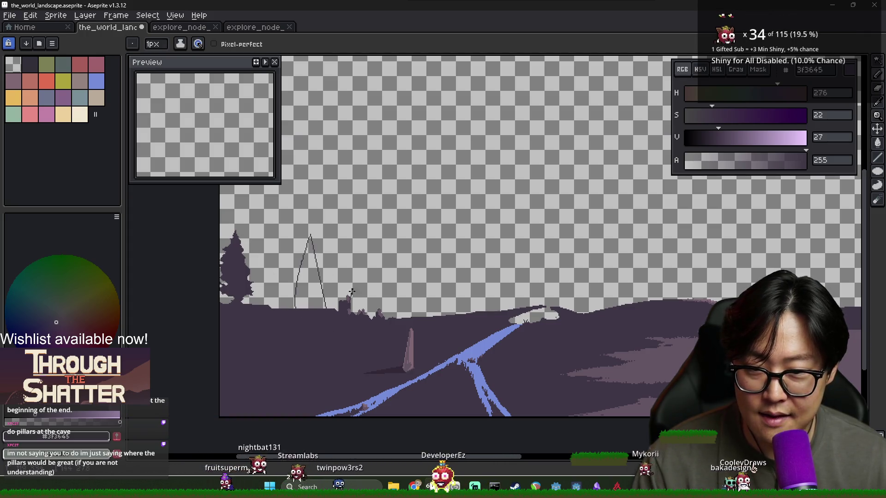
key("ctrl+z")
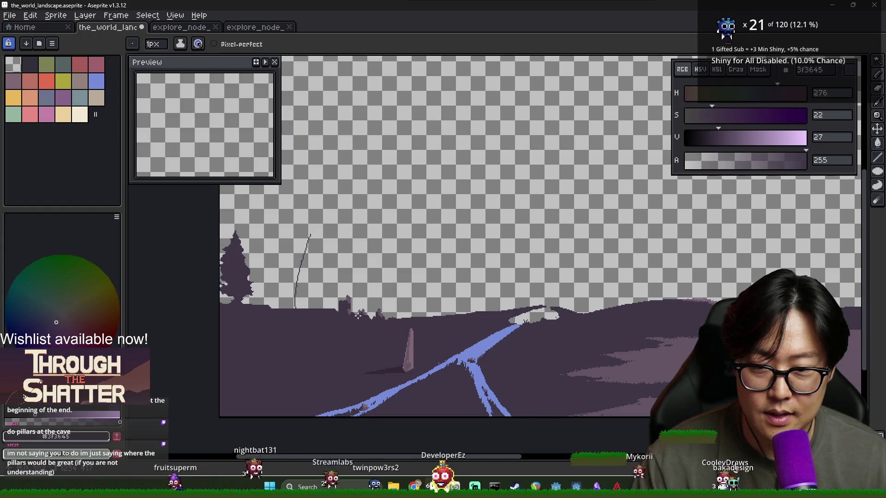
scroll(343, 289, "up", 3)
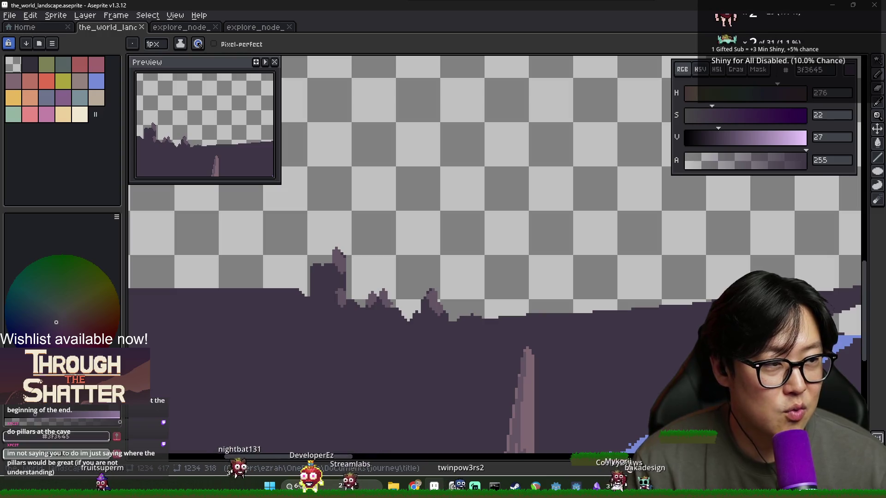
scroll(720, 281, "right", 5)
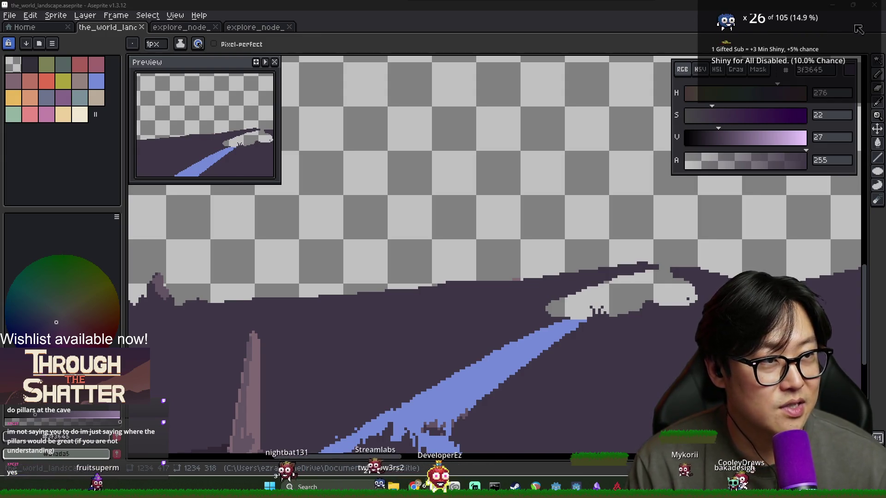
key("alt+Tab")
Step: Search 'pillars of' in a new tab and open the Pillars of Eternity Steam store page
key("ctrl+t")
type("pillars of")
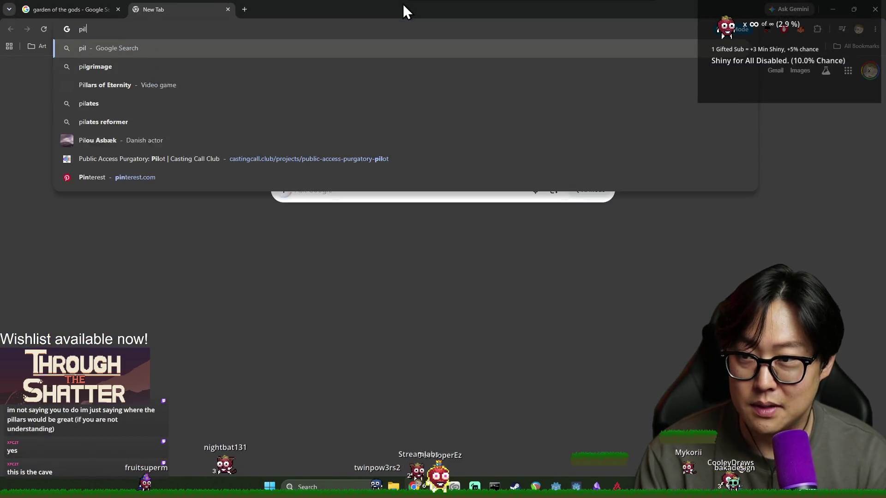
key("Return")
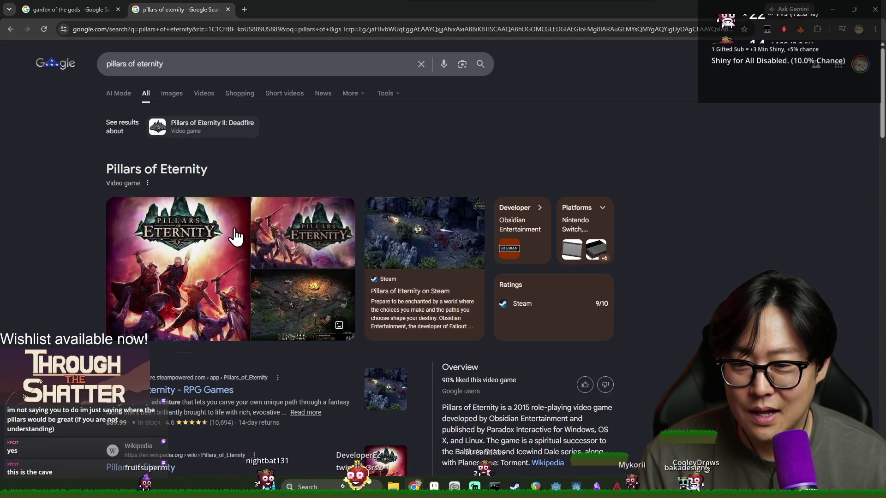
left_click(321, 235)
left_click(211, 392)
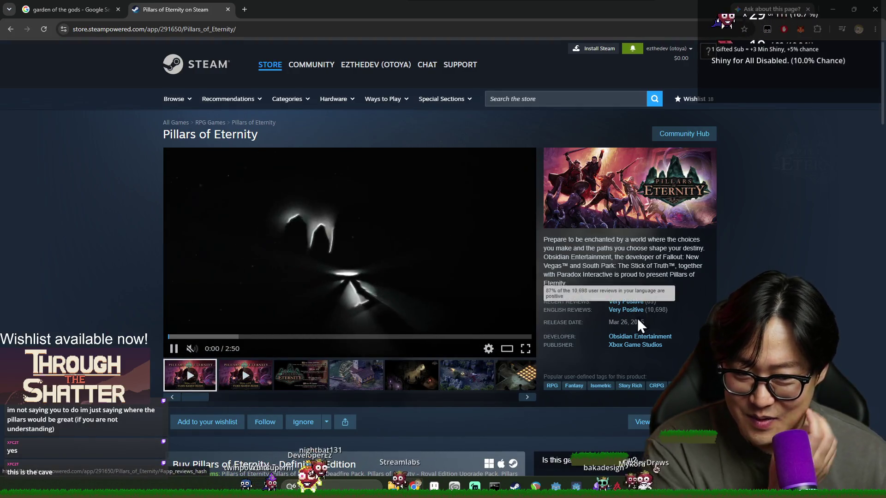
Step: Page through the Steam screenshots: watermill, battle, glowing tiles, rocky cliff and more
left_click(362, 382)
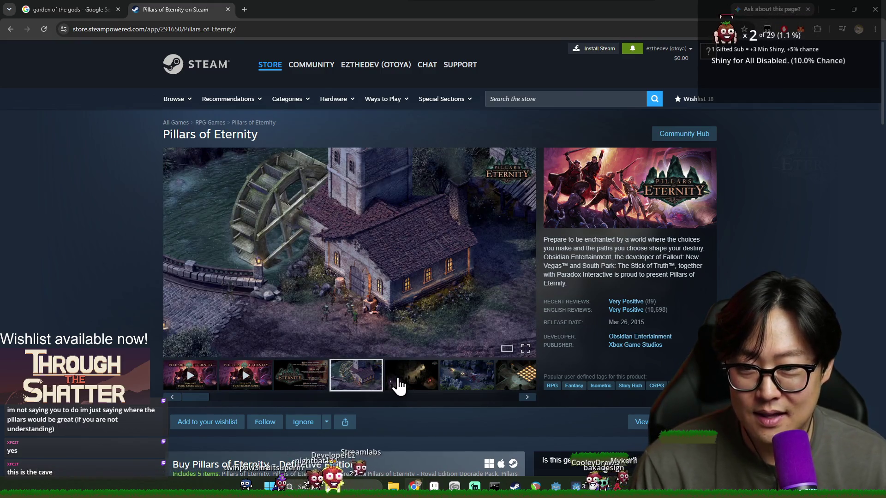
left_click(473, 383)
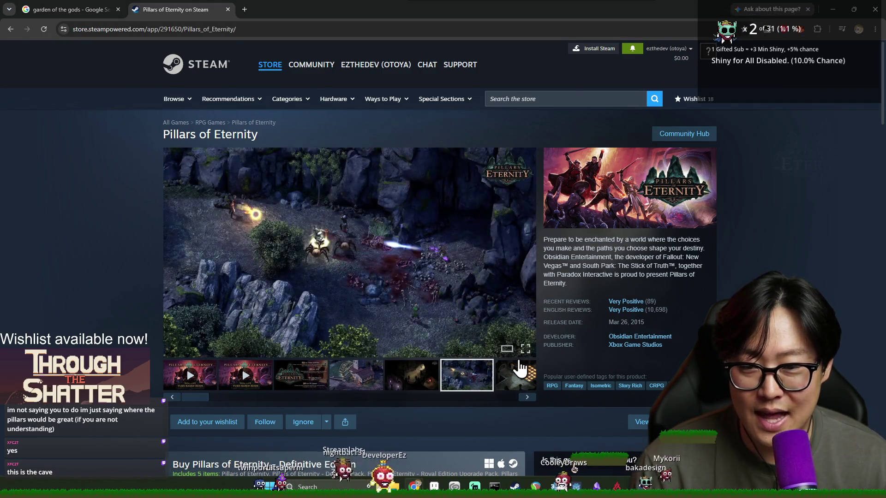
left_click(526, 398)
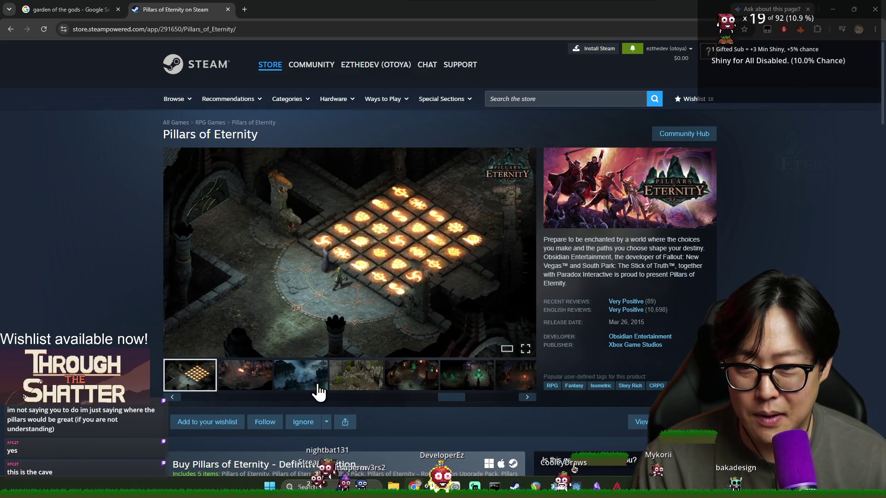
left_click(315, 385)
left_click(361, 385)
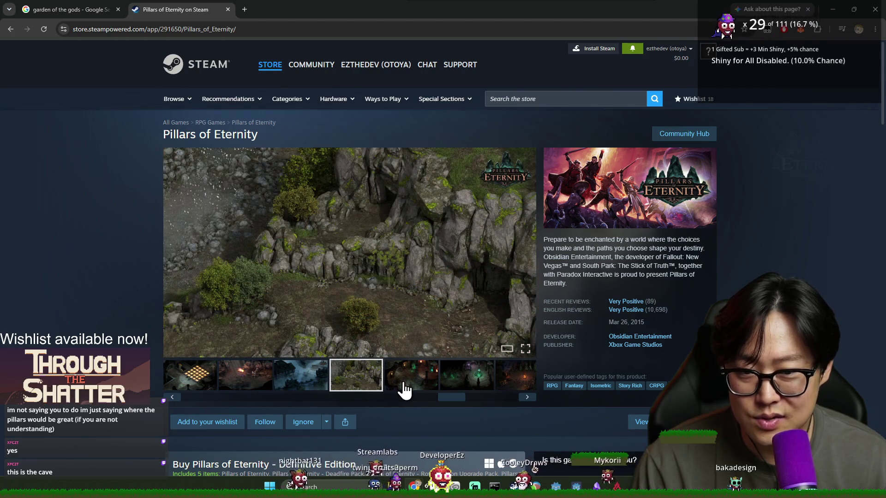
left_click(405, 389)
left_click(468, 388)
left_click(501, 389)
Step: View the rating card, review quotes and watermill shot again, then close the Steam page
left_click_drag(461, 397, 194, 398)
left_click(266, 387)
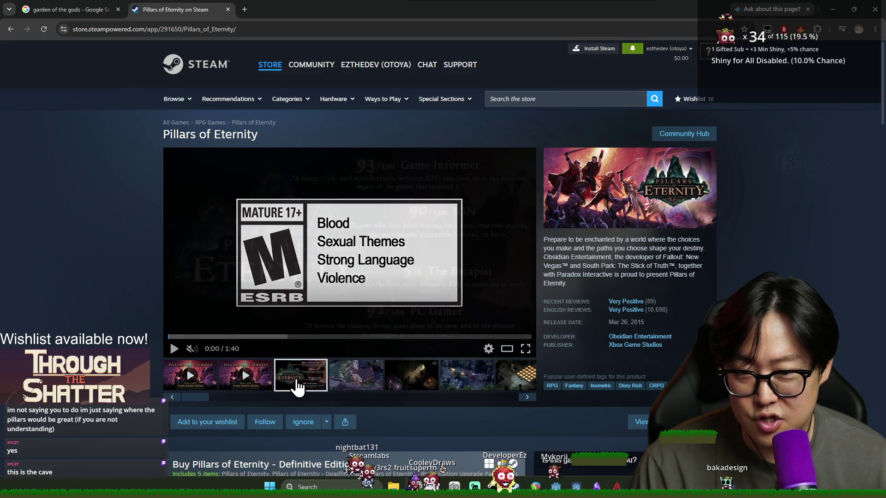
left_click(302, 385)
left_click(354, 383)
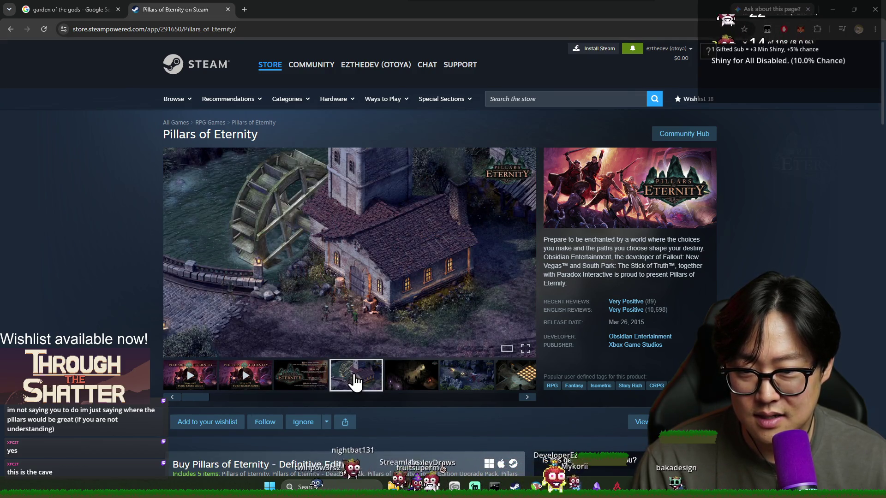
scroll(364, 375, "down", 9)
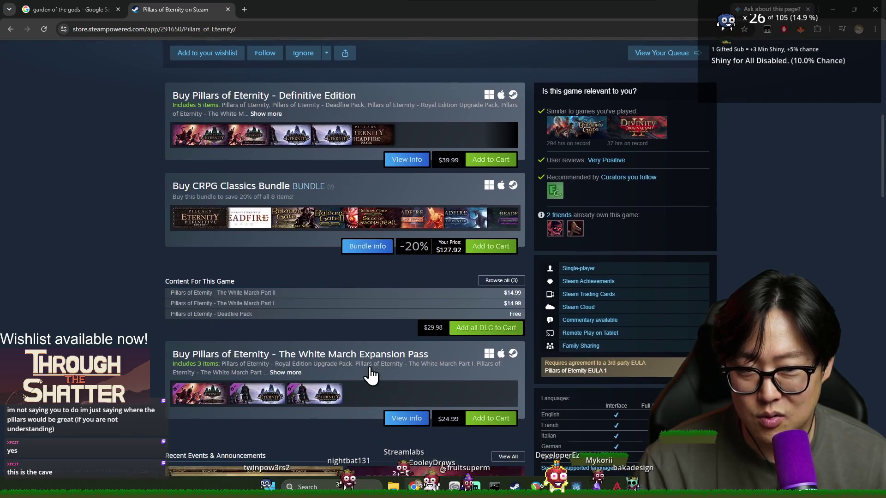
scroll(375, 361, "down", 10)
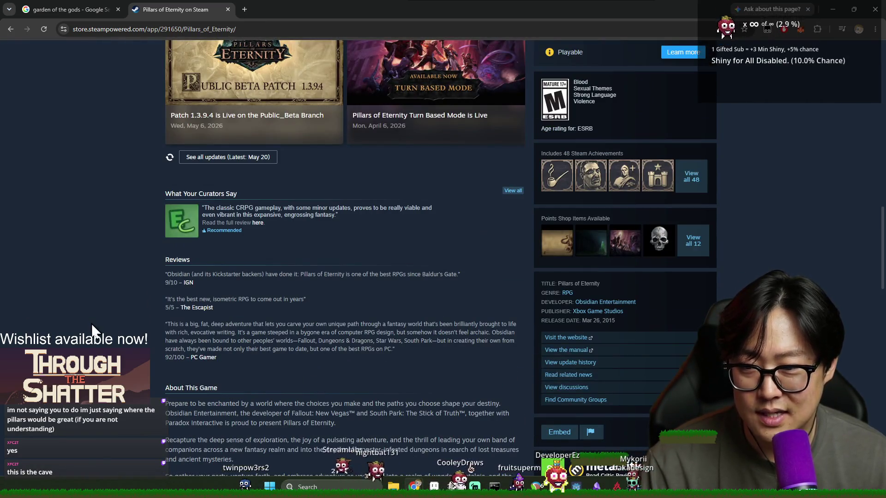
key("ctrl+w")
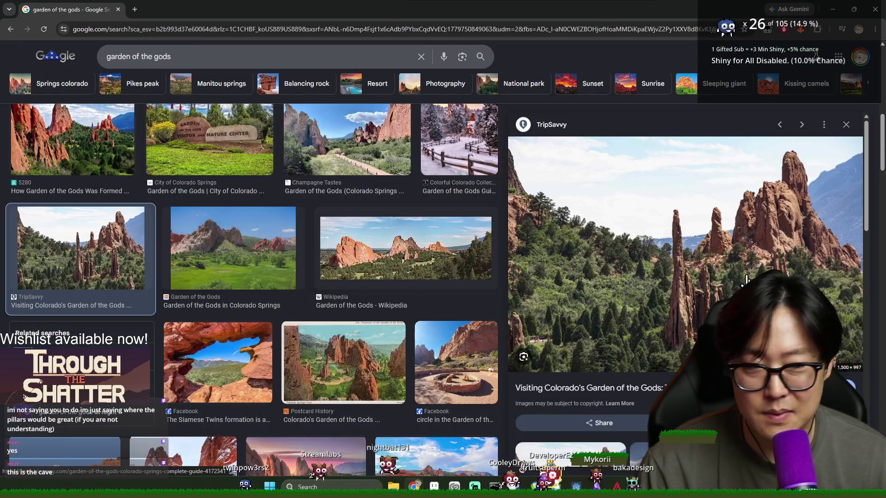
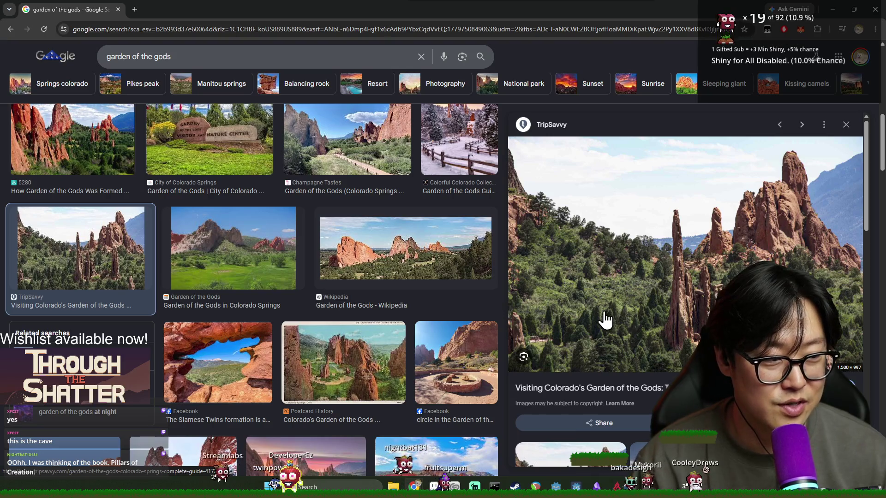
Step: Switch from the Garden of the Gods photos back to the_world_landscape.aseprite in Aseprite
key("alt+Tab")
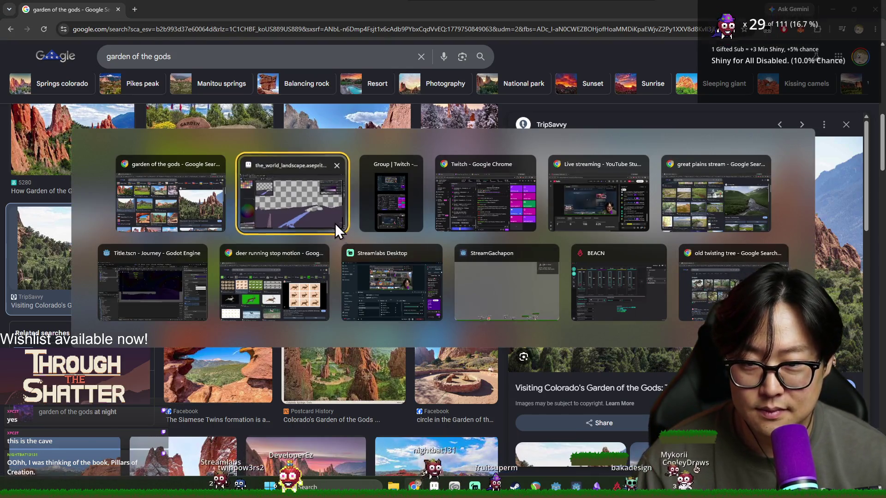
scroll(545, 316, "right", 3)
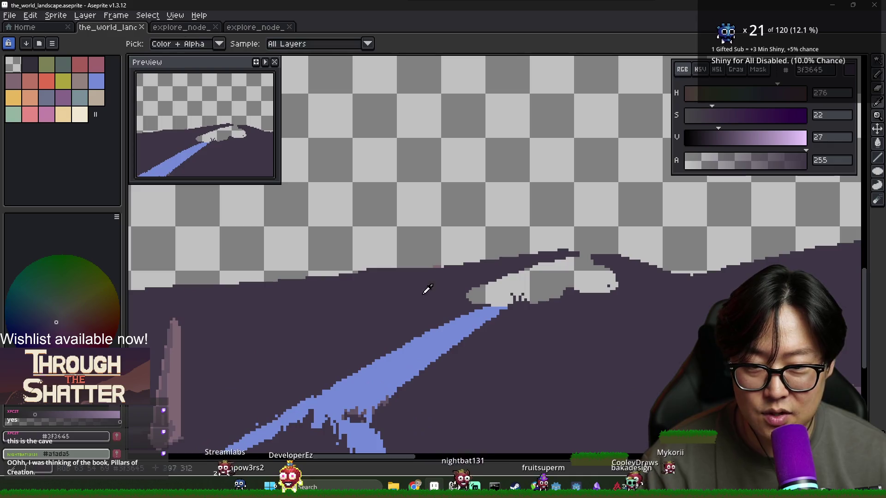
Step: Undo the old spike fill, then redraw a short horizon spire and fill it dark purple
key("g")
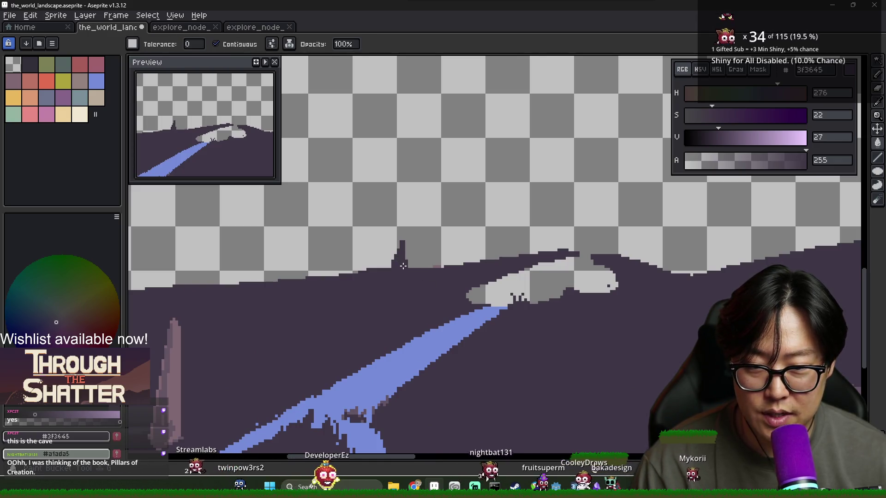
scroll(438, 284, "down", 1)
key("ctrl+z")
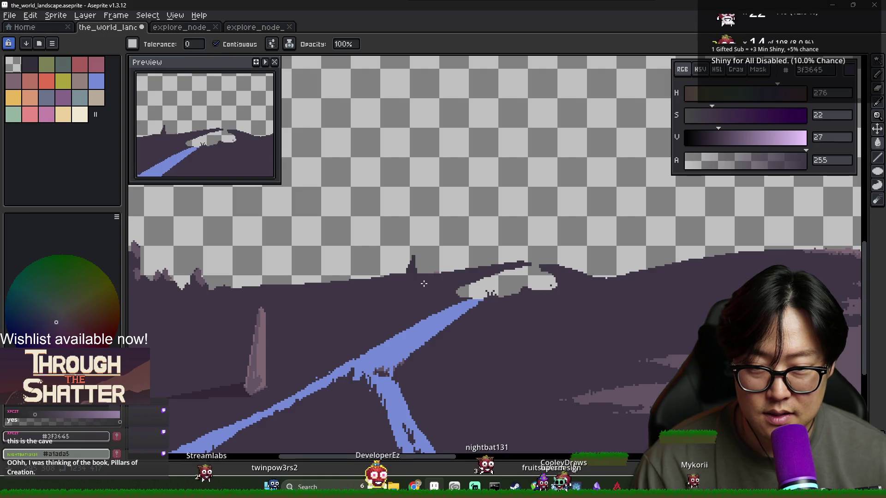
key("v")
key("g")
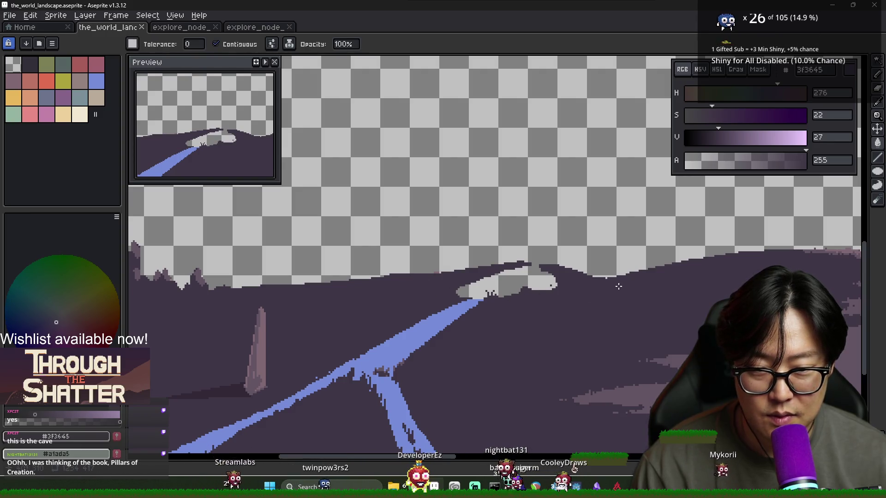
key("b")
left_click_drag(605, 276, 605, 260)
key("g")
left_click(606, 270)
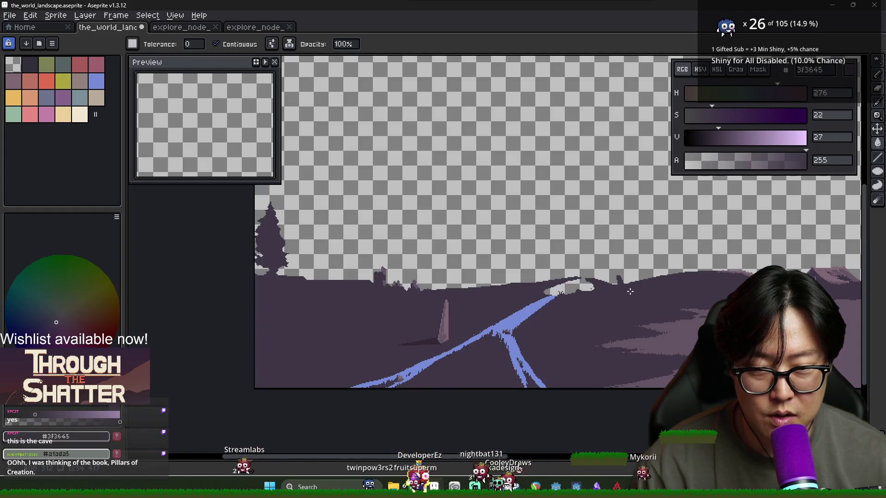
key("b")
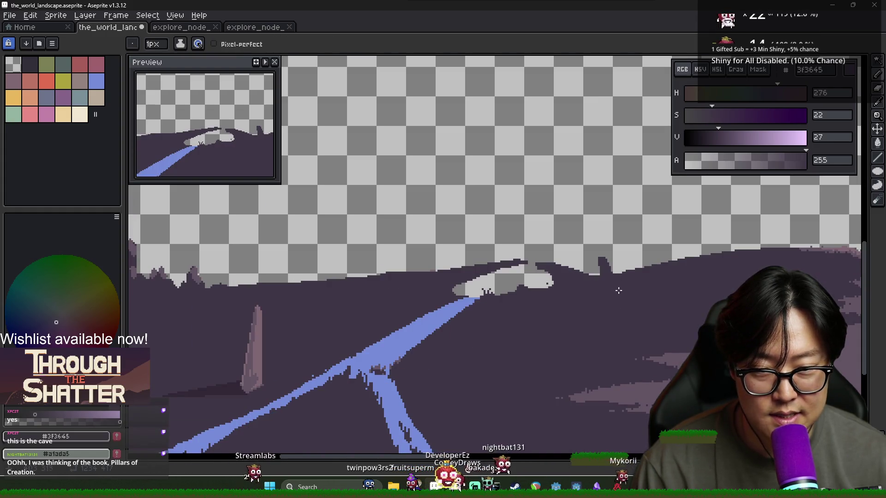
Step: Try filling the spire with a lighter purple, then undo it
scroll(608, 270, "up", 2)
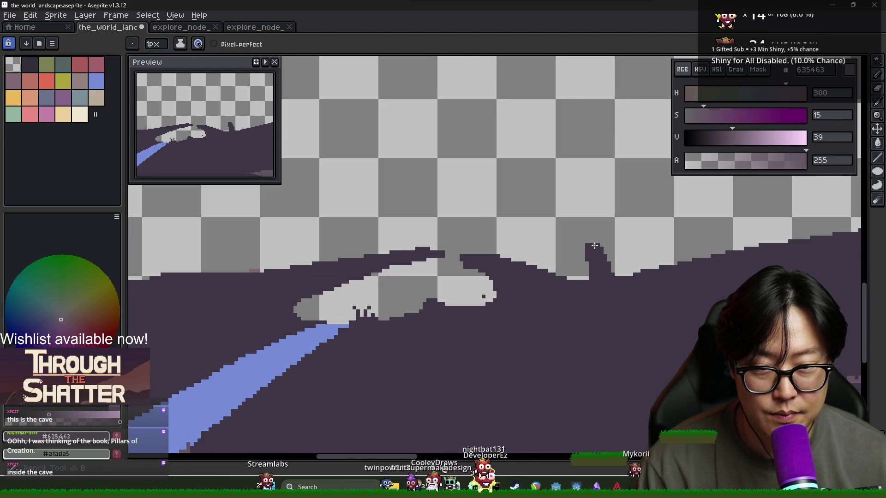
key("g")
left_click(609, 268)
key("b")
key("ctrl+z")
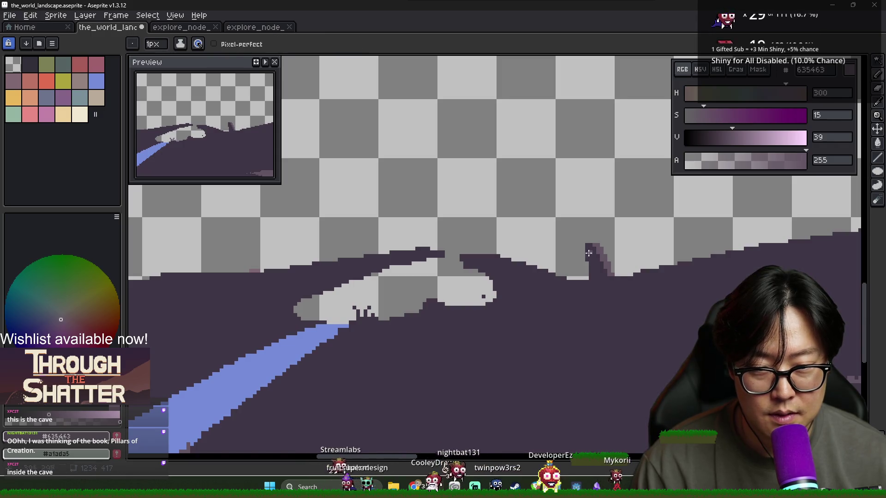
scroll(550, 274, "down", 1)
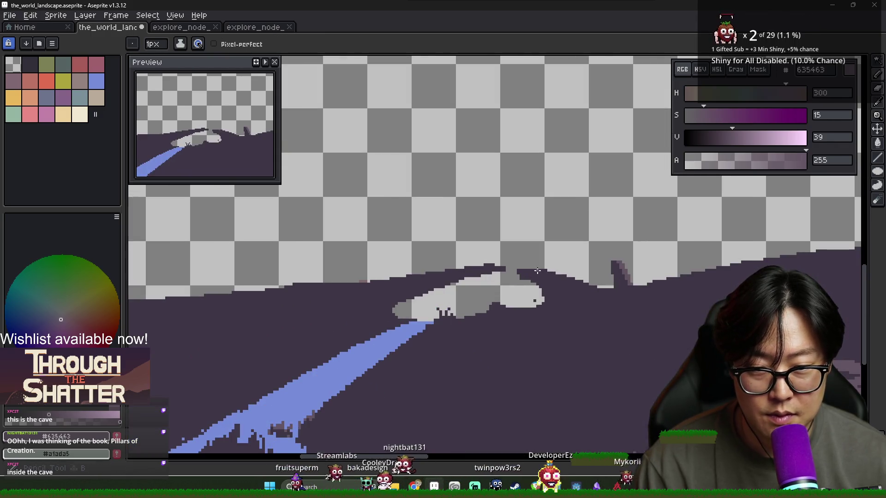
key("g")
scroll(605, 296, "down", 4)
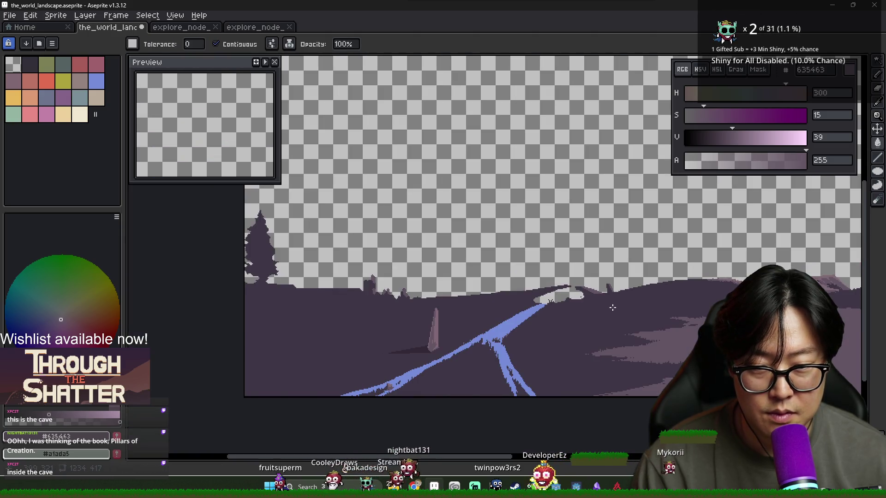
scroll(561, 326, "down", 3)
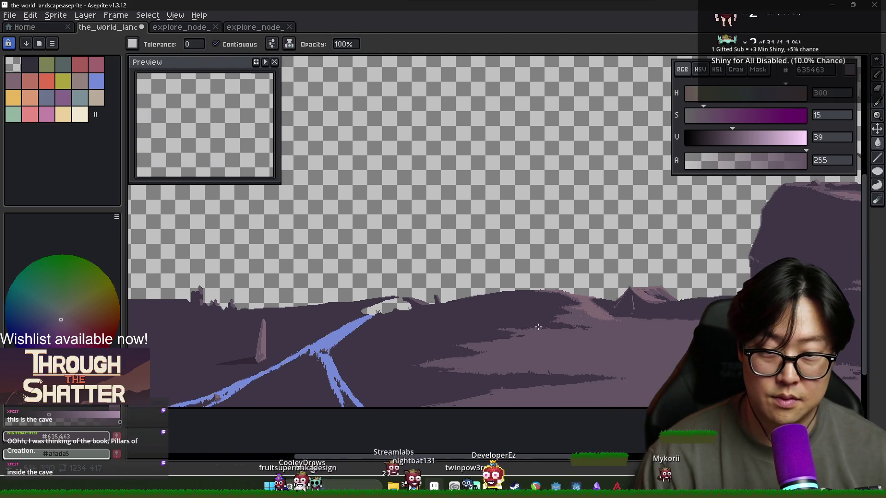
scroll(484, 321, "up", 2)
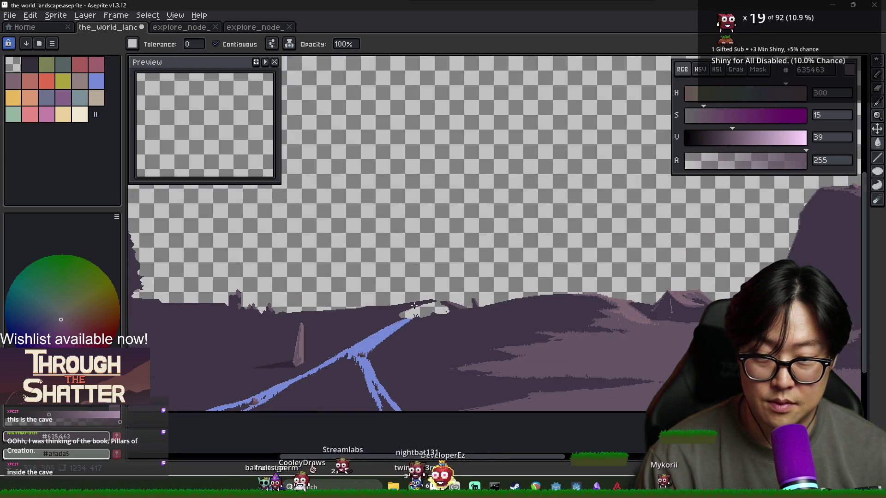
scroll(412, 307, "up", 2)
scroll(461, 309, "down", 3)
scroll(530, 312, "down", 1)
scroll(492, 308, "up", 4)
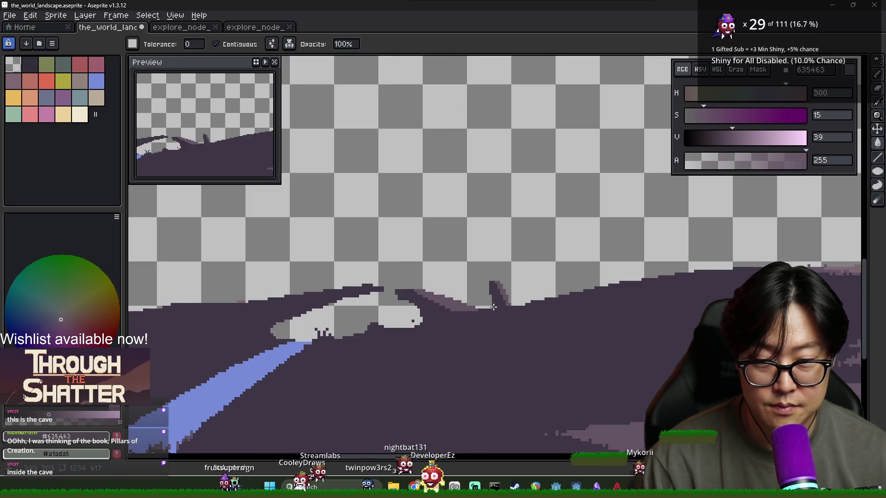
key("b")
Step: Sample the dark purple 3f3645 and lighter purple 635463 around the spire and hill
left_click(498, 292, "alt")
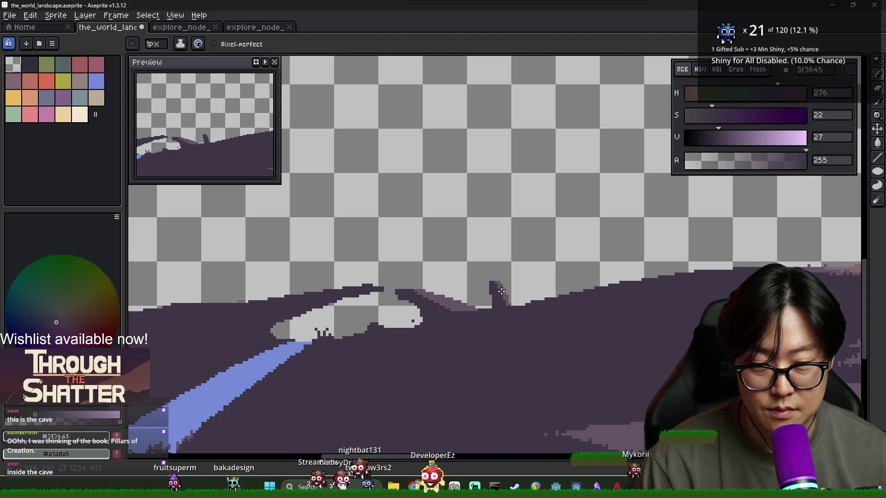
left_click(510, 293, "alt")
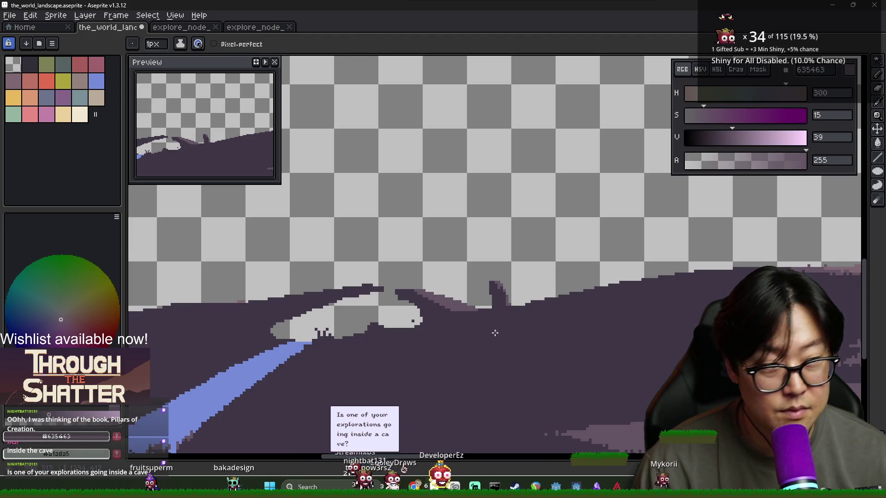
left_click_drag(510, 293, 565, 291)
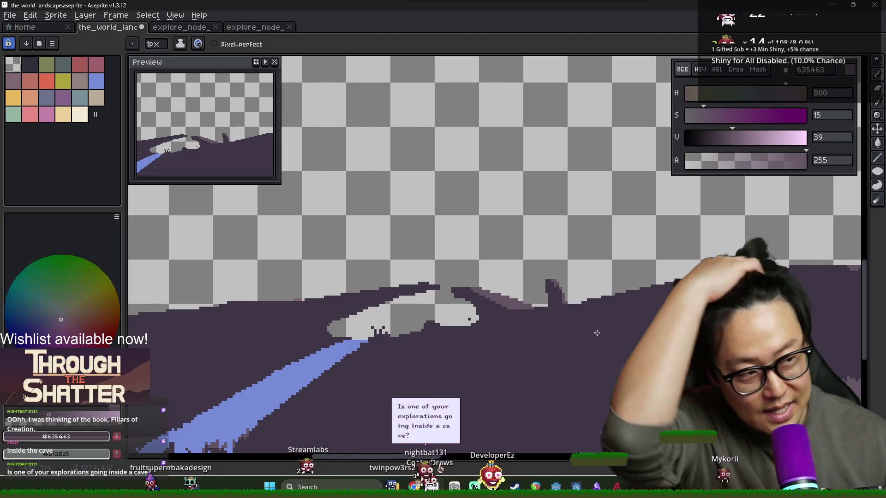
left_click_drag(592, 322, 683, 310)
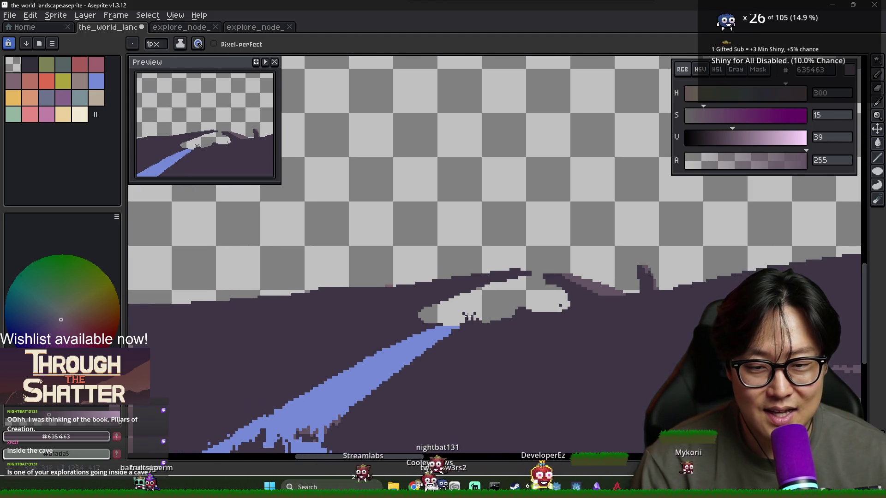
scroll(530, 311, "down", 3)
scroll(515, 308, "up", 1)
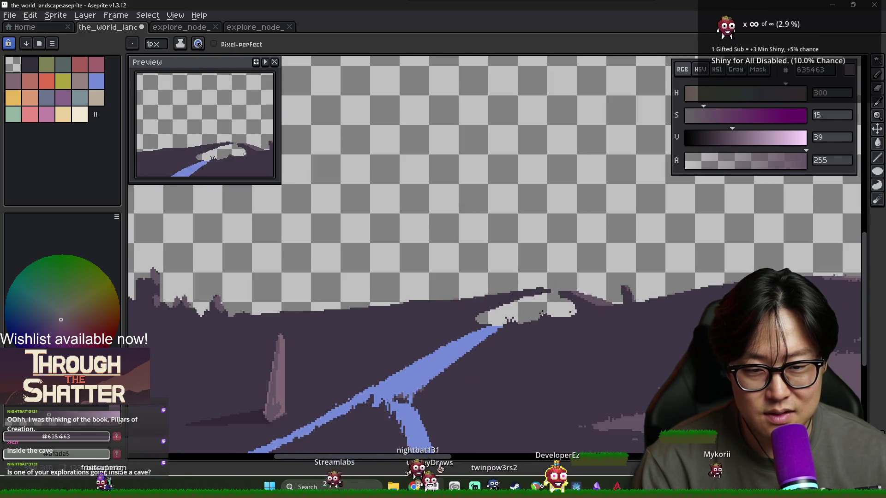
scroll(544, 312, "up", 1)
left_click(572, 314, "alt")
left_click(579, 317, "alt")
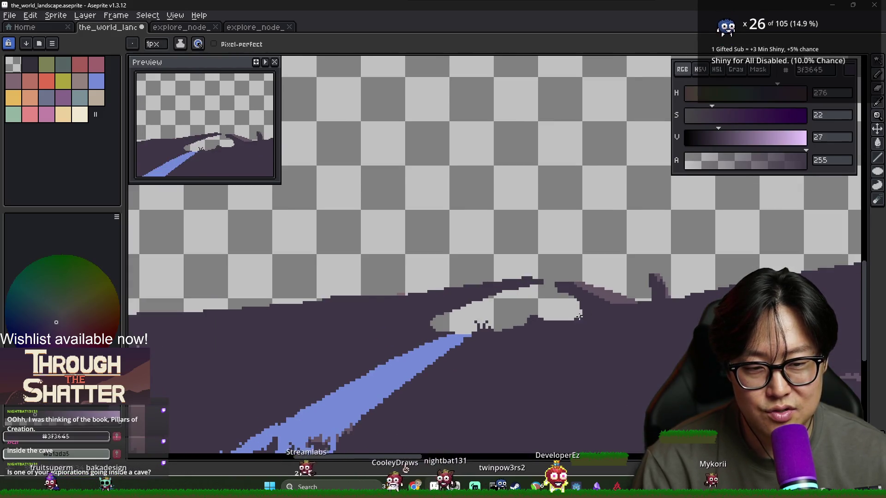
scroll(581, 330, "down", 1)
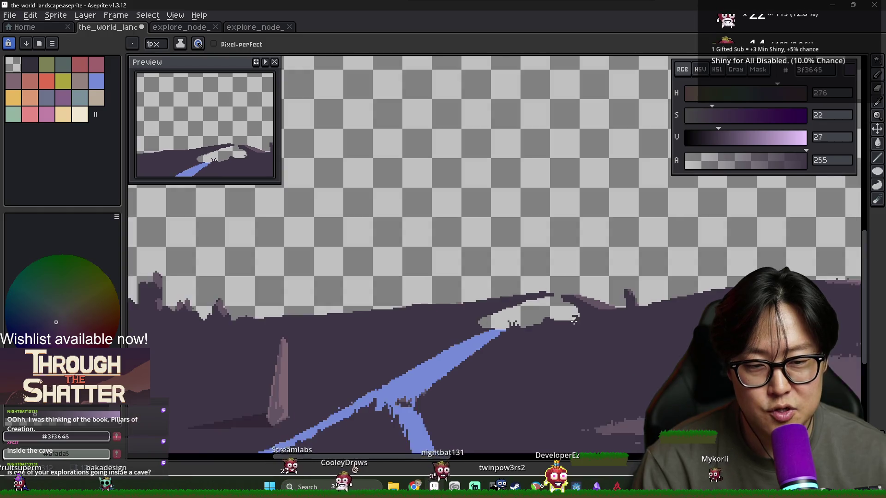
scroll(575, 314, "up", 2)
left_click(575, 314, "alt")
left_click(574, 319, "alt")
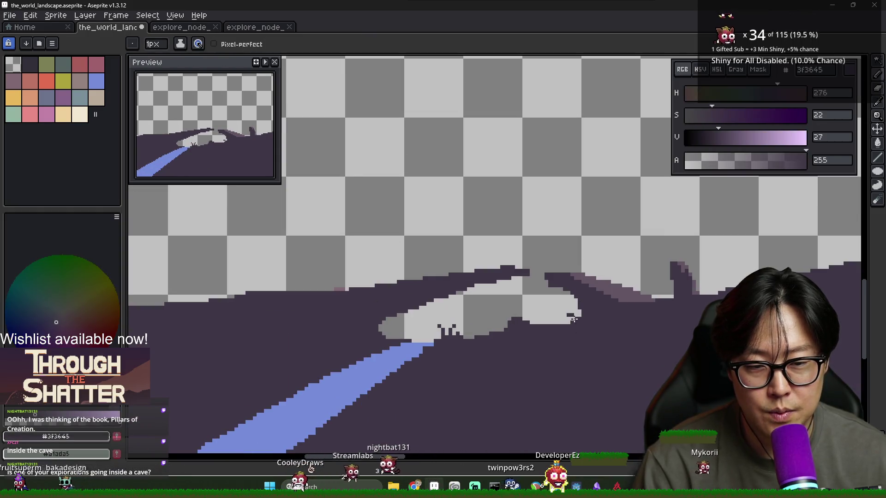
scroll(572, 320, "down", 2)
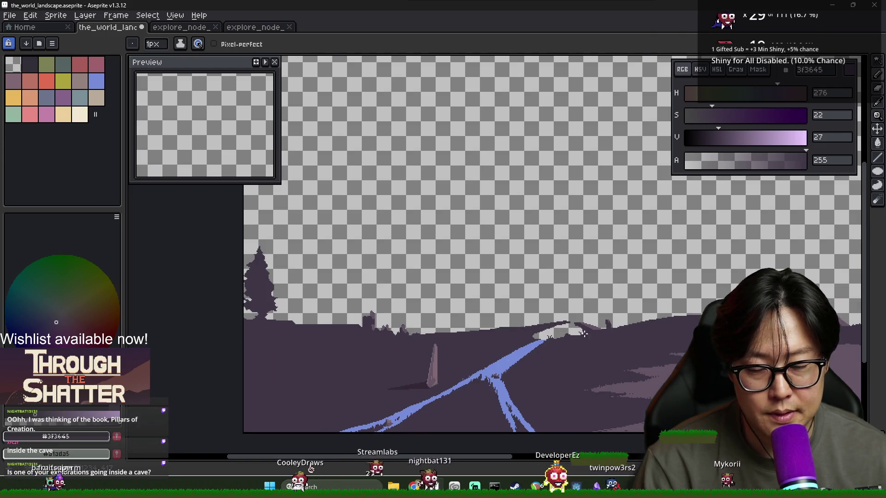
scroll(596, 330, "up", 2)
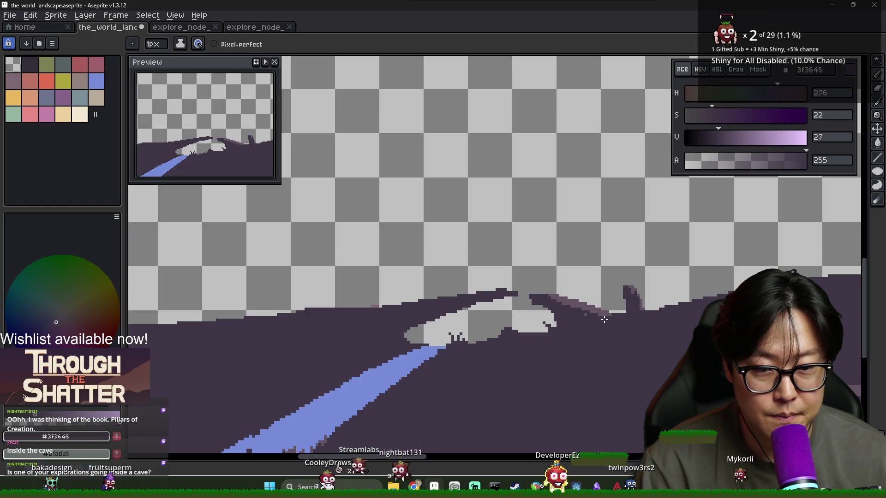
Step: Pick the lighter purple 635463 from the hill and return to the reference photos
key("alt")
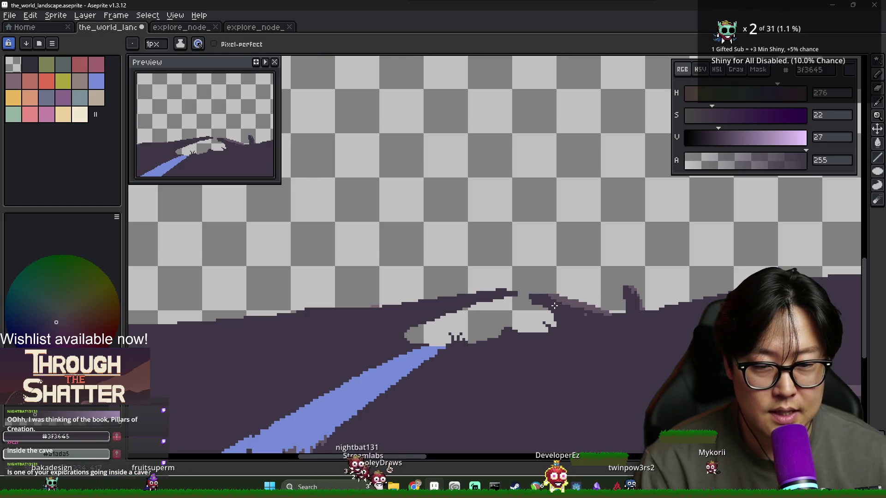
left_click(562, 305, "alt")
scroll(607, 326, "down", 2)
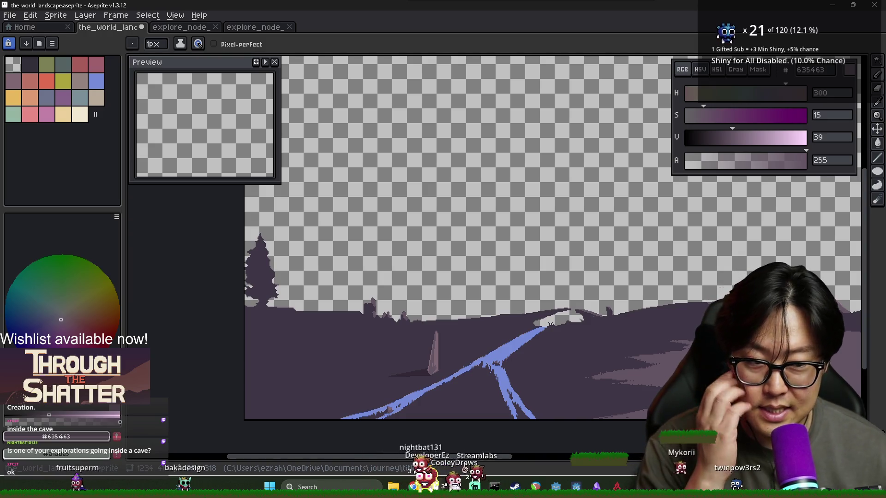
scroll(656, 332, "up", 1)
scroll(656, 332, "down", 3)
scroll(656, 333, "up", 3)
scroll(656, 332, "down", 3)
scroll(656, 332, "up", 2)
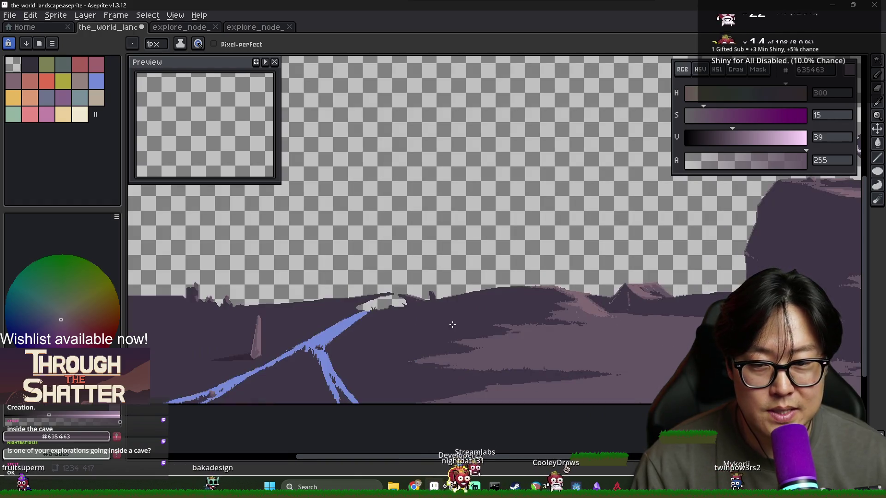
scroll(625, 333, "down", 1)
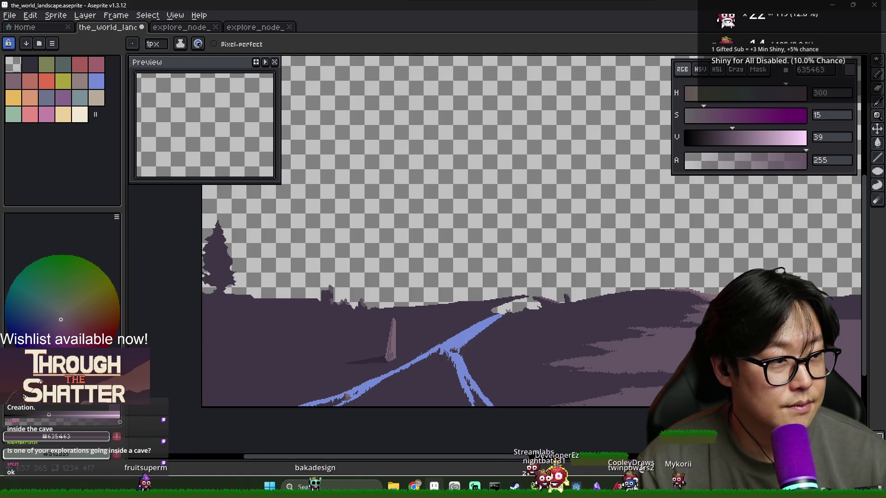
key("alt+Tab")
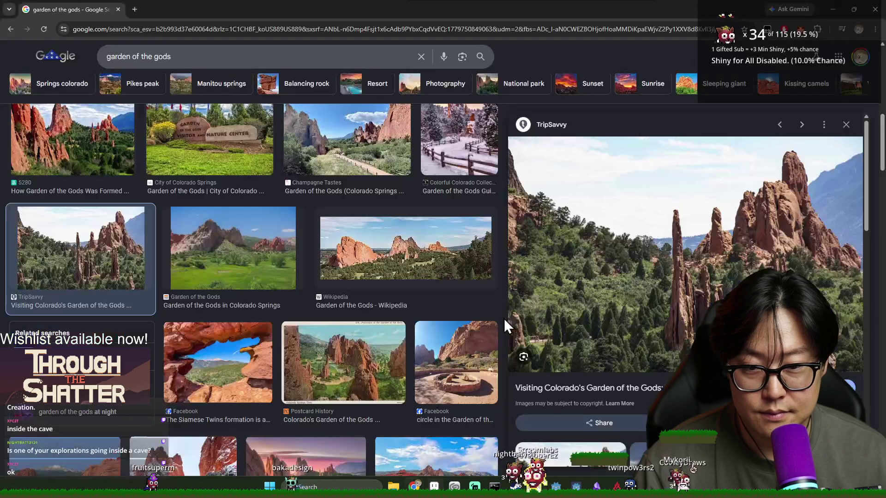
Step: Pick the dark ground purple and outline a tall spire down to the ground
key("alt+Tab")
left_click(399, 316, "alt")
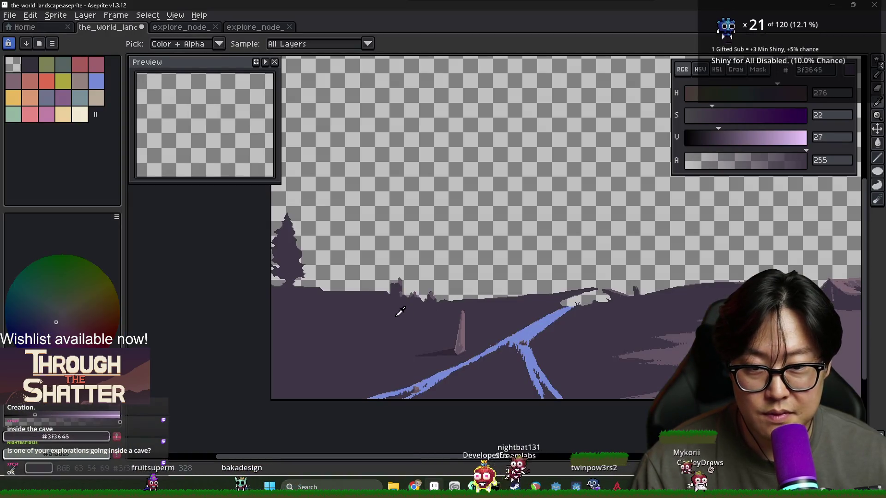
left_click_drag(356, 239, 353, 291)
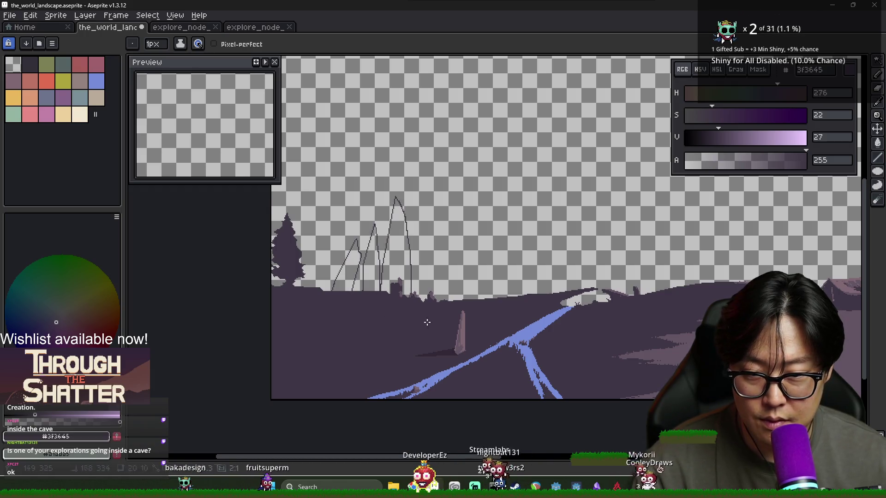
key("alt+Tab")
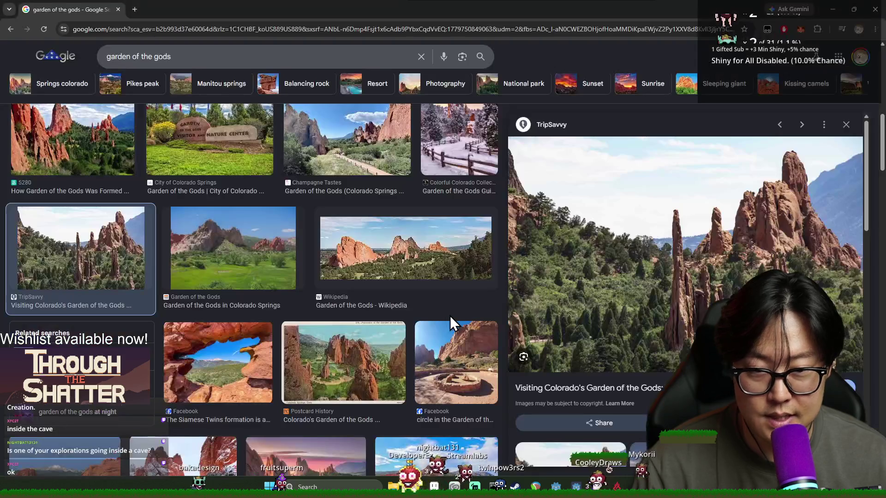
key("alt+Tab")
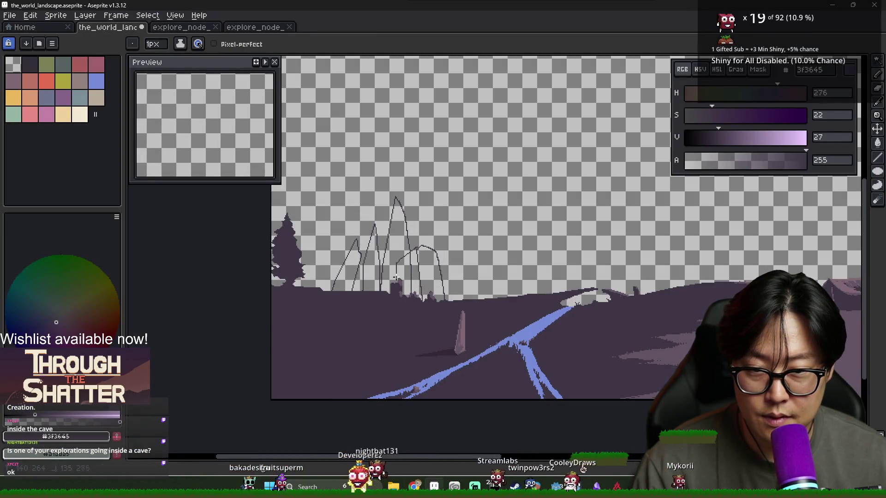
Step: Bucket-fill the rounded rock and five spire outlines with dark purple
key("g")
left_click(413, 270)
left_click(412, 275)
left_click(404, 277)
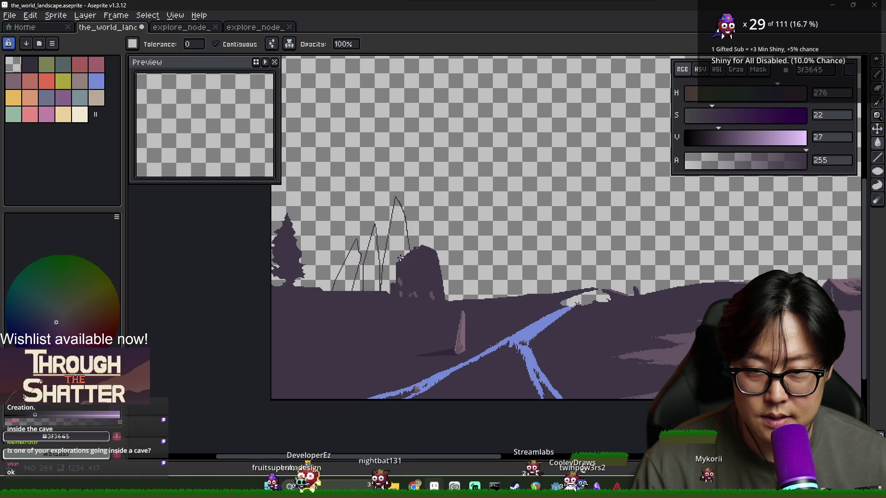
left_click(394, 258)
left_click(371, 269)
left_click(353, 272)
scroll(393, 313, "down", 1)
scroll(393, 312, "up", 2)
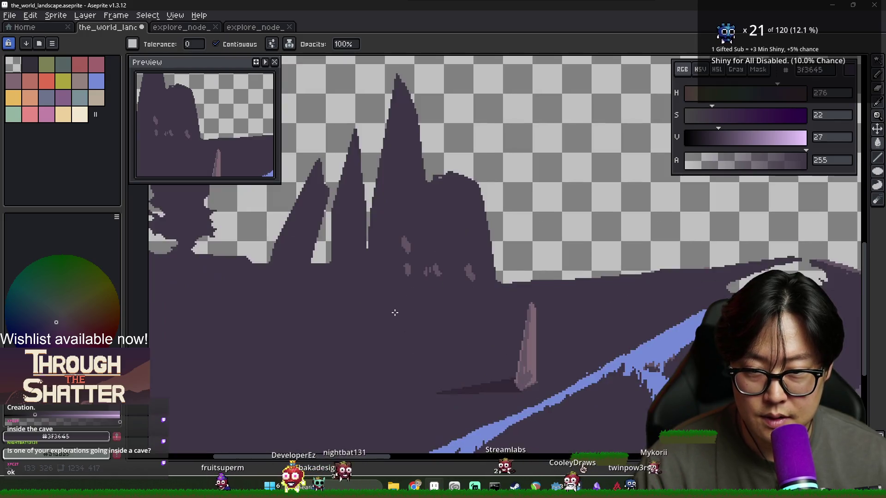
scroll(397, 311, "down", 1)
Step: Erase stray pixels above the tall spire's peak, then check the reference photos
key("e")
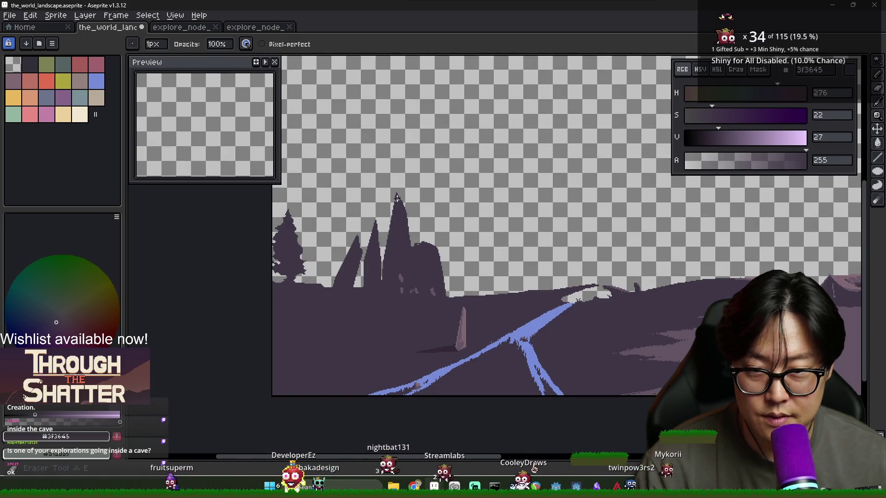
scroll(385, 197, "up", 3)
left_click_drag(394, 195, 387, 192)
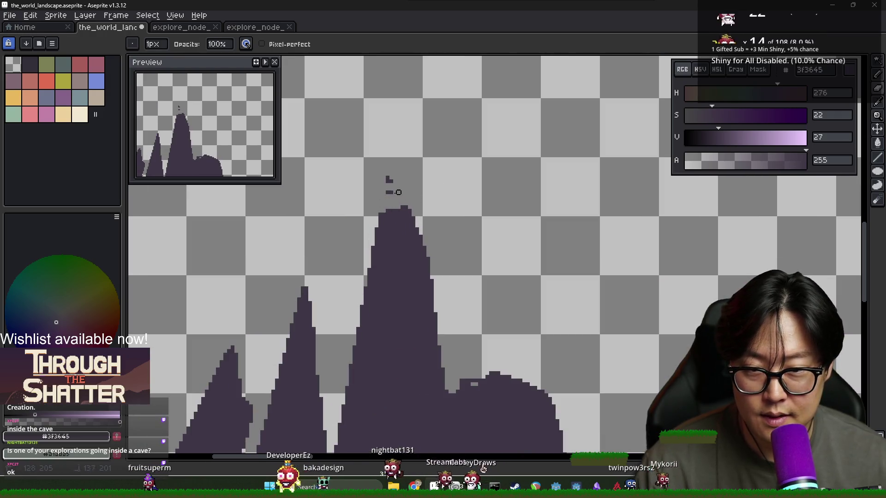
scroll(444, 229, "down", 3)
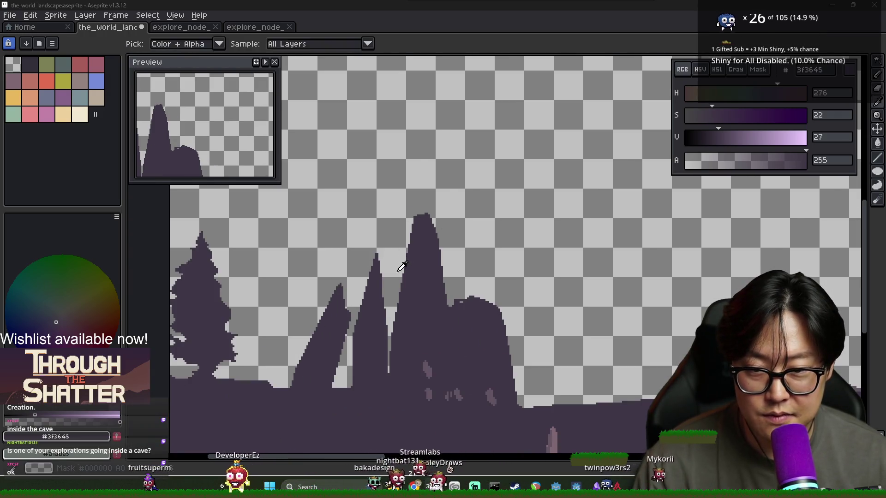
key("alt+Tab")
key("alt+Tab")
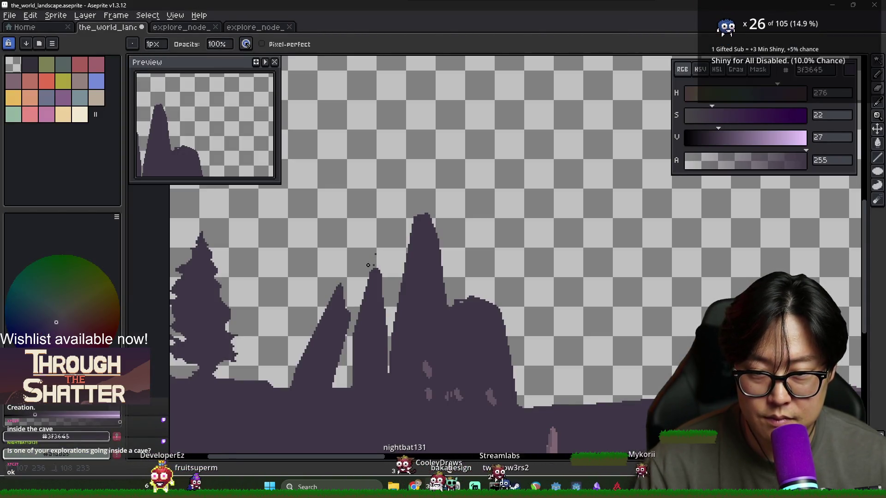
key("alt+Tab")
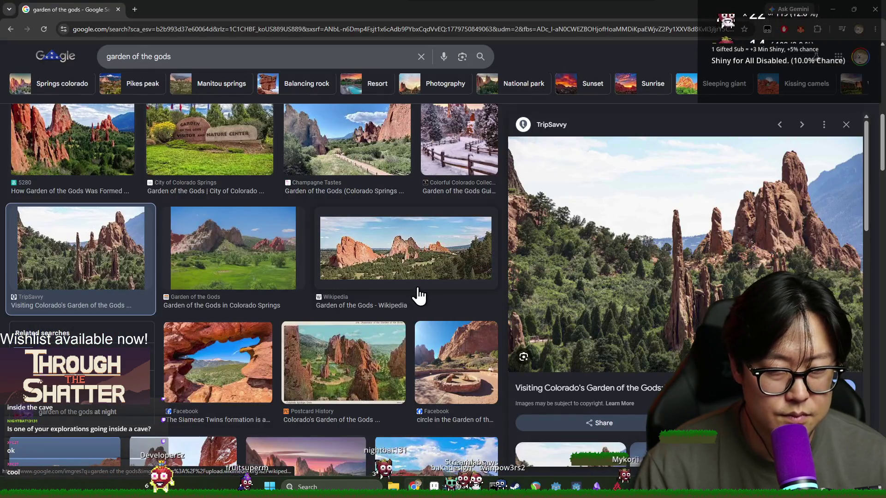
Step: Switch from Chrome back to the_world_landscape canvas in Aseprite
key("alt+Tab")
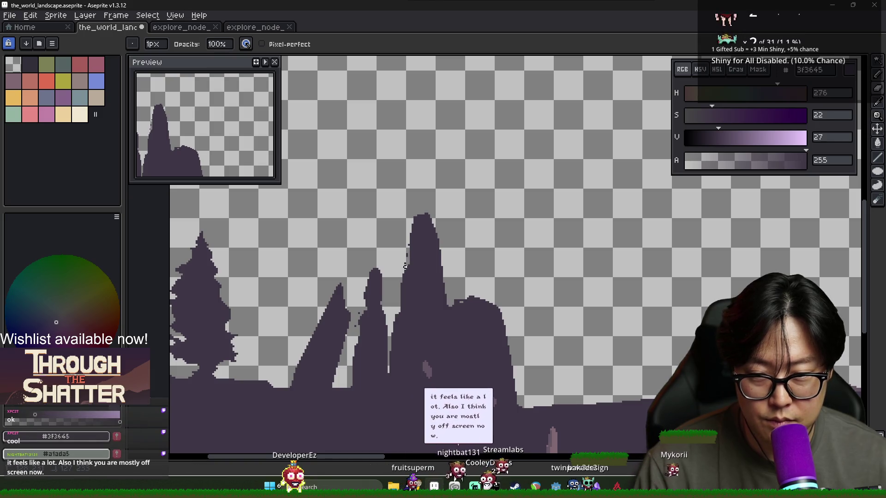
scroll(490, 333, "down", 2)
scroll(489, 333, "right", 2)
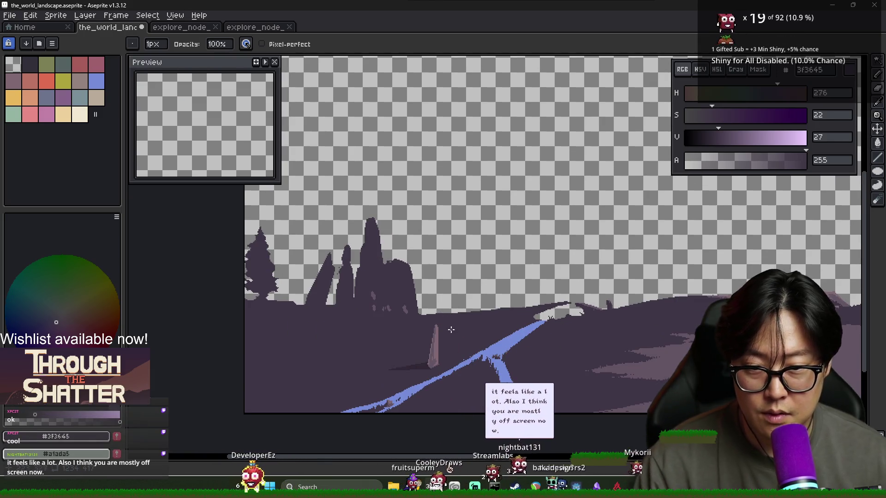
scroll(451, 345, "right", 3)
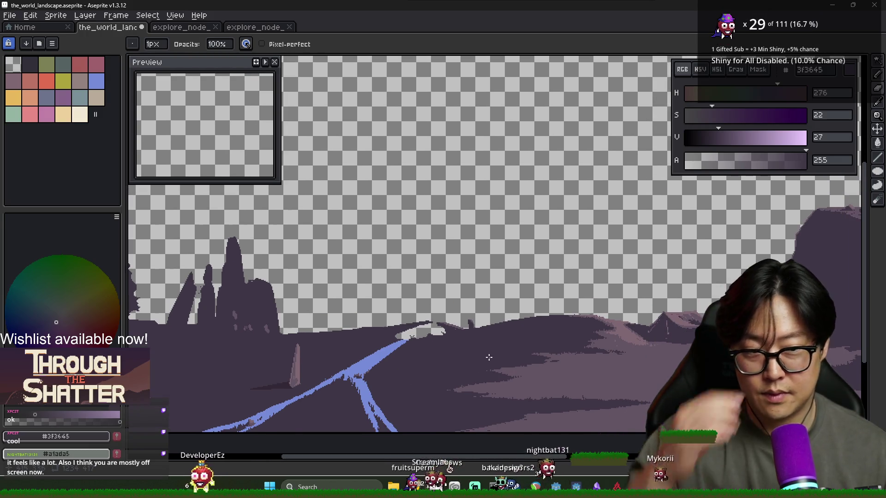
scroll(488, 357, "down", 1)
scroll(435, 348, "down", 1)
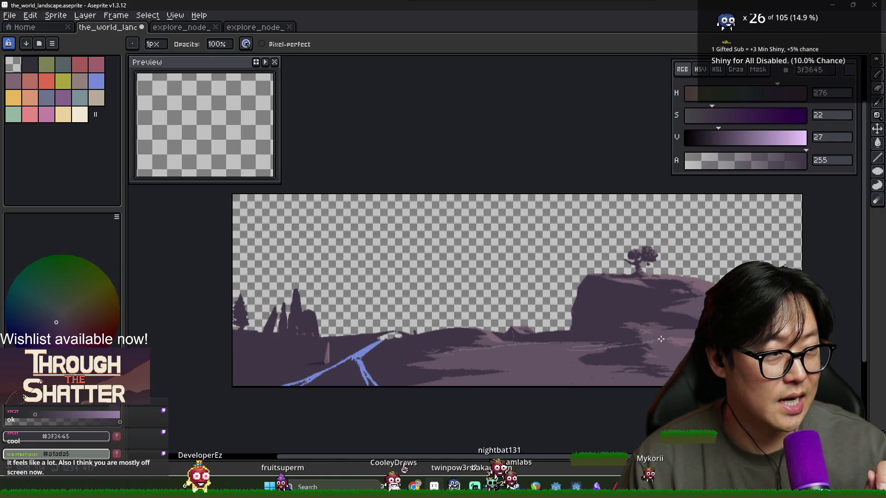
scroll(599, 344, "up", 1)
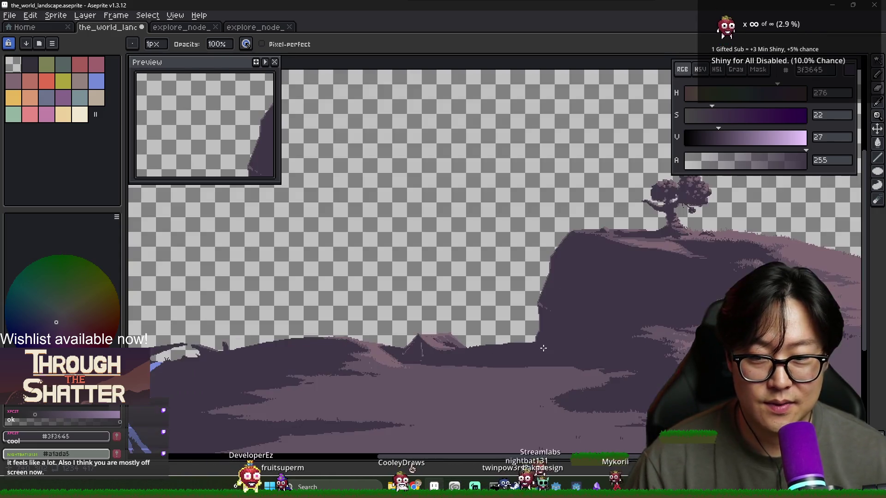
scroll(540, 348, "down", 1)
key("i")
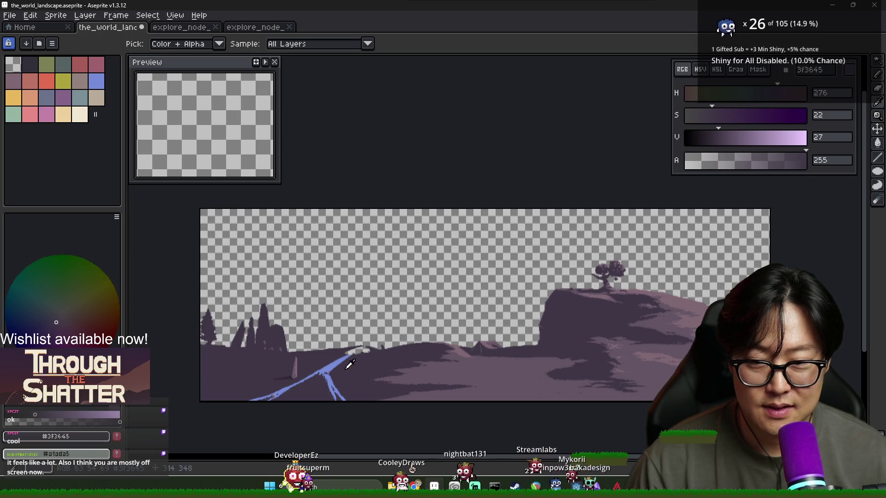
key("alt+Tab")
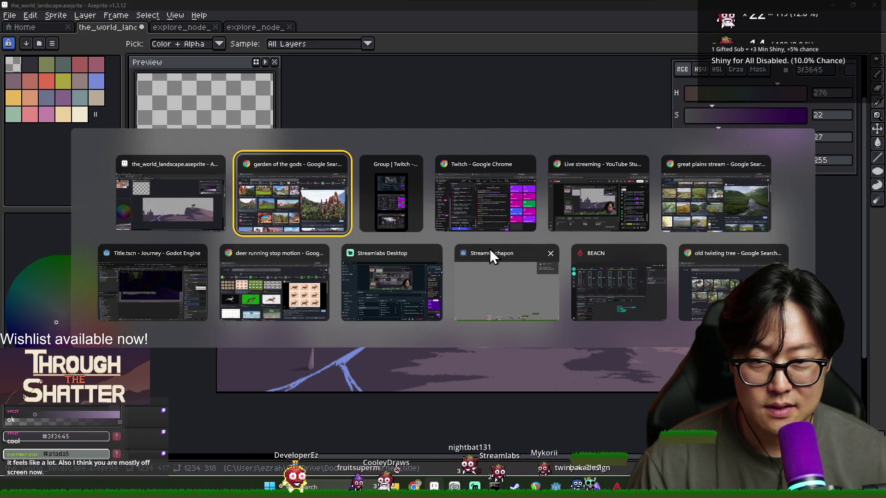
left_click(175, 290)
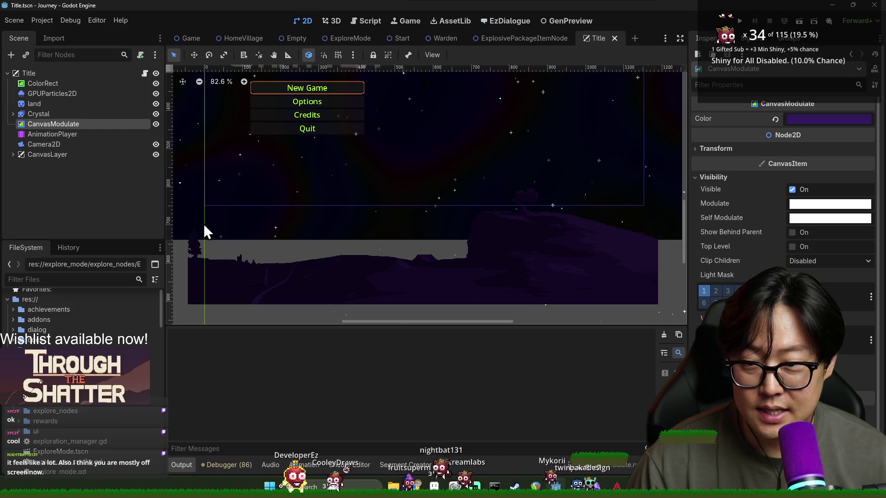
key("alt+Tab")
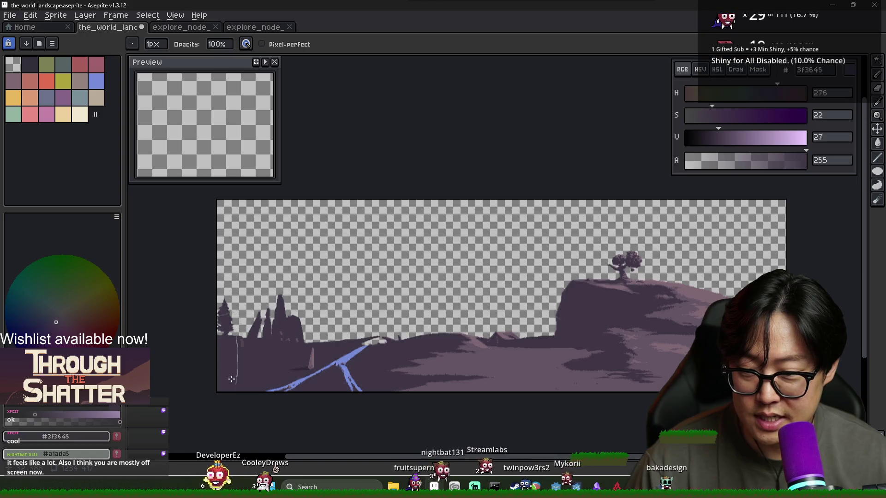
Step: Compare with the Godot title scene, bring the tree hill into view, and save the file
scroll(231, 378, "up", 3)
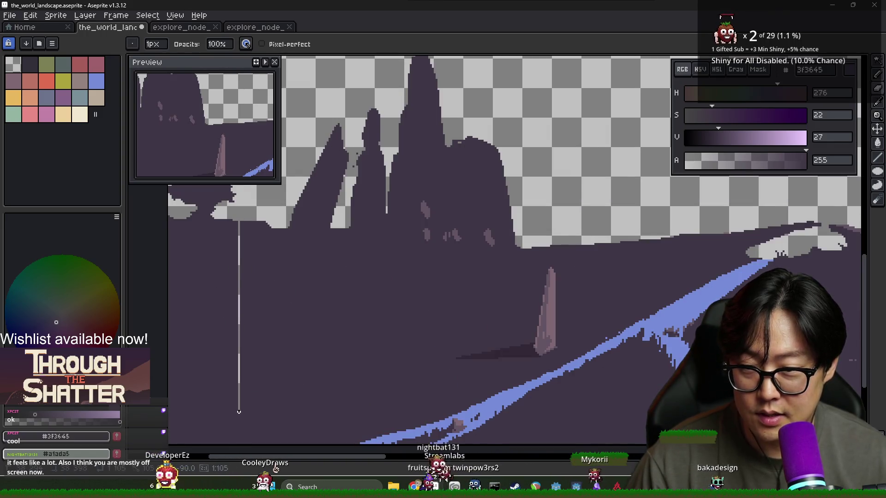
key("alt+Tab")
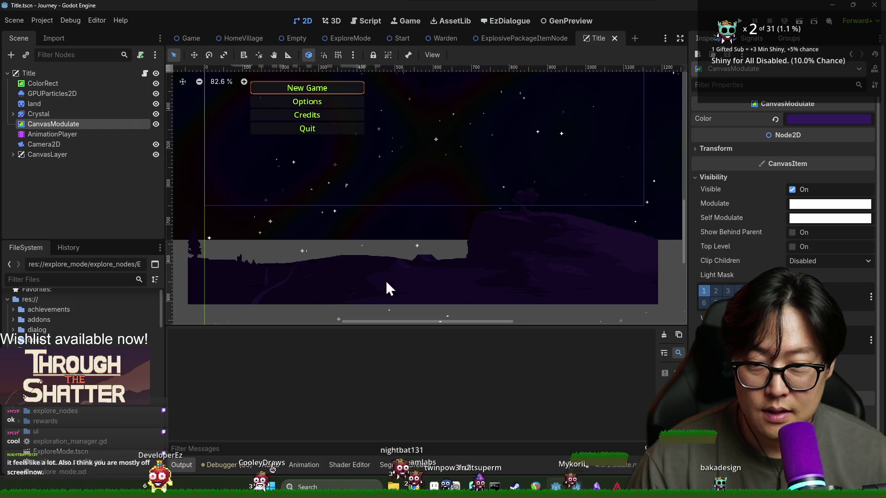
key("alt+Tab")
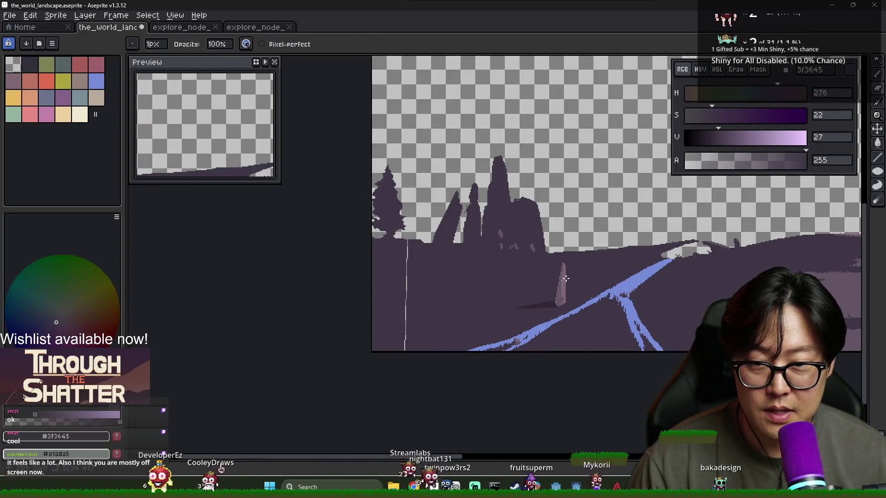
scroll(545, 284, "down", 3)
left_click_drag(667, 274, 425, 285)
scroll(560, 267, "up", 3)
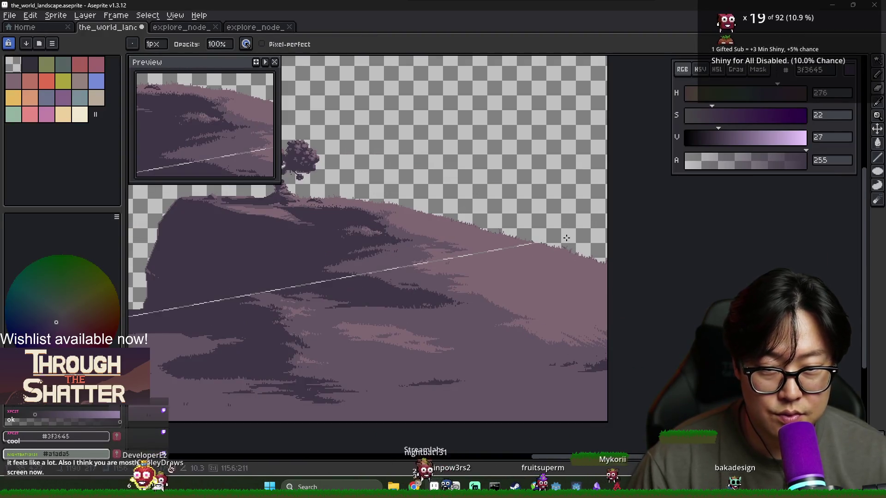
key("v")
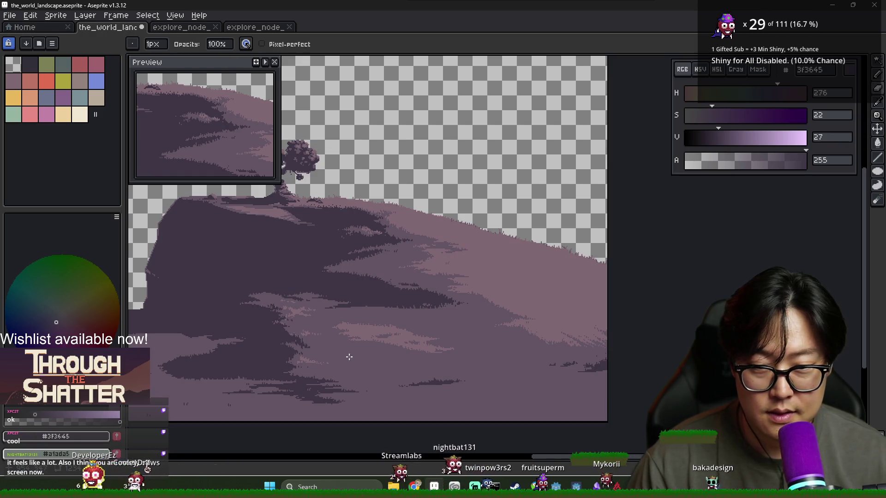
scroll(372, 362, "down", 3)
scroll(242, 346, "up", 3)
key("ctrl+s")
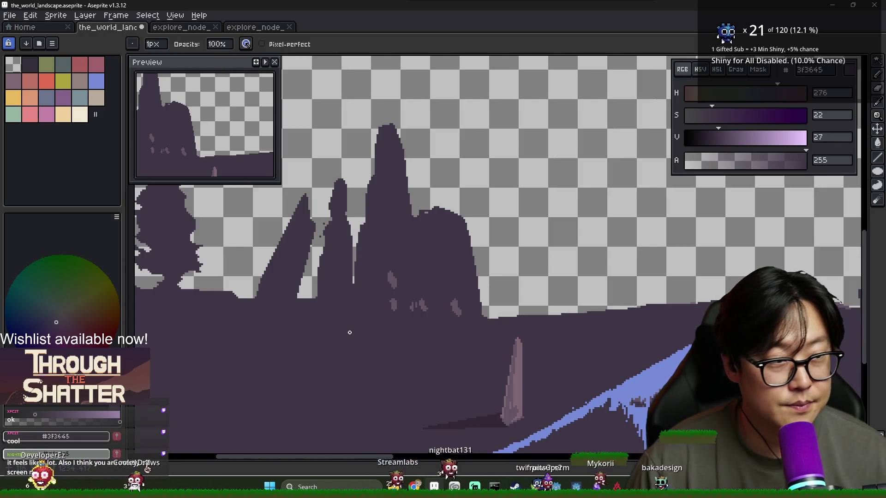
scroll(302, 324, "down", 2)
Step: Trim the tip of the leftmost rock spire with the eraser
left_click_drag(315, 331, 219, 336)
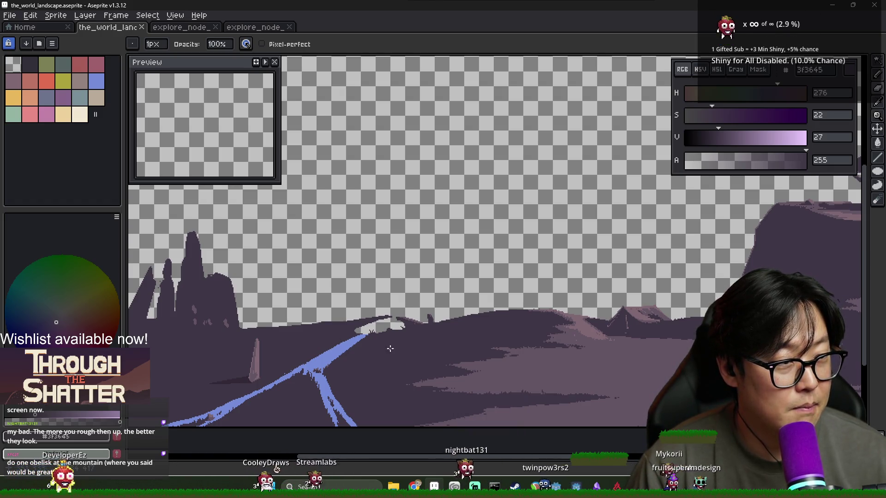
scroll(392, 346, "up", 2)
key("i")
key("b")
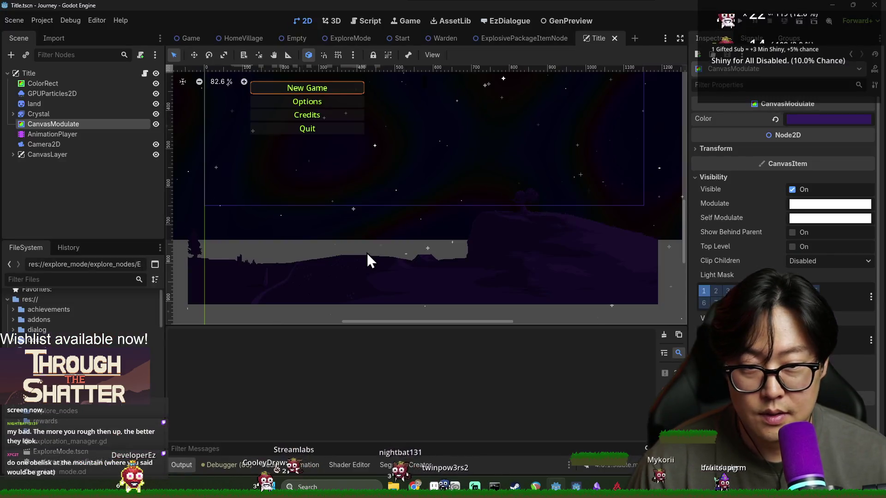
key("e")
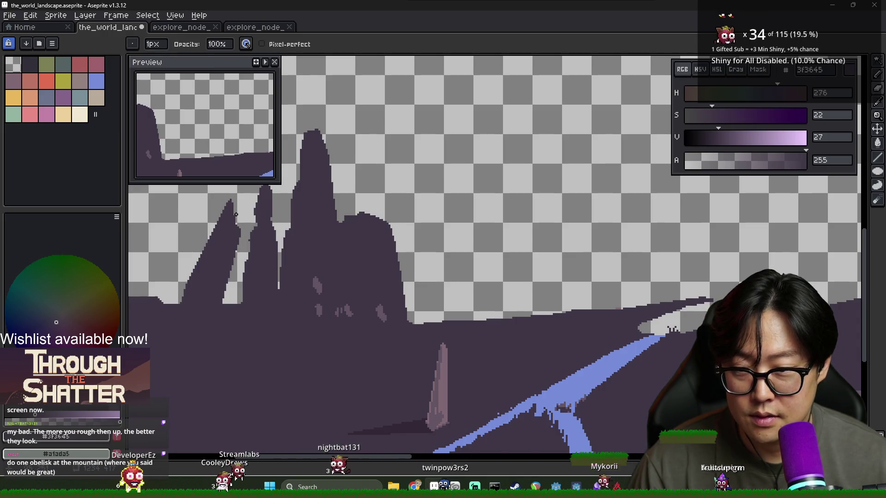
left_click_drag(236, 214, 221, 202)
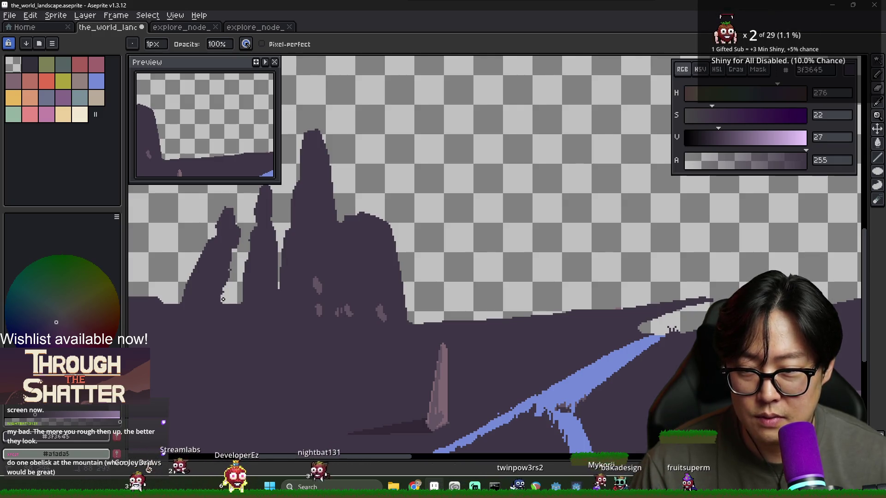
key("b")
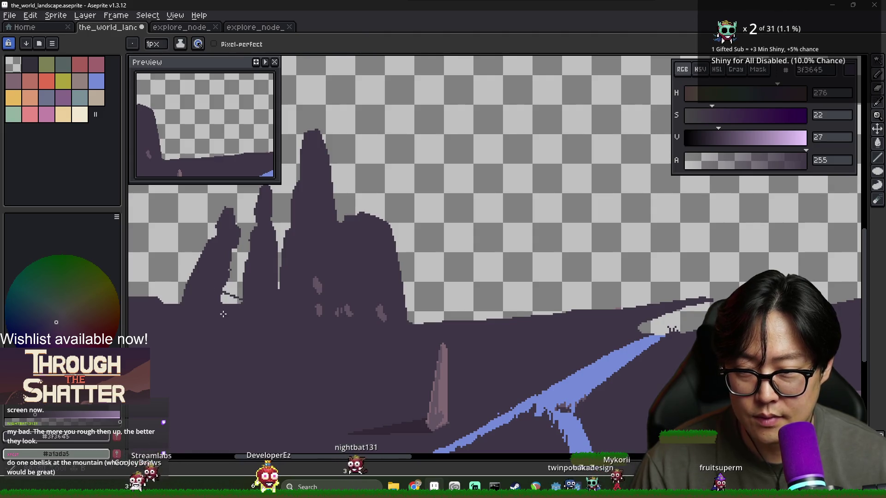
scroll(221, 309, "down", 4)
scroll(217, 304, "up", 2)
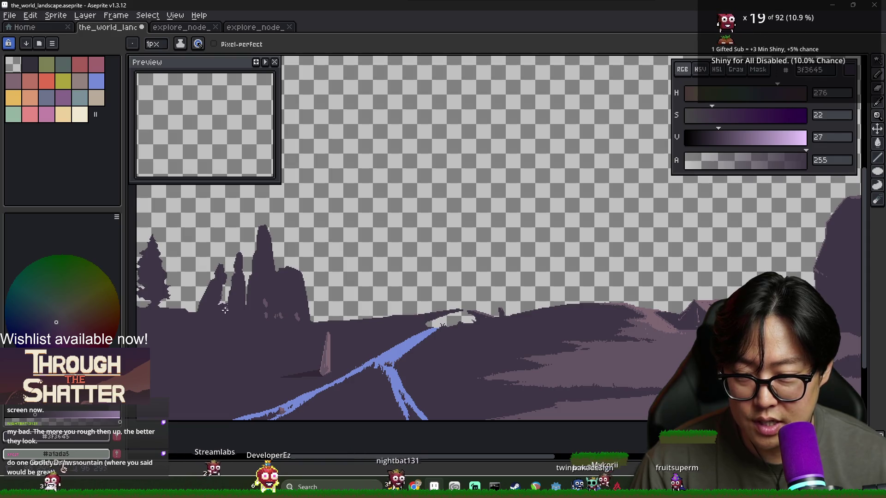
scroll(226, 308, "up", 3)
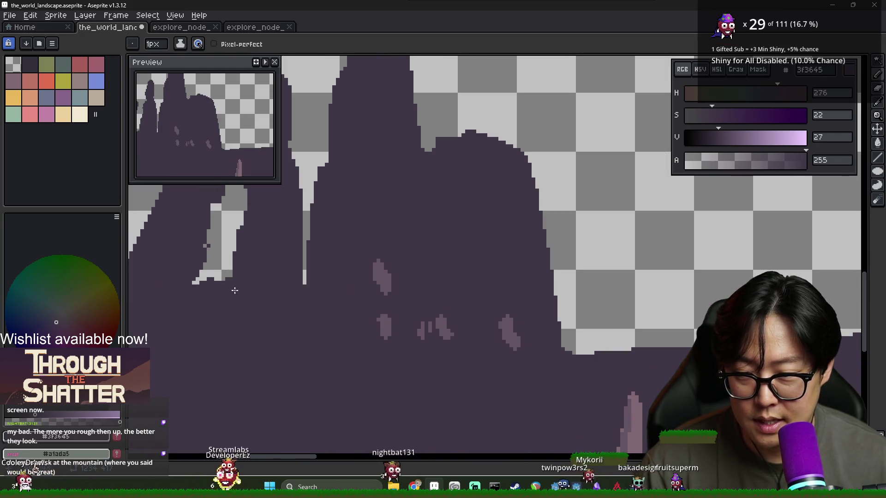
scroll(233, 289, "down", 3)
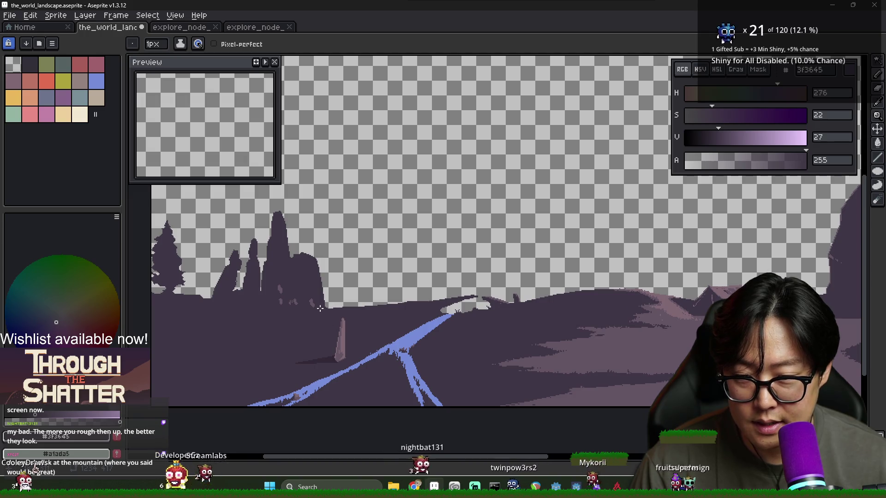
scroll(311, 311, "up", 4)
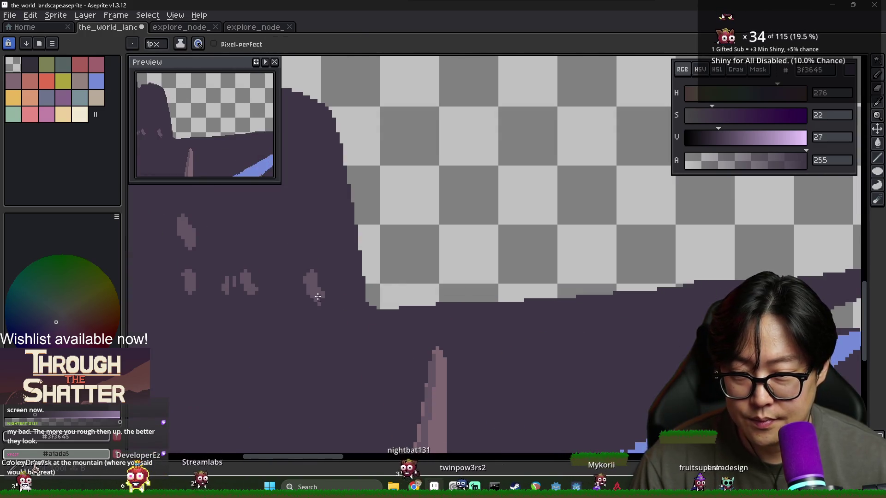
Step: Fill the light specks and remaining light patch inside the spires dark purple
key("g")
left_click(319, 298)
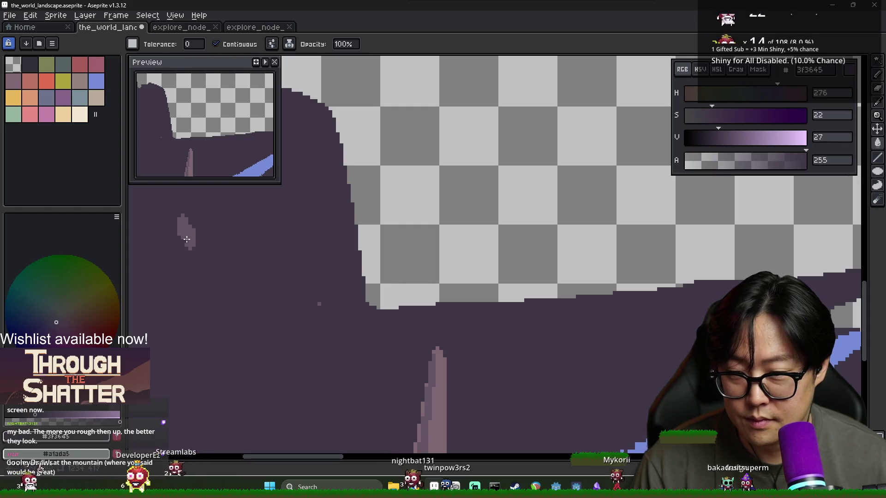
left_click(189, 246)
left_click_drag(229, 278, 309, 369)
scroll(398, 394, "down", 2)
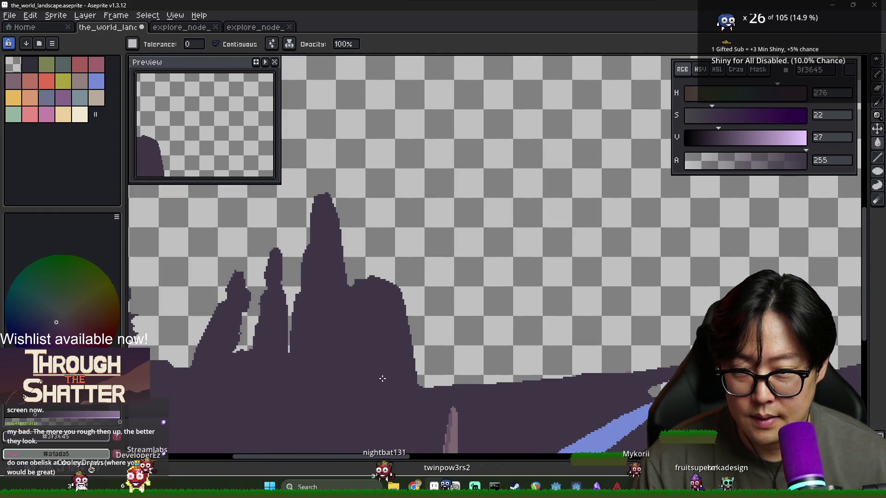
Step: Outline a thin column right of the rocks and fill its hollow round top
key("b")
left_click_drag(428, 387, 436, 341)
key("g")
key("b")
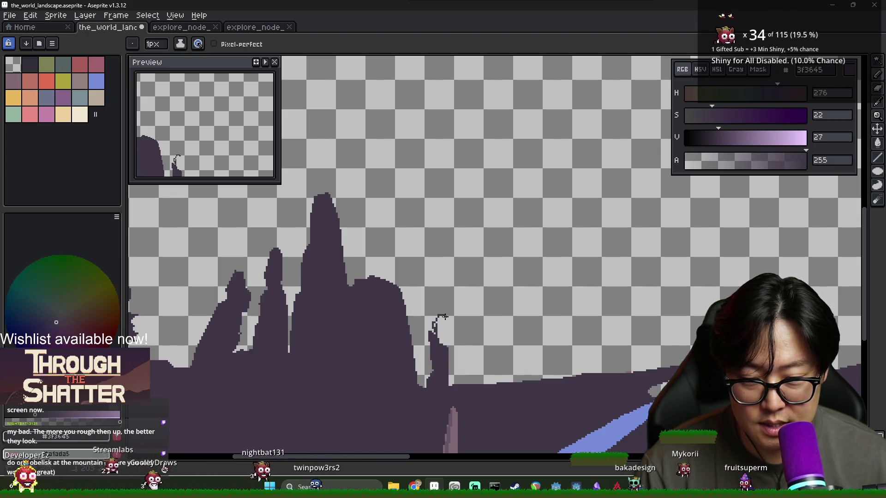
key("g")
left_click(440, 342)
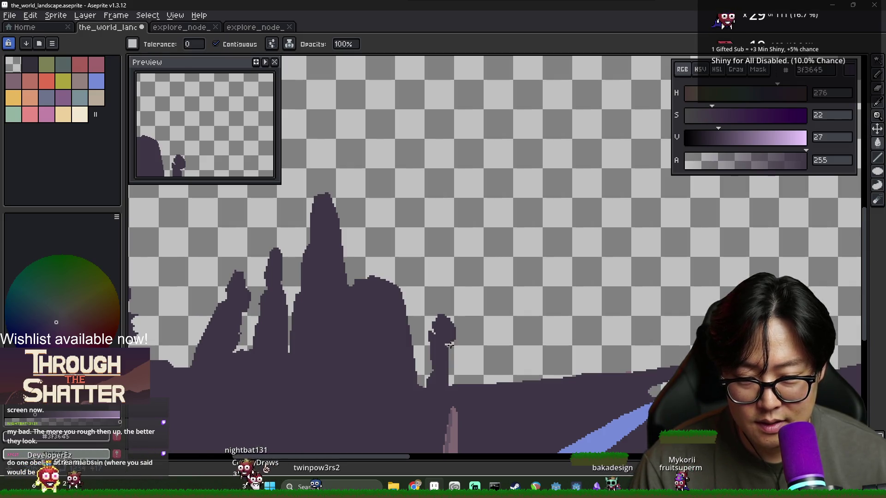
scroll(456, 364, "down", 2)
scroll(446, 351, "up", 3)
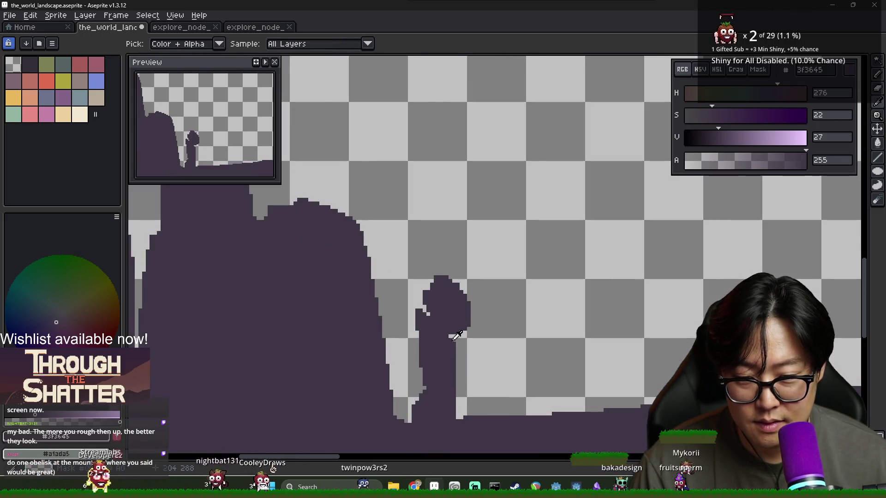
Step: Fill the light strip beside the column dark purple
key("alt")
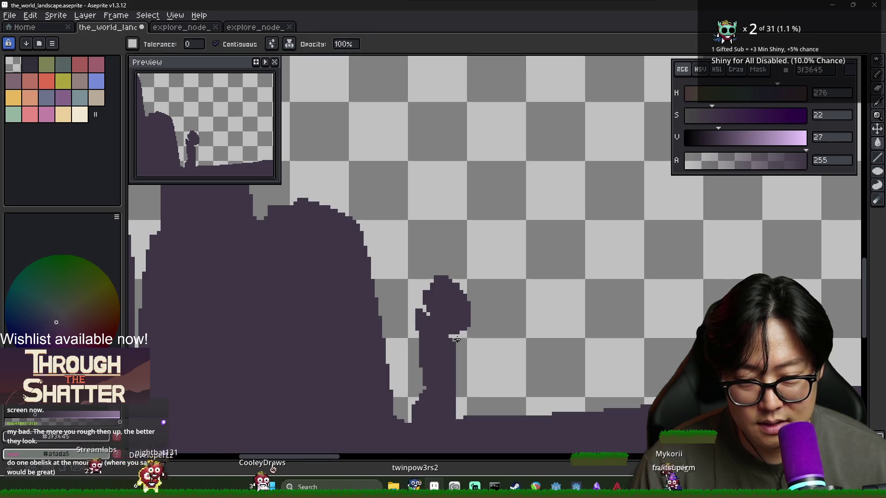
key("b")
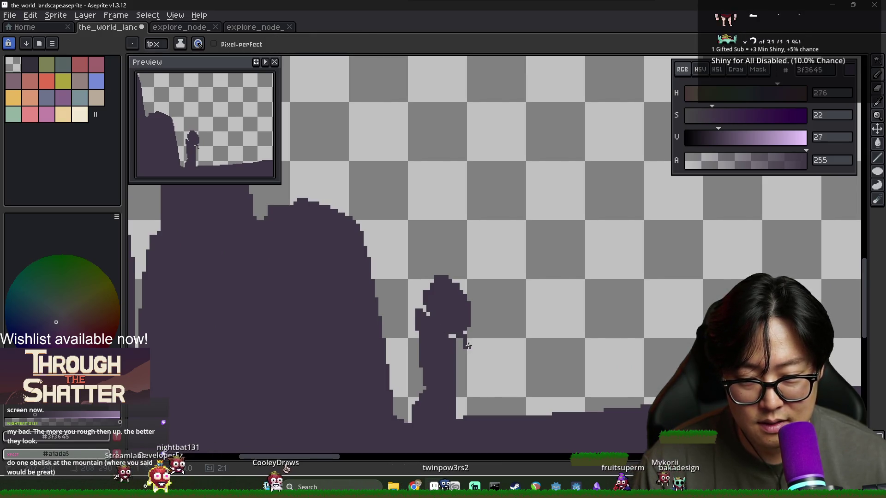
key("g")
left_click(464, 402)
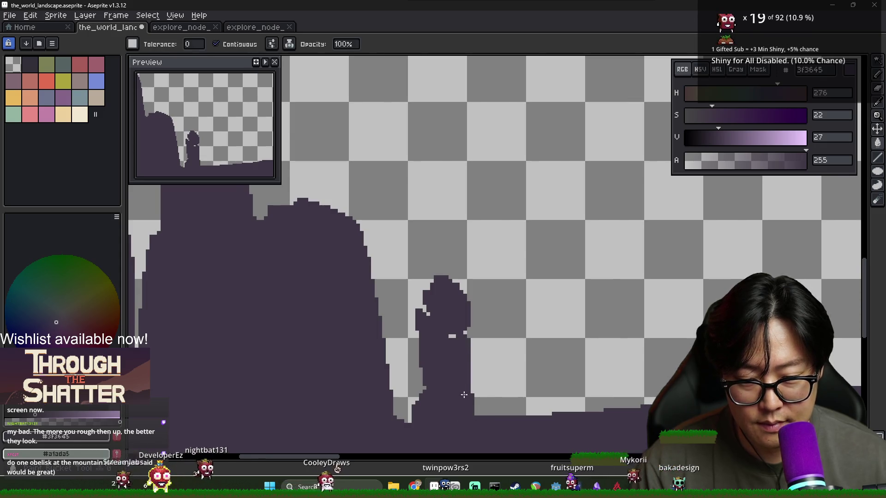
scroll(472, 411, "down", 5)
scroll(473, 411, "up", 5)
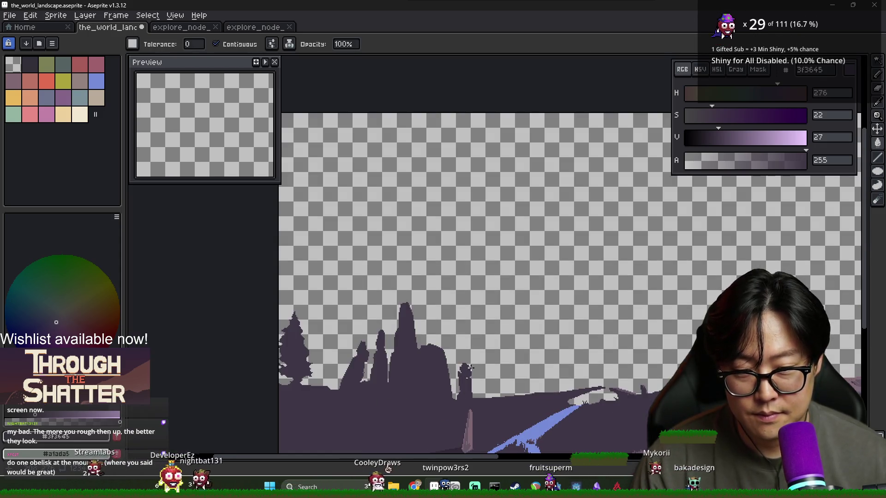
Step: Sketch a round head outline on top of the column
key("b")
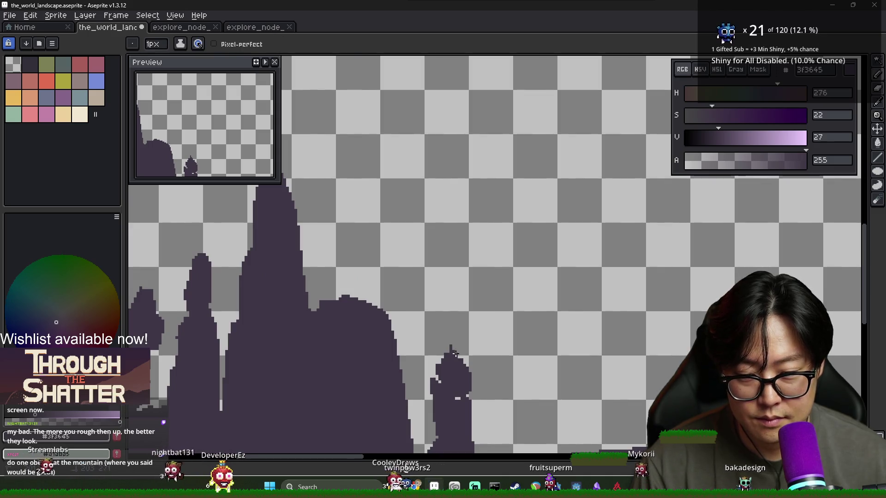
mouse_move(455, 355)
left_mouse_down()
mouse_move(453, 321)
mouse_move(443, 344)
mouse_move(465, 320)
left_mouse_up()
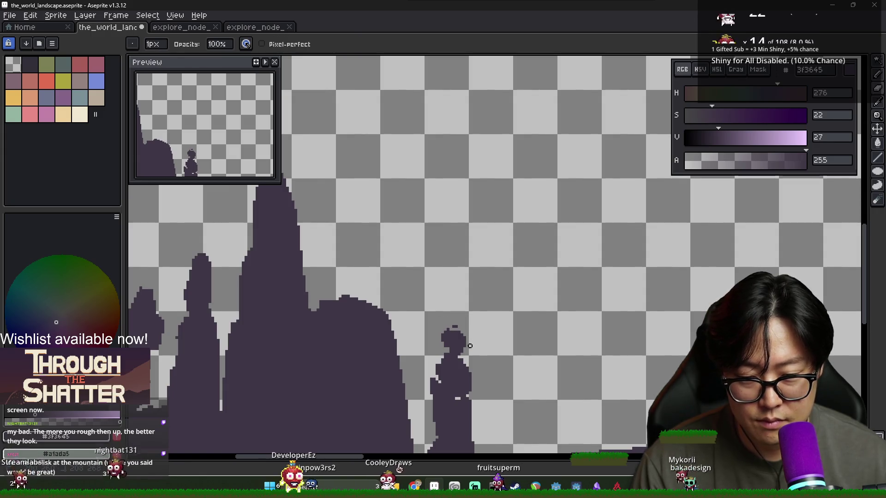
scroll(491, 321, "down", 3)
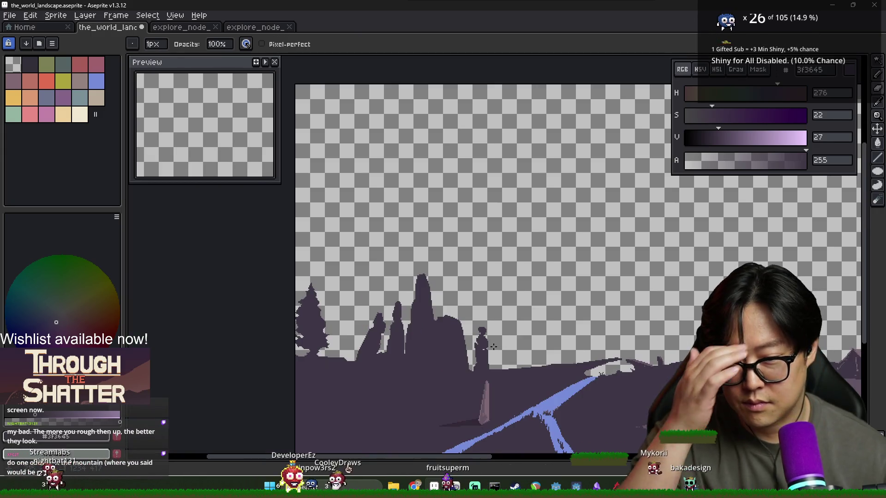
scroll(490, 321, "up", 5)
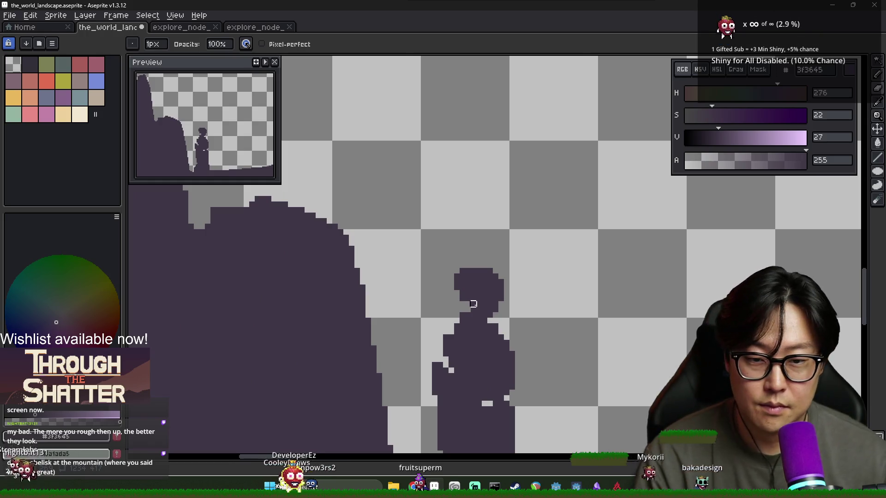
key("super")
key("Escape")
key("v")
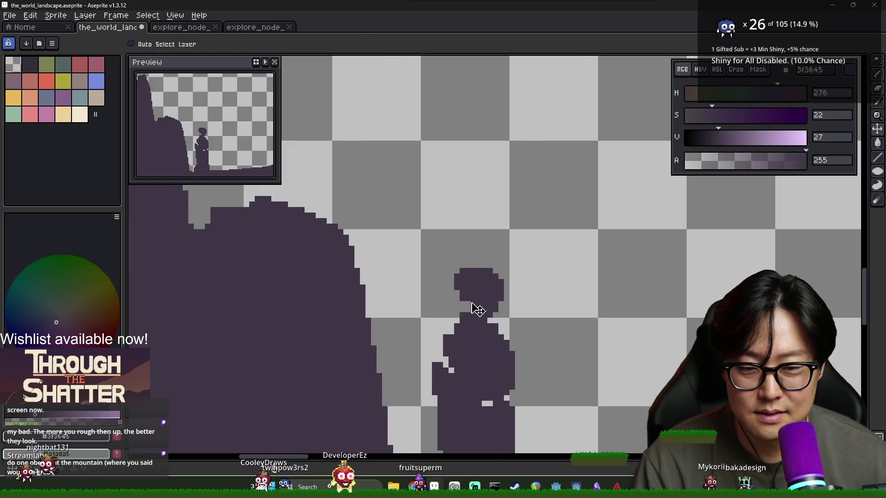
key("g")
key("b")
scroll(506, 344, "down", 5)
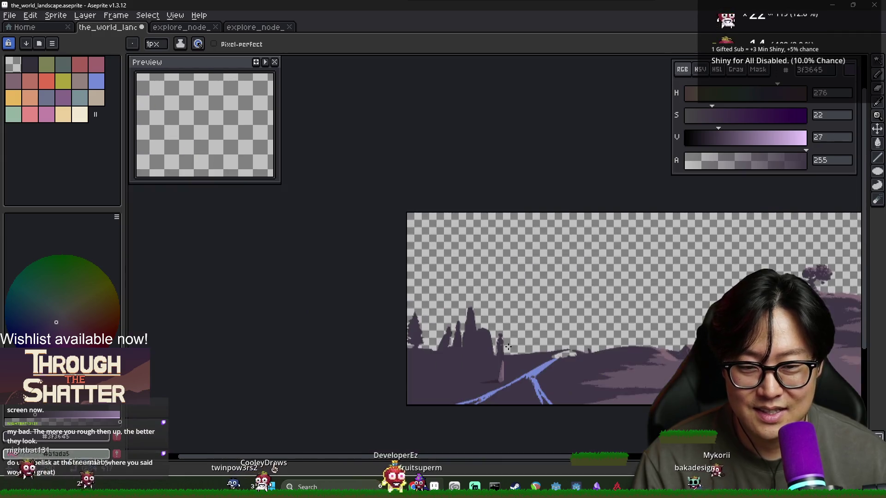
scroll(506, 344, "down", 2)
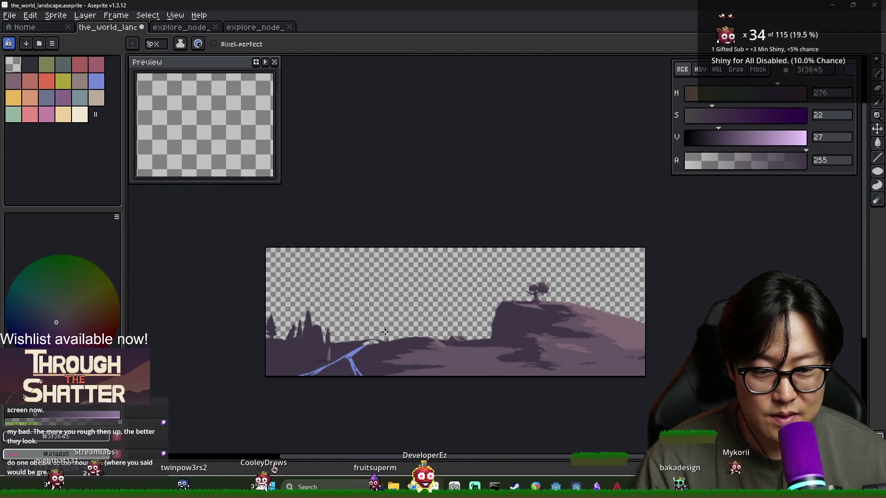
scroll(390, 337, "up", 5)
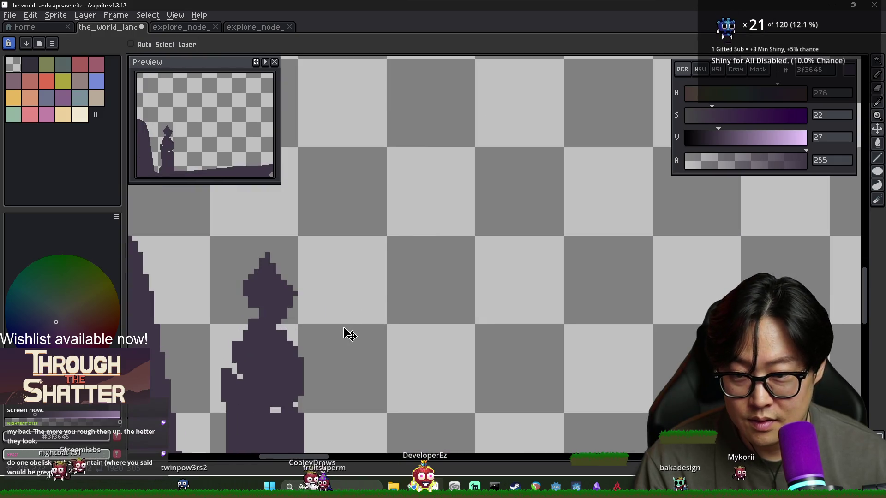
scroll(344, 327, "left", 5)
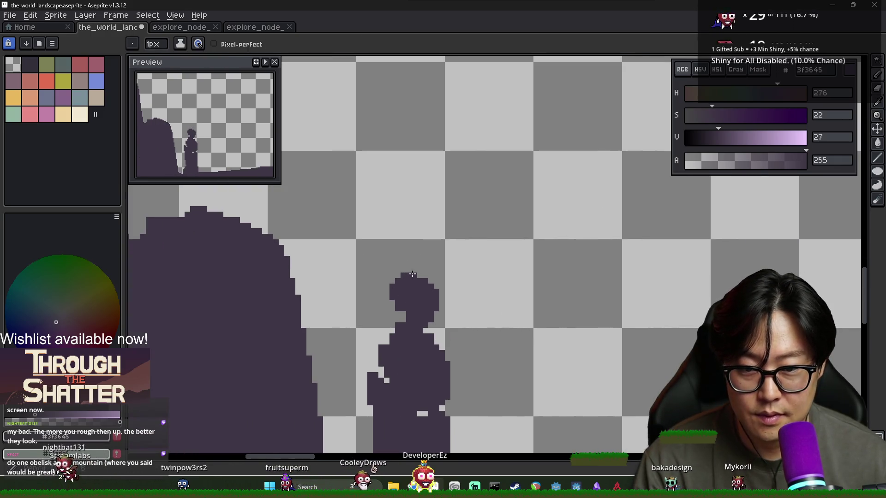
Step: Add a pixel to the top of the head and tidy the figure's edges
left_click(418, 275)
scroll(461, 322, "down", 4)
scroll(432, 320, "up", 3)
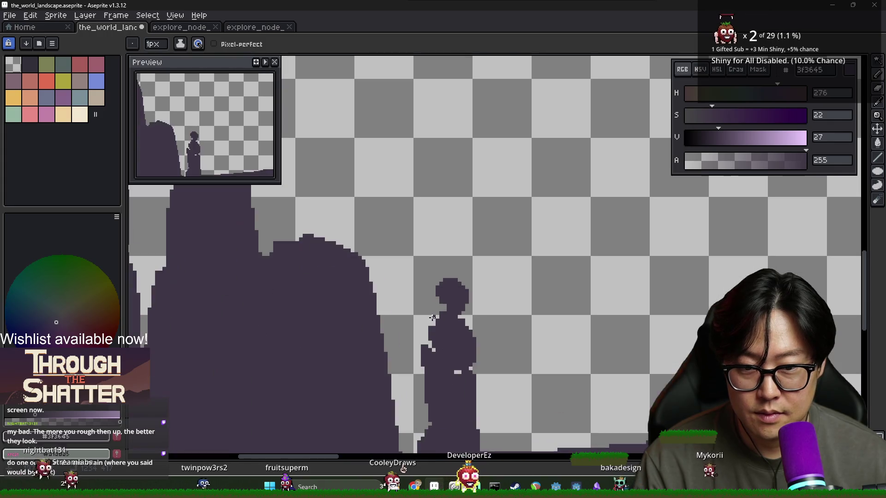
key("e")
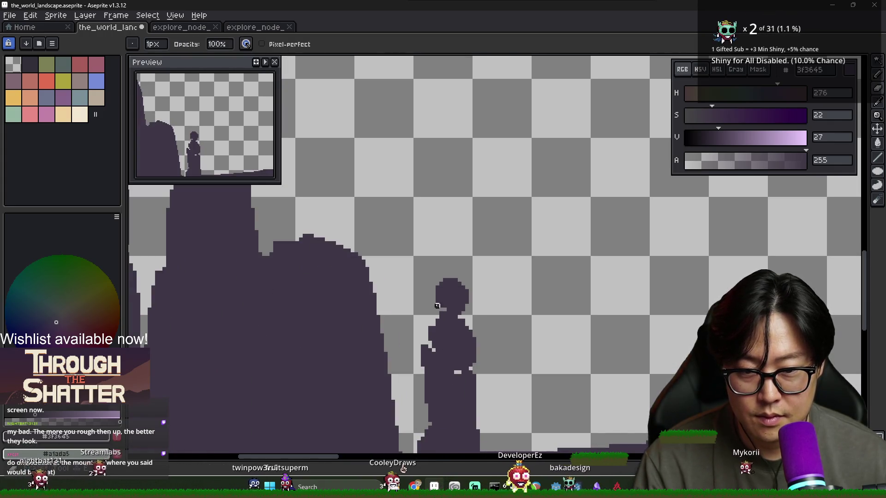
scroll(436, 305, "down", 3)
scroll(448, 378, "down", 1)
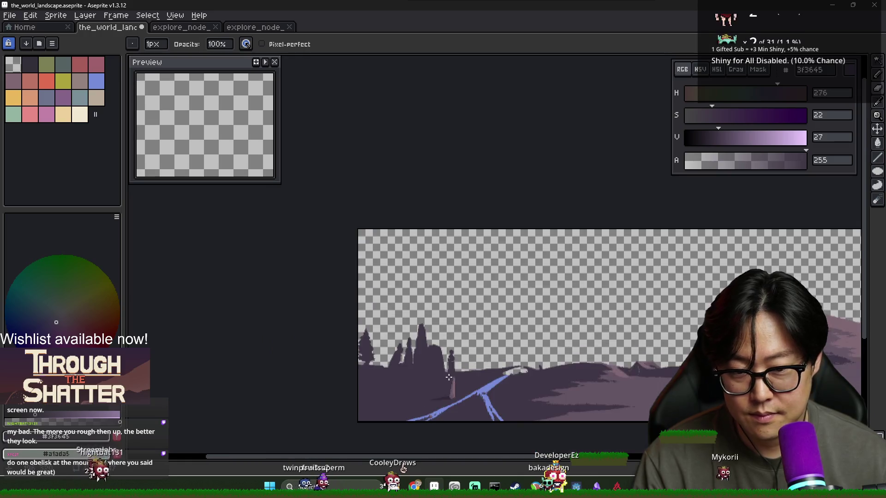
scroll(448, 377, "up", 2)
Step: Glance at the game project and Garden of the Gods photos, then return to the artwork
key("alt+Tab")
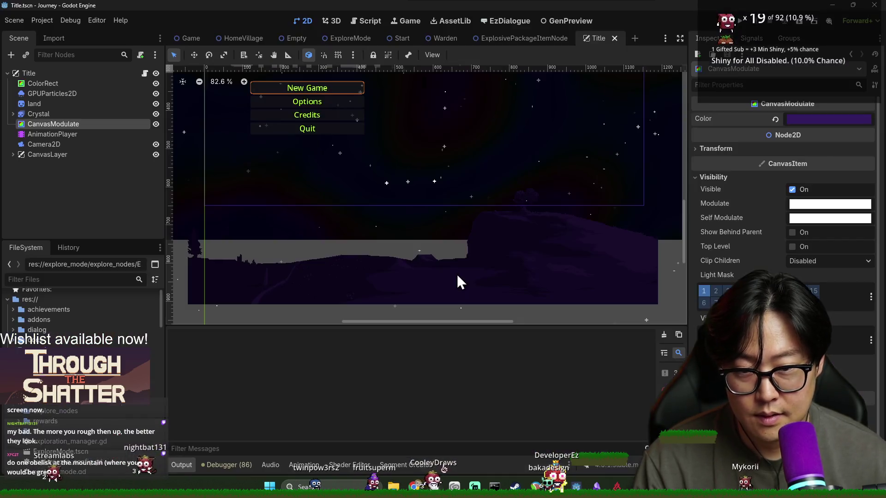
key("alt+Tab")
key("alt+Tab")
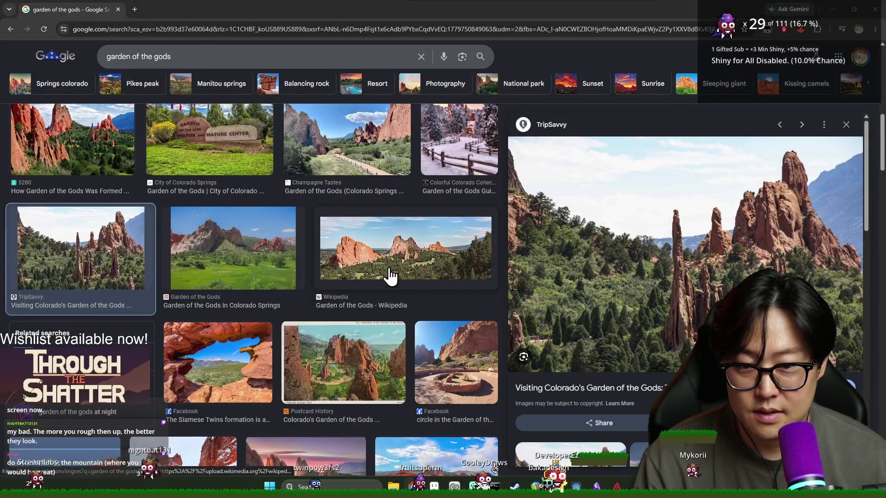
key("alt+Tab")
scroll(457, 323, "up", 2)
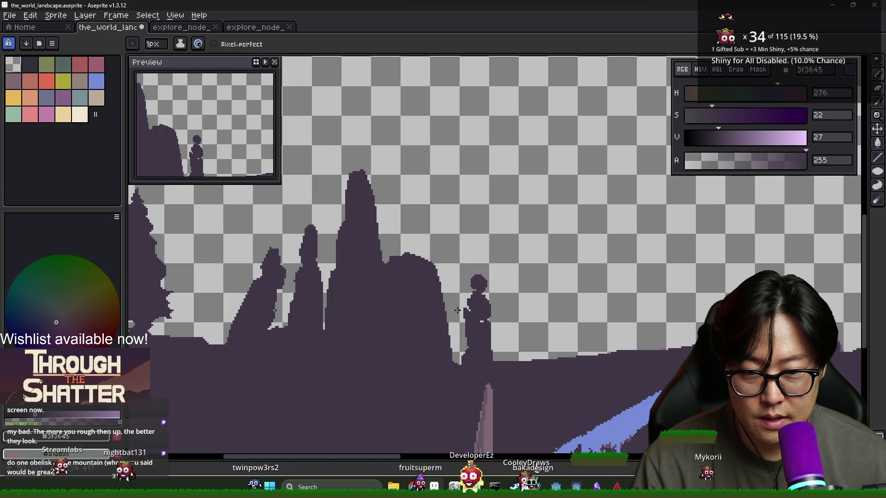
Step: Draw a thin staff beside the figure and fill the gaps around it with dark #3f3645
left_click_drag(455, 306, 460, 363)
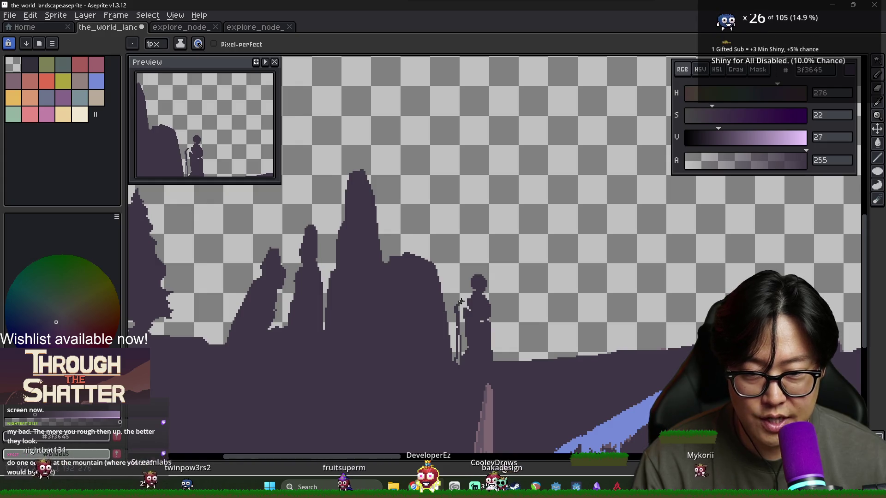
left_click_drag(484, 308, 547, 354)
key("g")
left_click(512, 344)
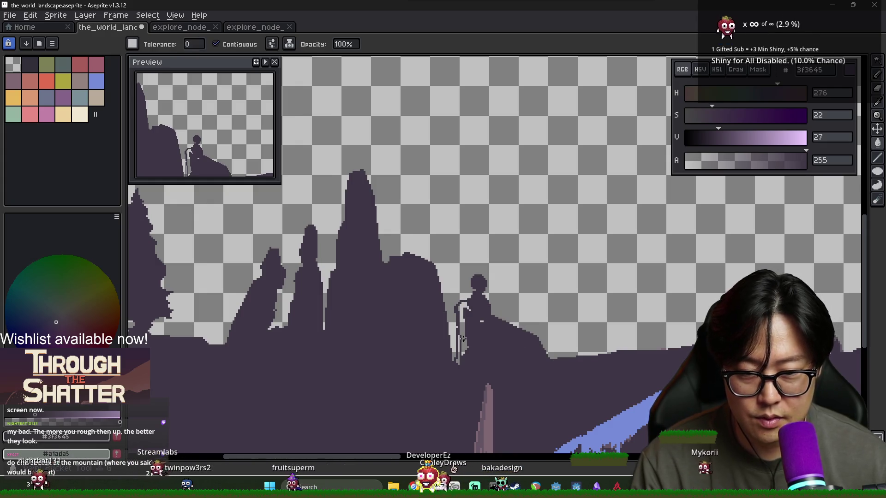
left_click(461, 339)
scroll(462, 339, "down", 1)
scroll(470, 344, "up", 2)
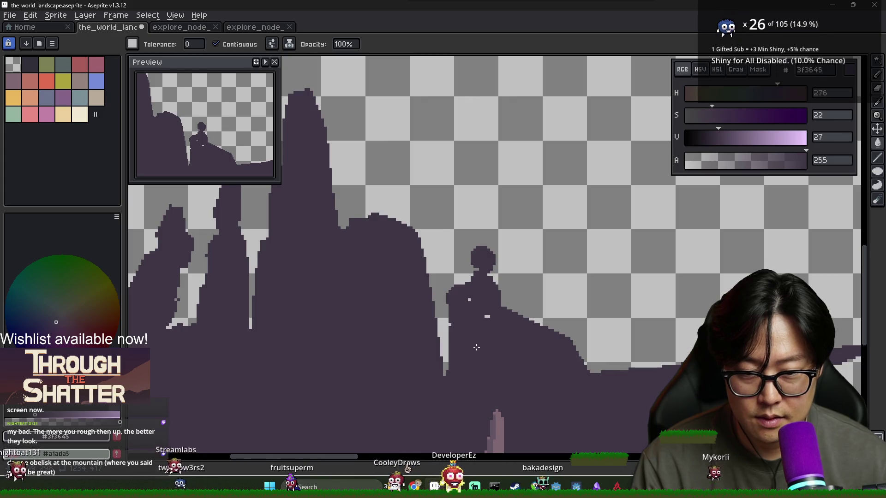
scroll(476, 347, "down", 1)
scroll(536, 342, "down", 2)
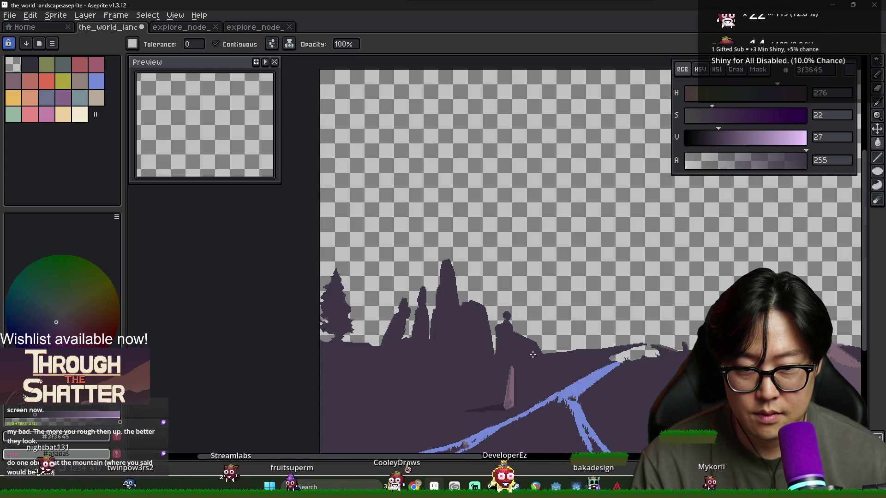
scroll(501, 349, "up", 1)
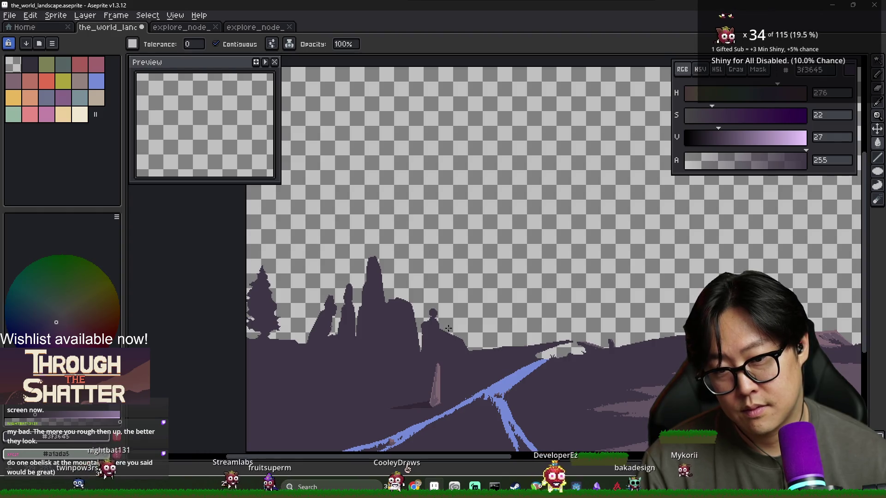
scroll(403, 324, "up", 4)
Step: Compare the spire area against the Garden of the Gods reference photos
key("b")
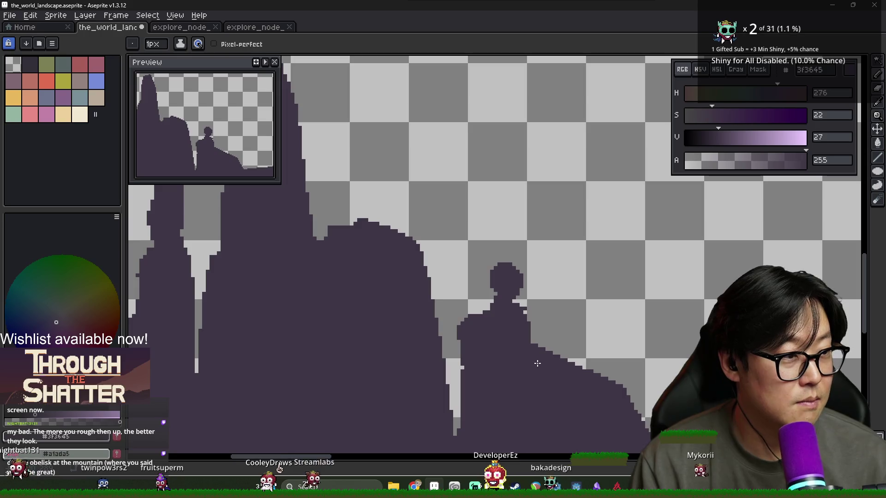
scroll(505, 366, "down", 2)
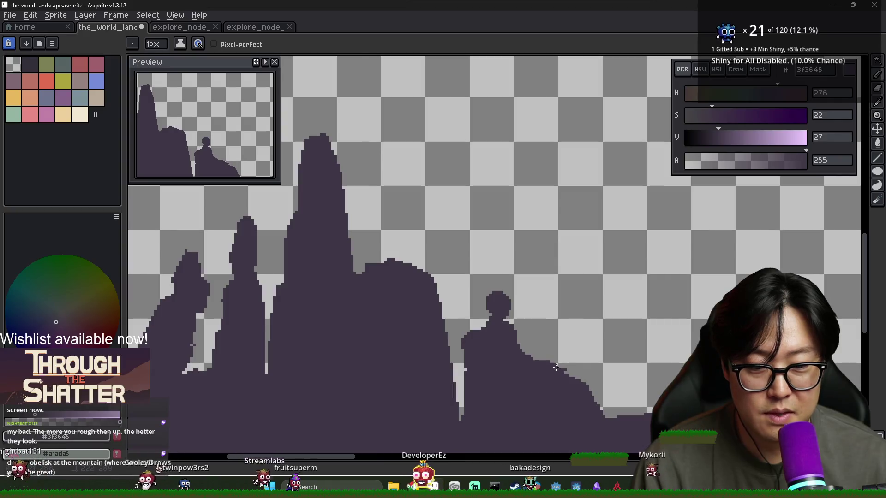
key("alt+Tab")
key("alt+Tab")
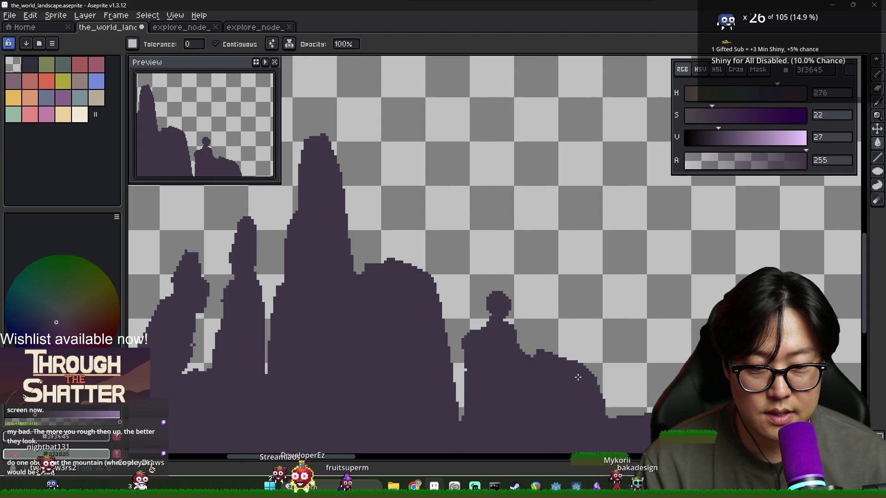
scroll(605, 419, "down", 2)
key("alt+Tab")
key("alt+Tab")
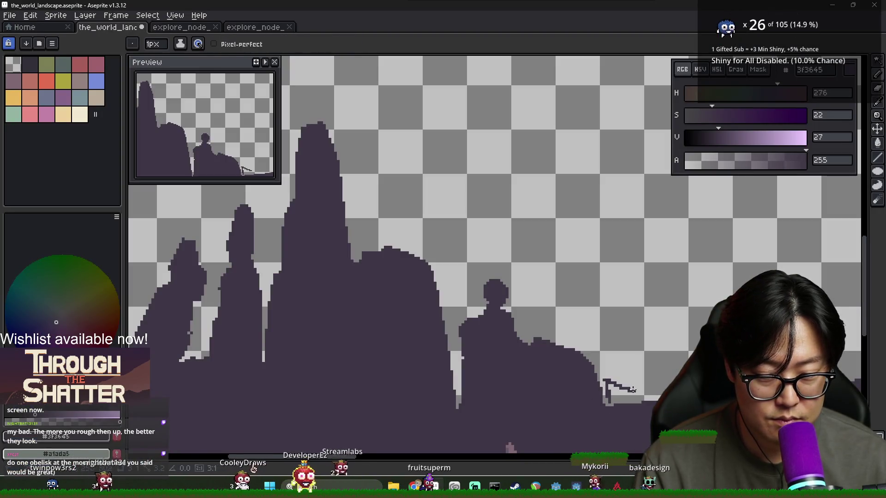
Step: Fill the outlined shape at the lower right with dark #3f3645
key("g")
left_click(613, 394)
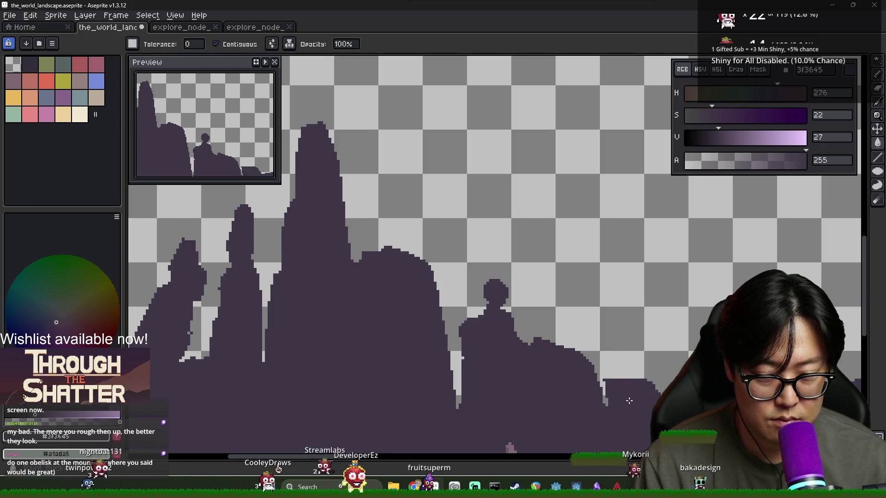
scroll(595, 383, "up", 1)
key("b")
scroll(612, 382, "down", 1)
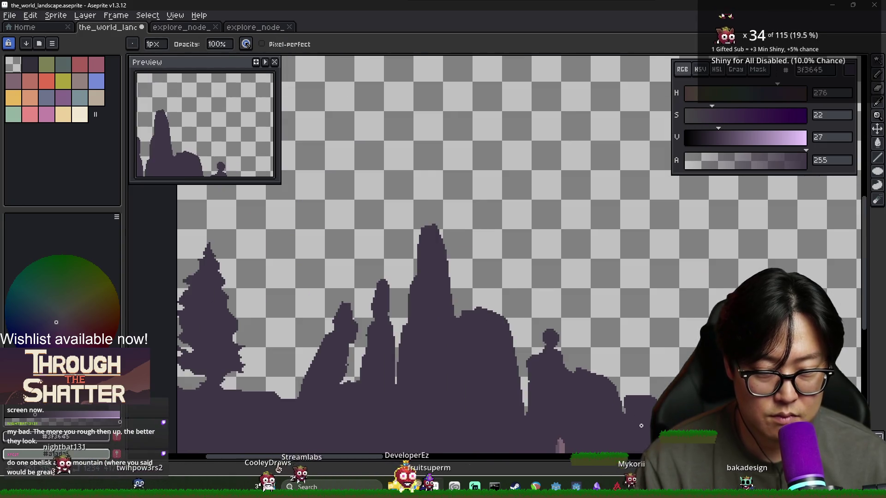
scroll(623, 406, "up", 1)
scroll(619, 423, "down", 1)
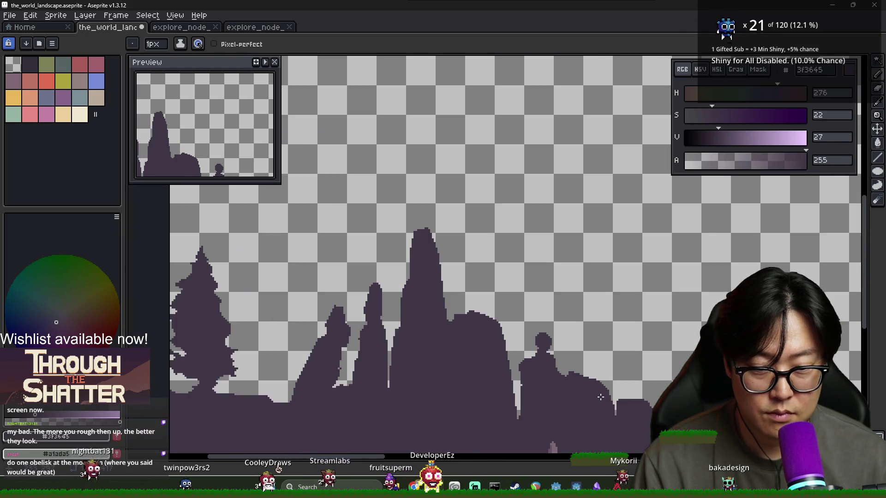
scroll(604, 406, "down", 1)
scroll(507, 397, "up", 1)
left_click_drag(586, 398, 456, 399)
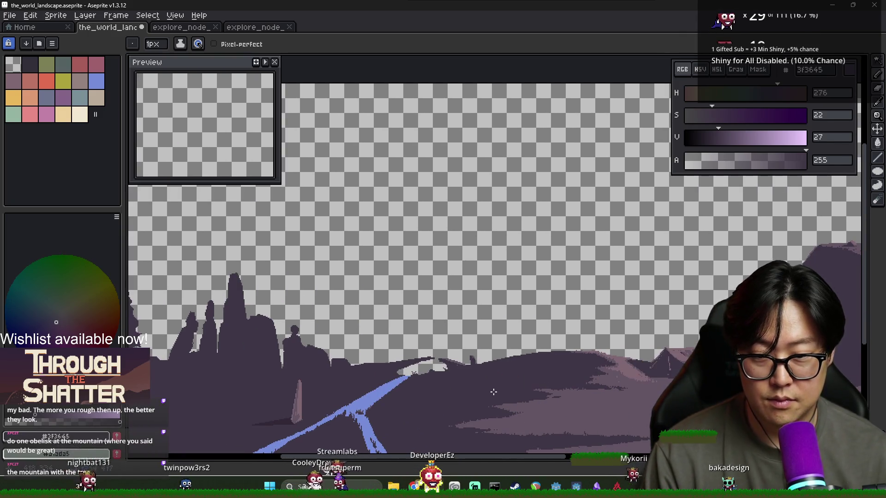
scroll(492, 390, "down", 1)
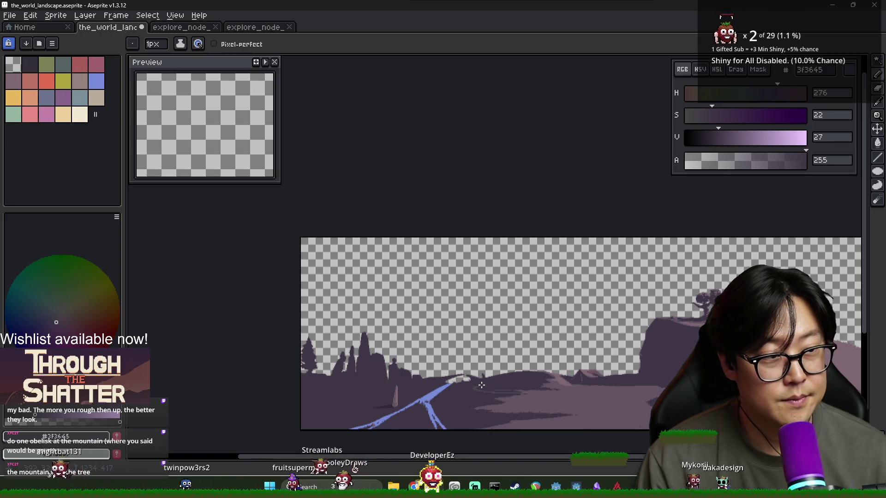
scroll(592, 376, "right", 3)
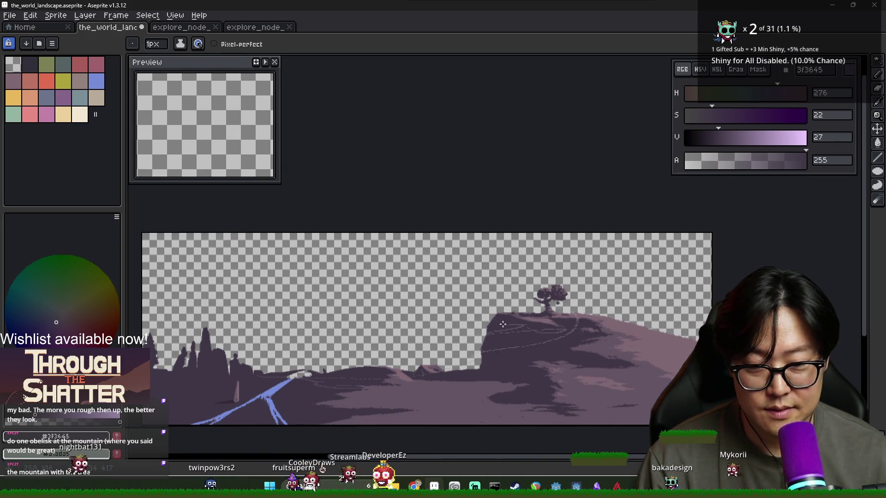
key("alt+Tab")
key("alt+Tab")
scroll(599, 351, "right", 1)
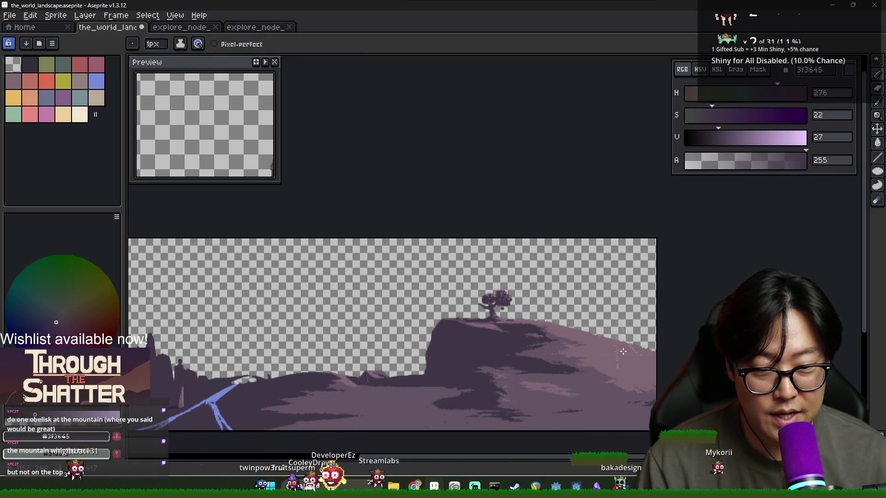
key("alt+Tab")
key("alt+Tab")
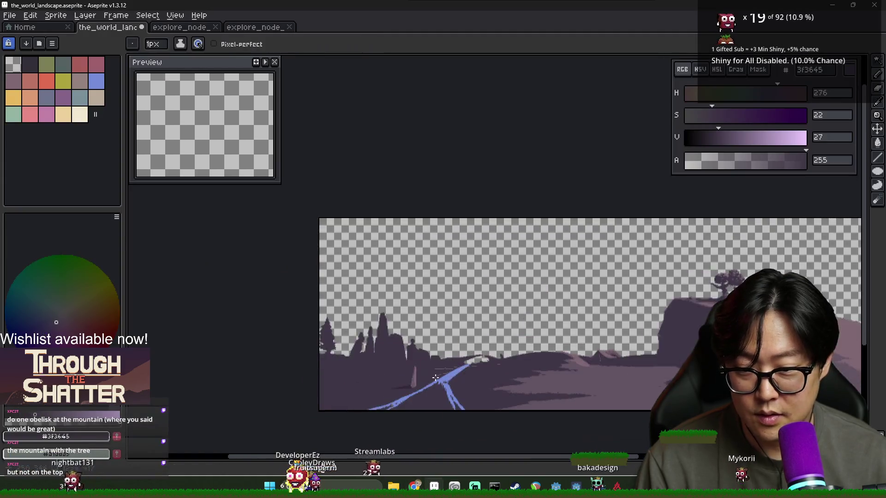
scroll(309, 406, "up", 4)
scroll(342, 365, "down", 2)
scroll(321, 372, "down", 2)
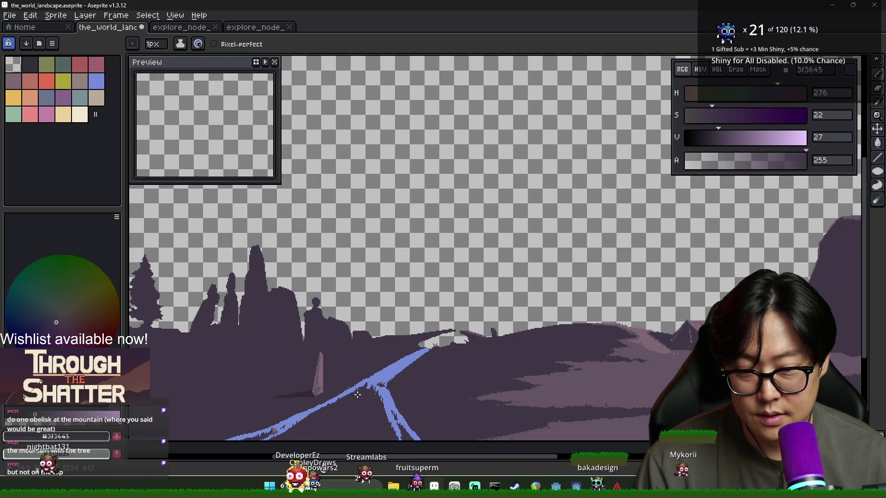
scroll(321, 389, "up", 3)
scroll(323, 385, "down", 3)
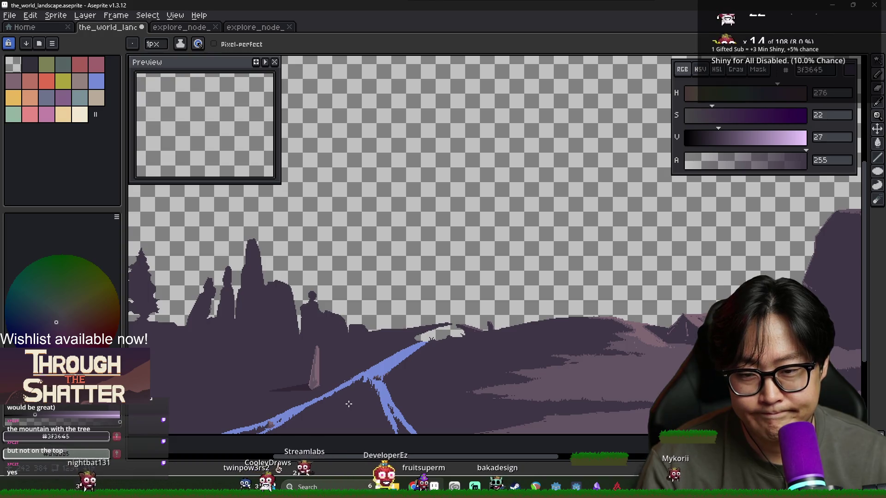
left_click(306, 387, "alt")
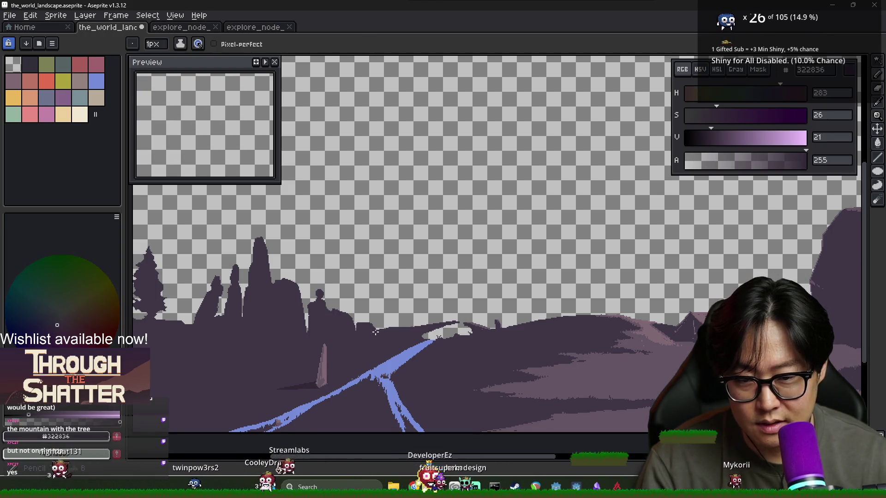
left_click_drag(166, 372, 201, 372)
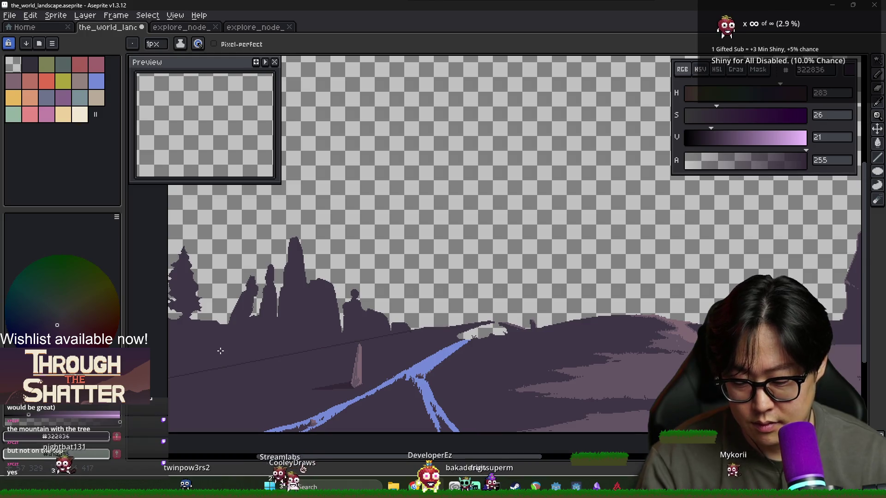
key("g")
left_click(327, 384)
key("ctrl+z")
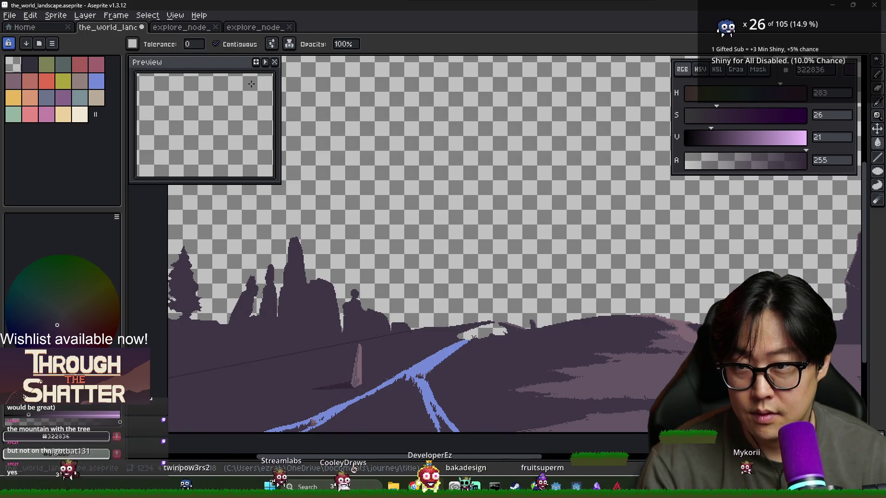
scroll(420, 306, "up", 3)
scroll(302, 410, "down", 1)
scroll(642, 339, "up", 2)
key("b")
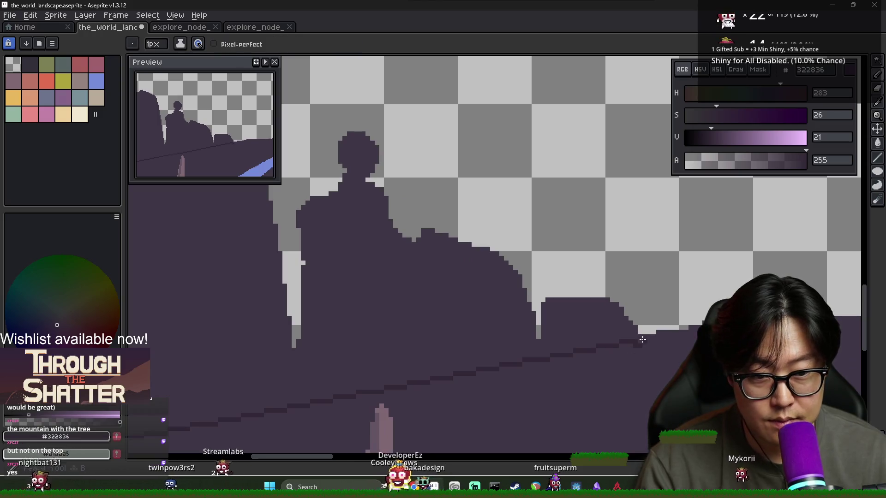
scroll(638, 339, "down", 1)
scroll(627, 334, "left", 5)
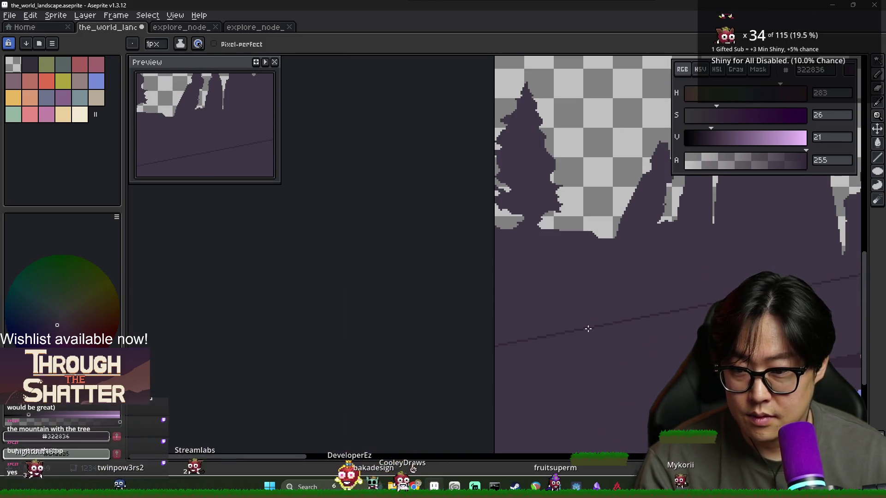
key("g")
scroll(585, 319, "down", 2)
scroll(531, 328, "left", 3)
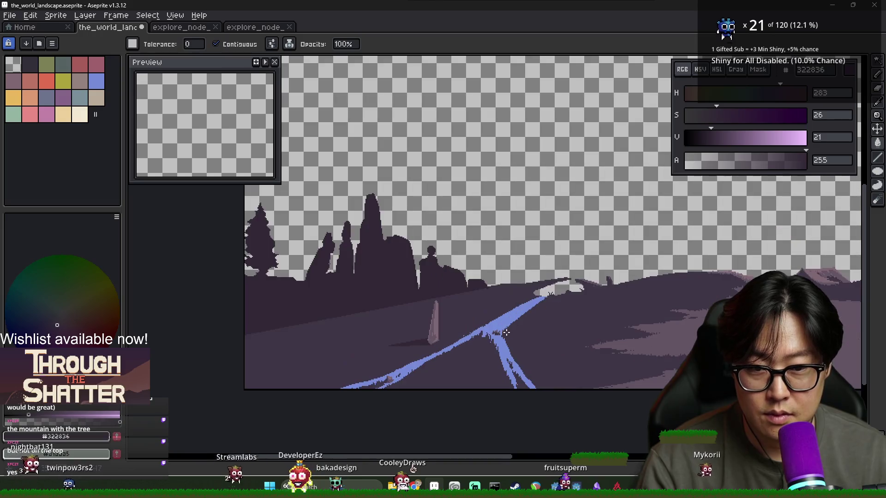
scroll(538, 330, "right", 4)
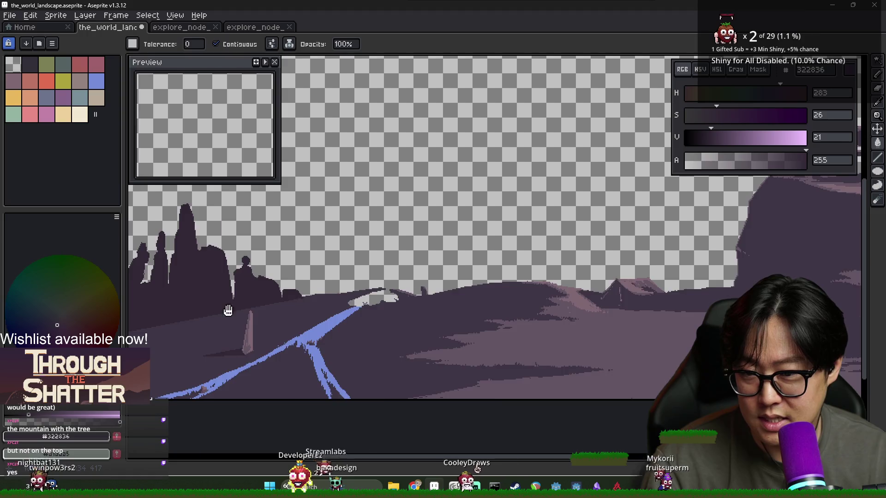
left_click_drag(228, 310, 256, 308)
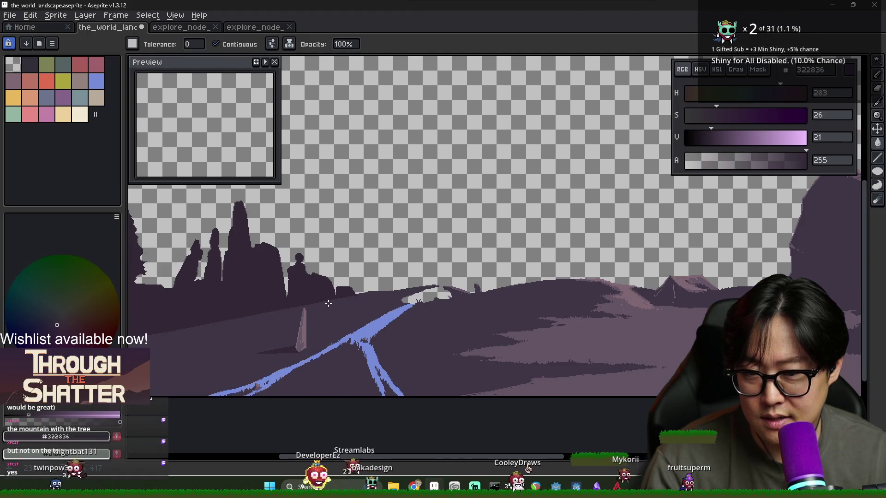
scroll(383, 305, "up", 3)
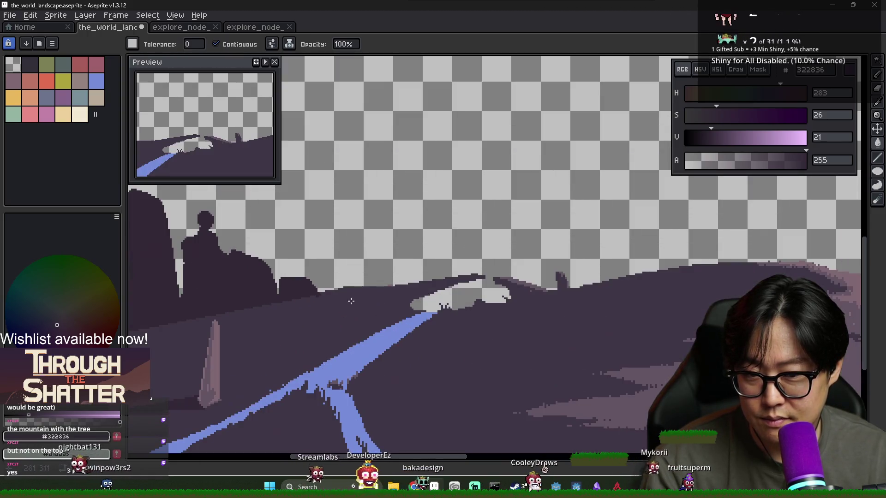
key("i")
key("b")
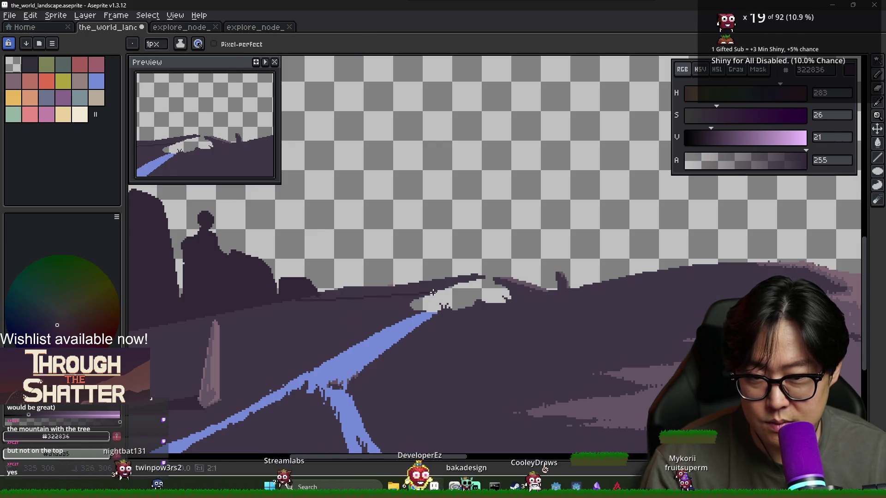
key("g")
left_click(418, 291)
scroll(411, 300, "down", 3)
scroll(404, 306, "up", 3)
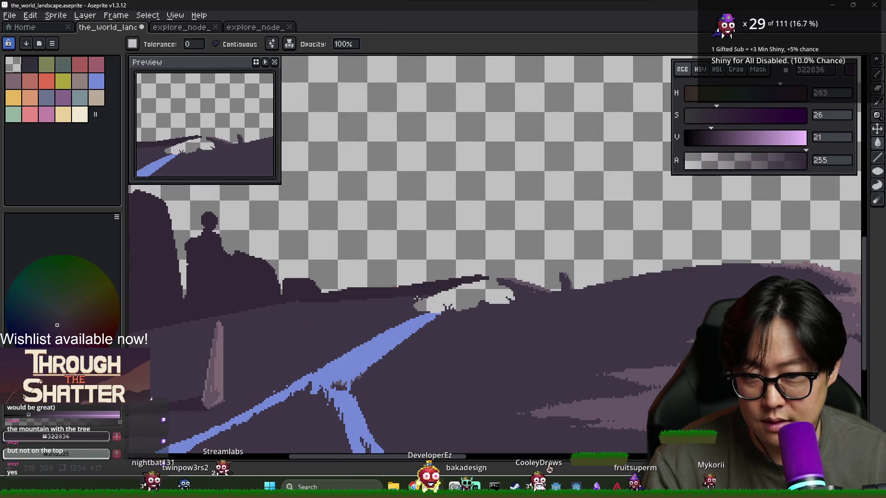
key("ctrl+z")
left_click(412, 306)
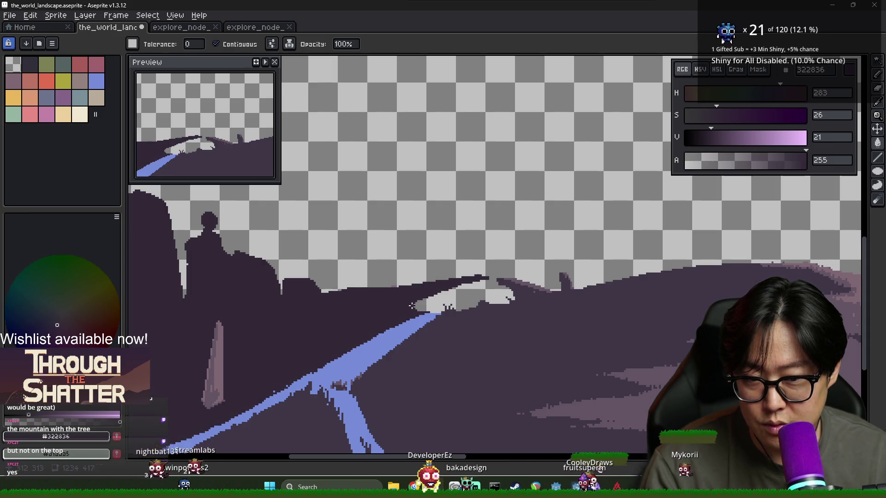
scroll(410, 311, "down", 2)
scroll(404, 312, "up", 2)
key("ctrl+z")
key("b")
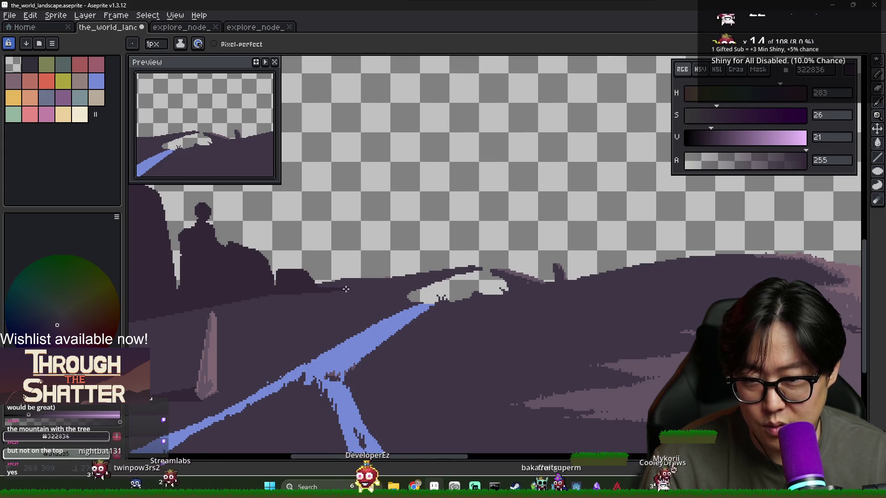
scroll(380, 296, "down", 2)
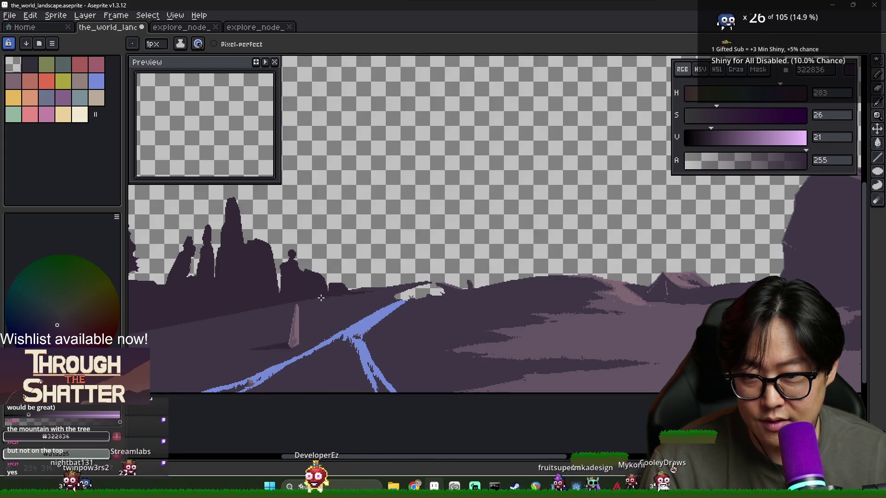
left_click_drag(215, 316, 284, 306)
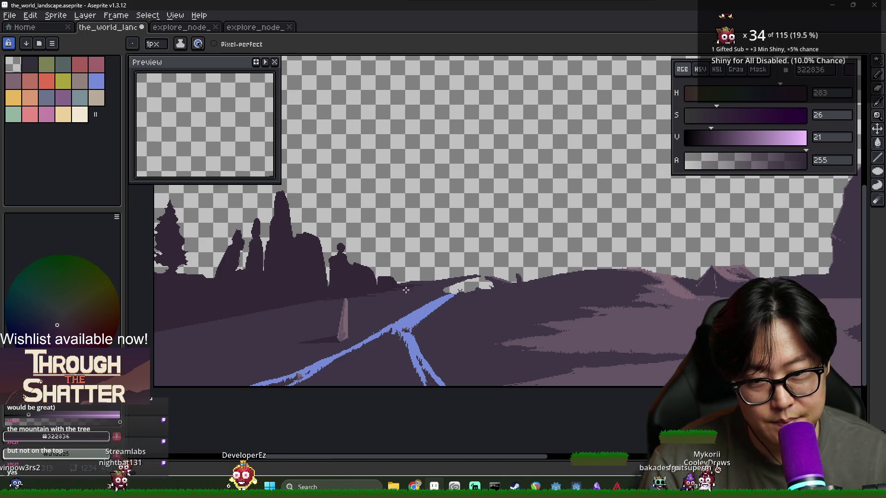
Step: Eyedrop the #3f3645 purple from the rocks after trying neighbouring ground purples
left_click(422, 286, "alt")
left_click(390, 286, "alt")
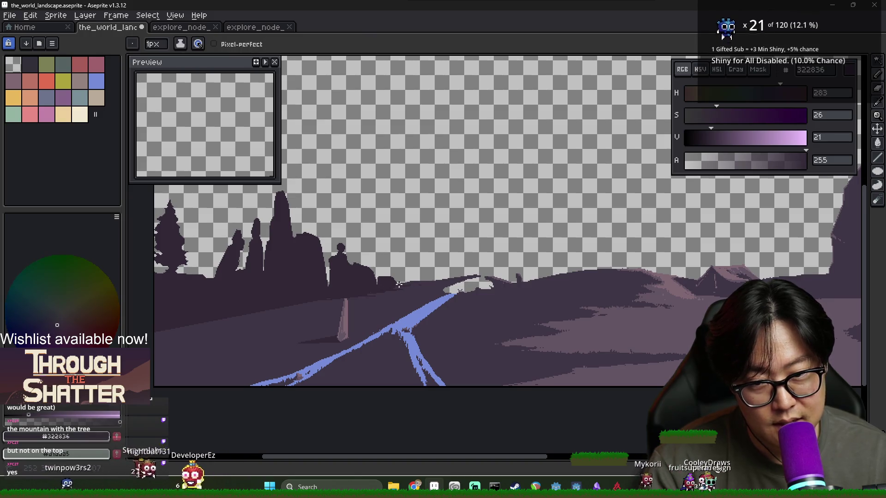
scroll(423, 288, "up", 2)
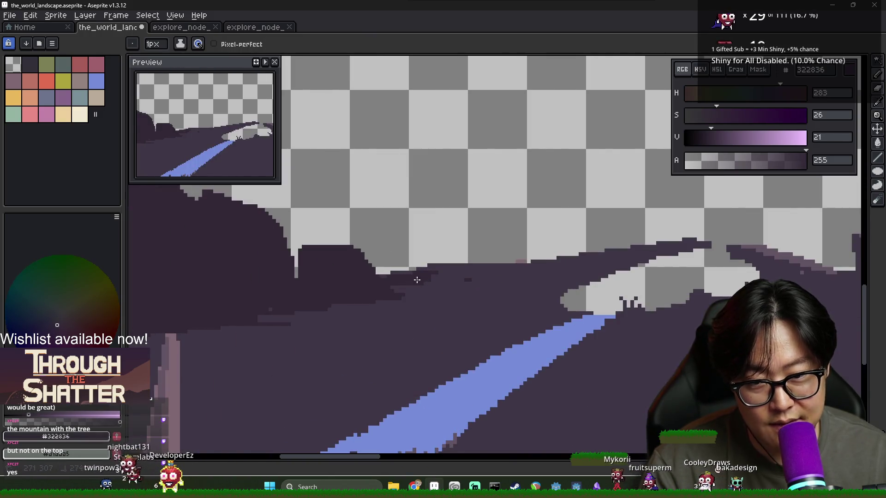
scroll(411, 309, "down", 2)
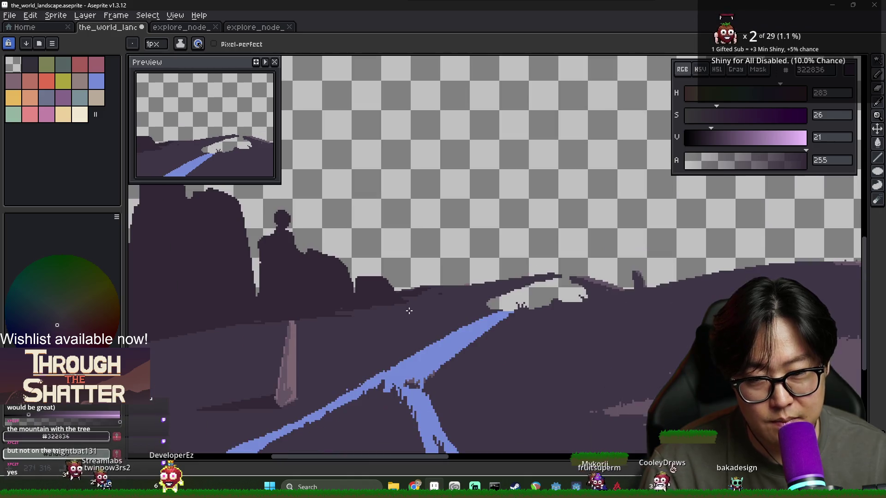
left_click(359, 323, "alt")
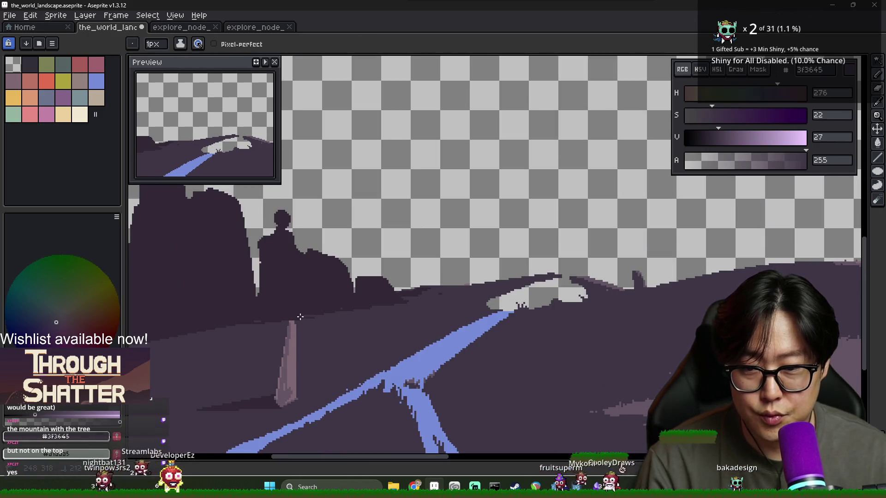
scroll(296, 323, "down", 3)
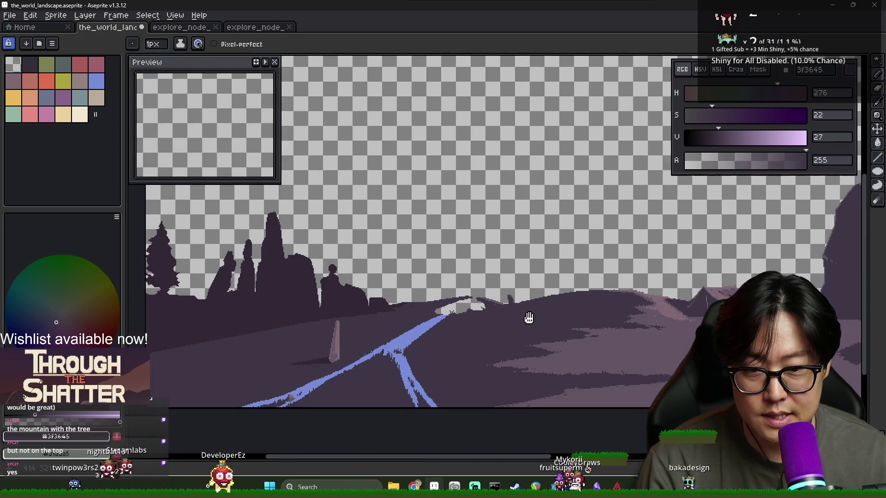
scroll(318, 329, "up", 2)
scroll(320, 332, "down", 2)
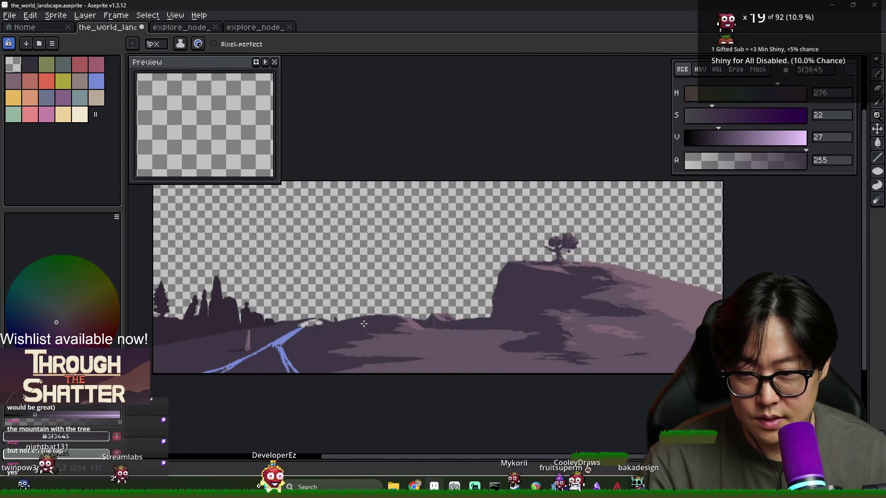
scroll(325, 340, "up", 2)
scroll(325, 340, "down", 2)
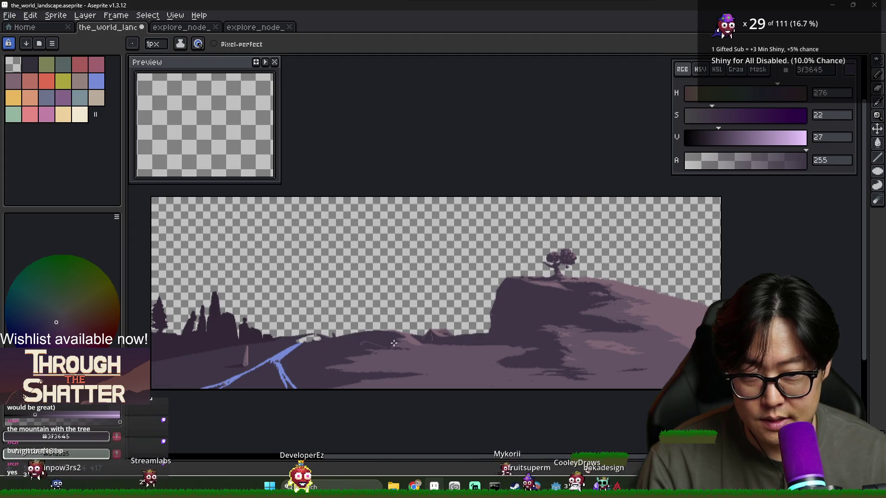
scroll(392, 345, "up", 2)
scroll(443, 358, "down", 2)
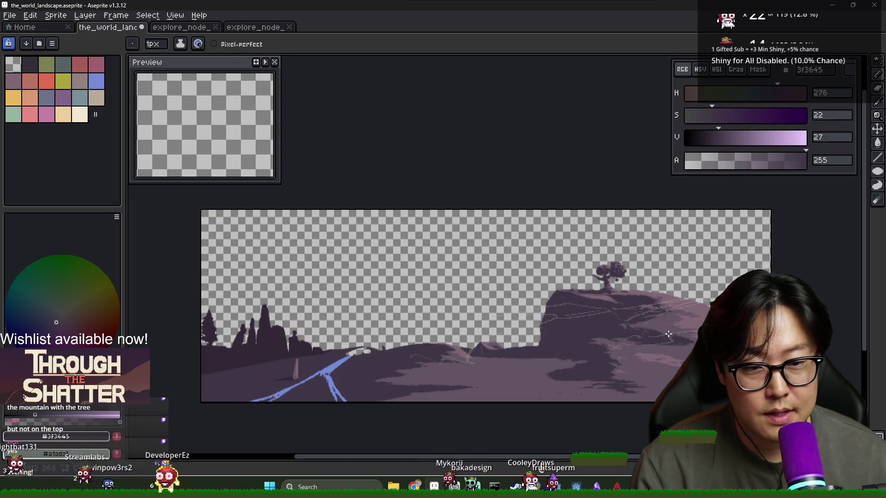
Step: Pick the lighter ground purple #635463 as the drawing colour
scroll(622, 339, "up", 2)
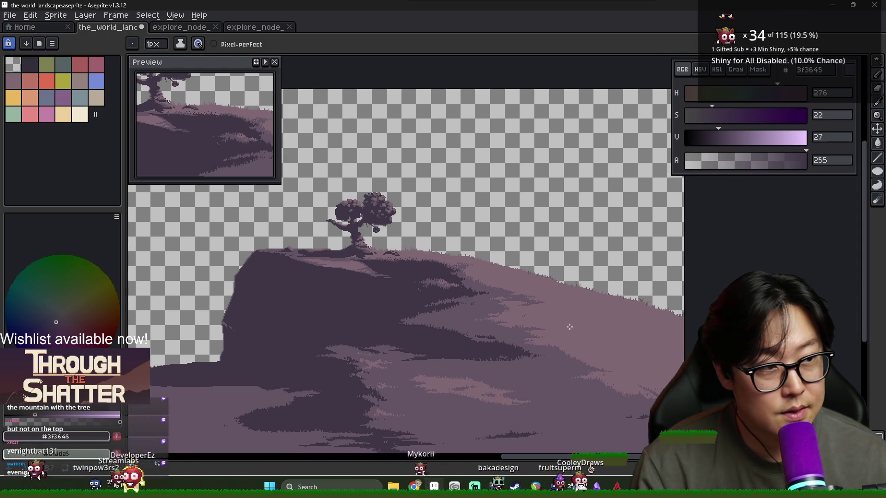
scroll(476, 310, "left", 10)
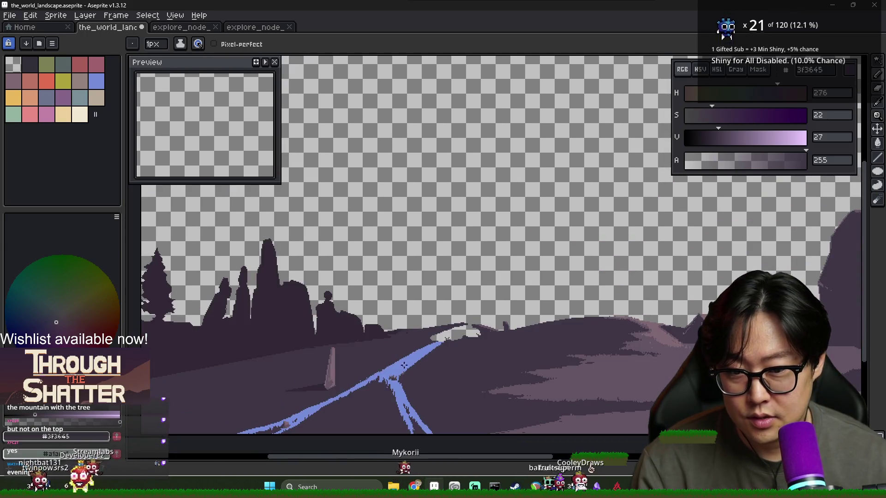
key("alt")
left_click(339, 369)
scroll(478, 302, "right", 10)
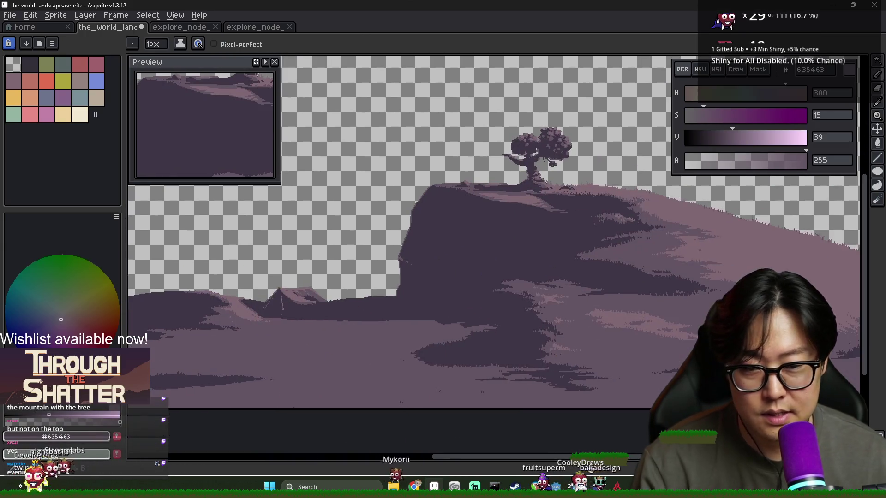
scroll(477, 302, "down", 1)
scroll(471, 296, "up", 1)
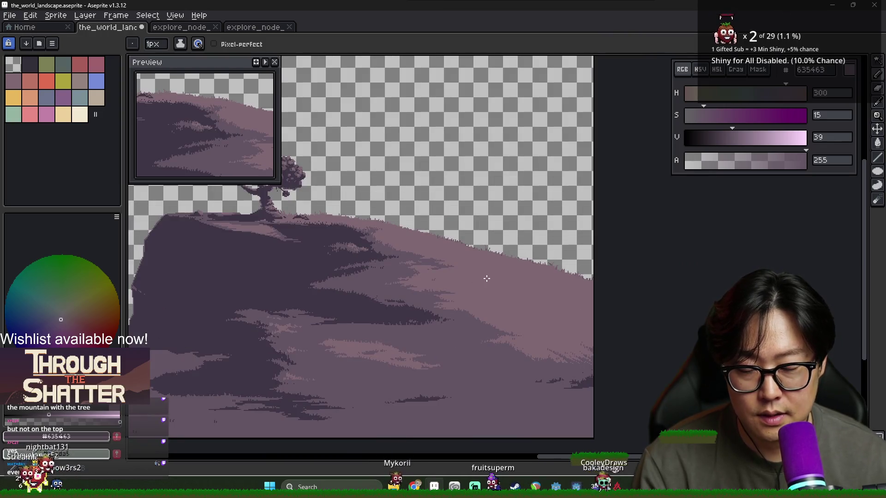
Step: Outline a slanted obelisk on the hill slope right of the tree and fill it
left_click(493, 295)
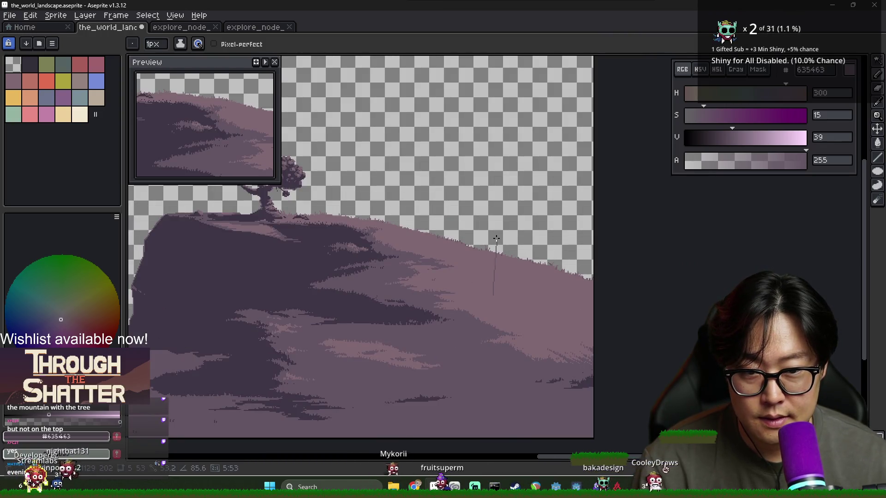
left_click(490, 237)
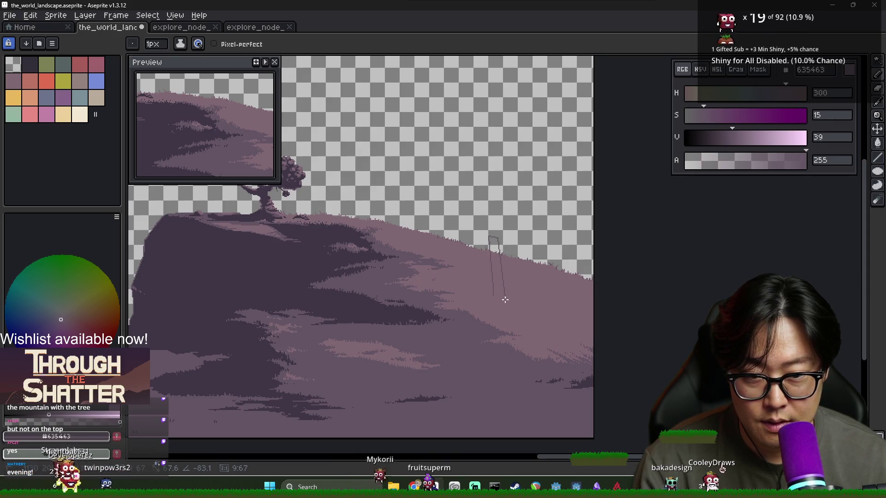
scroll(497, 299, "up", 3)
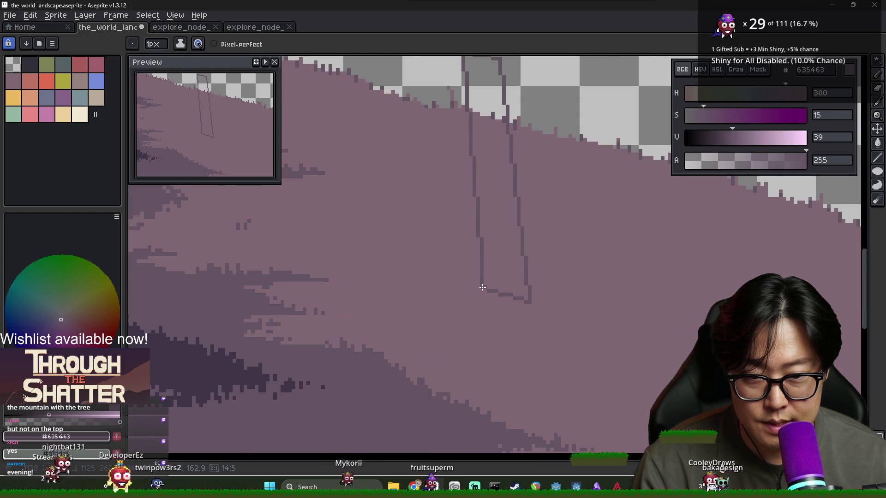
key("g")
left_click(502, 278)
scroll(501, 280, "down", 1)
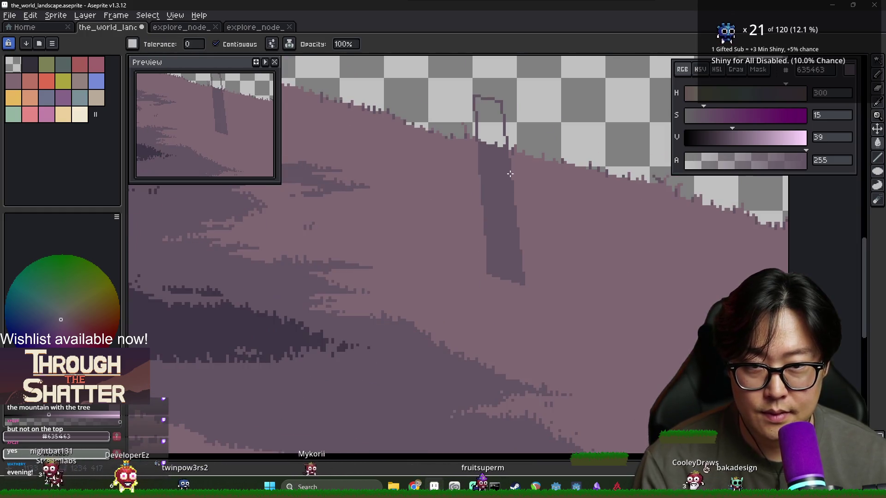
left_click(496, 283, "alt")
scroll(495, 282, "up", 1)
key("b")
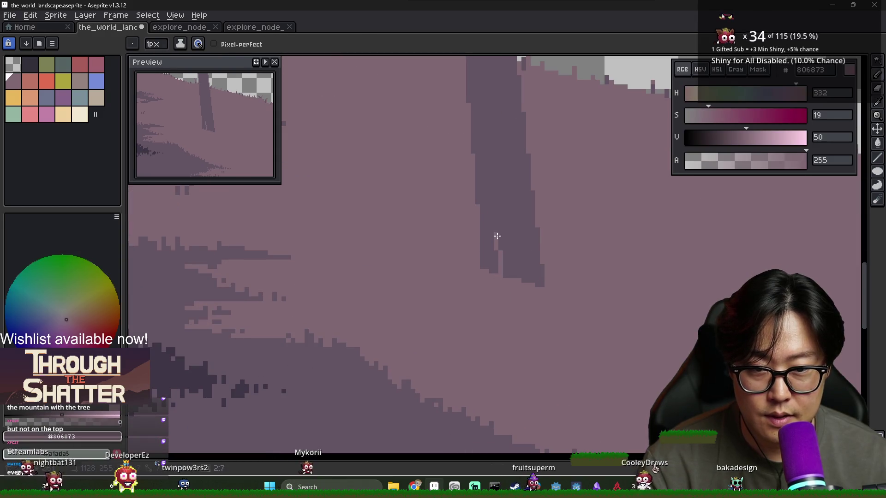
Step: Pick dark #3f3645 and paint shading at the obelisk's base
scroll(513, 266, "down", 3)
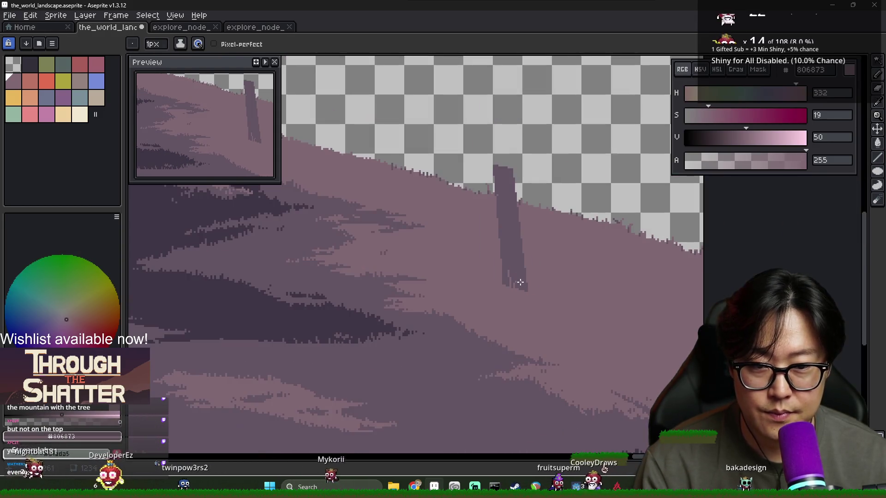
scroll(514, 258, "up", 1)
scroll(514, 245, "down", 2)
scroll(514, 225, "up", 2)
scroll(513, 225, "down", 2)
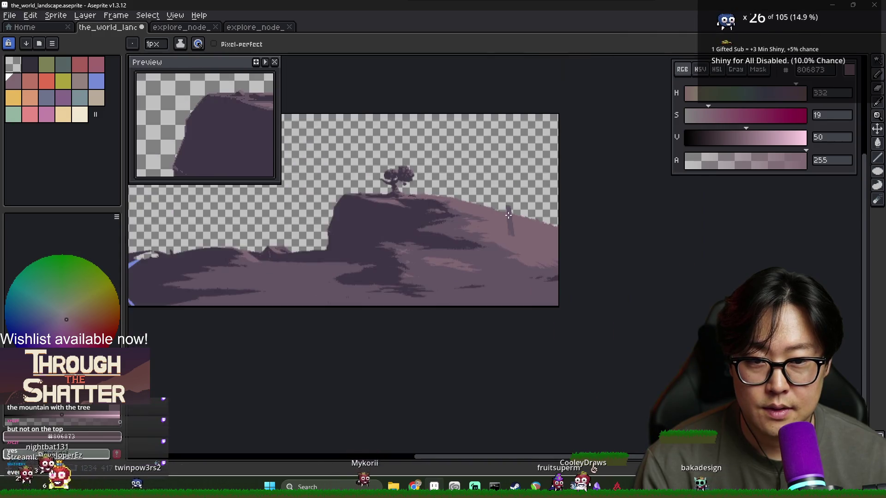
scroll(514, 226, "up", 2)
scroll(517, 228, "down", 1)
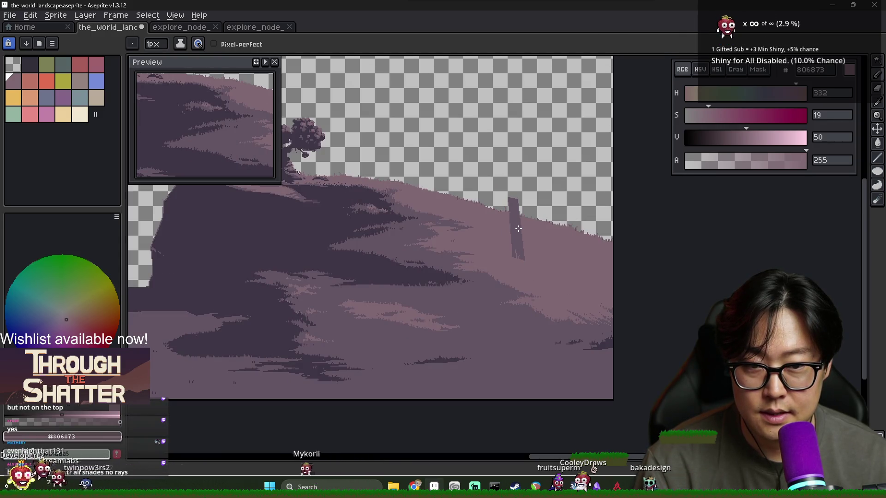
scroll(452, 248, "down", 2)
scroll(447, 244, "up", 2)
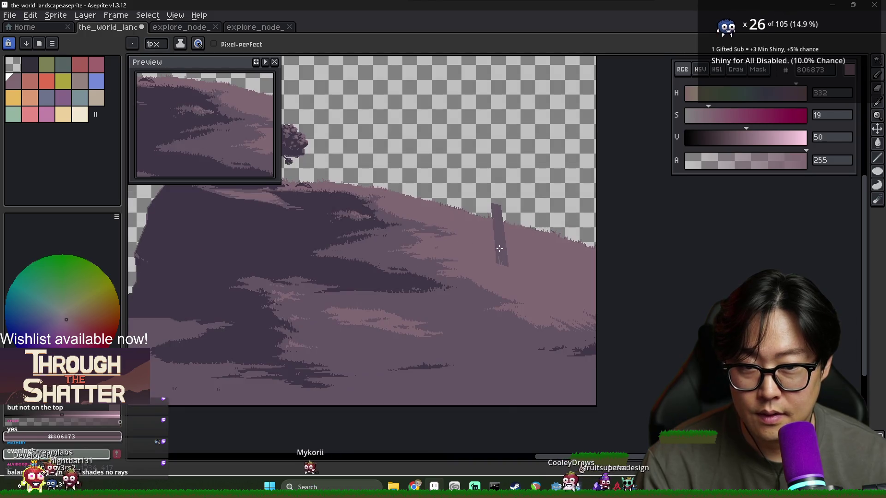
scroll(461, 259, "down", 1)
key("alt")
left_click(450, 276, "alt")
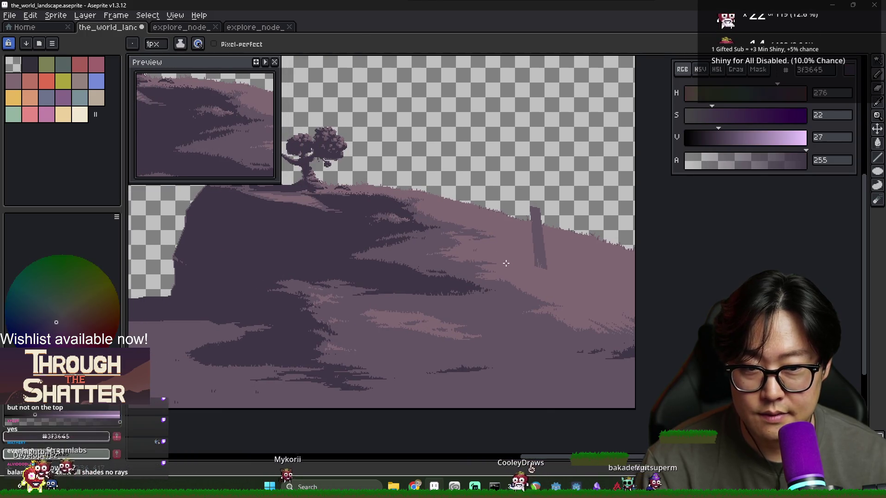
scroll(508, 279, "up", 4)
left_click_drag(496, 279, 509, 280)
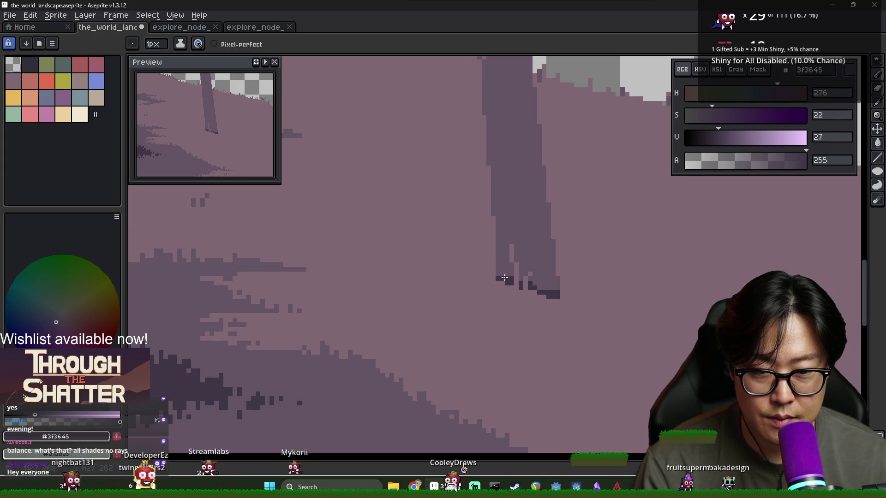
Step: Draw a dark edge along the obelisk's left side and fill that half with #3f3645
scroll(501, 199, "down", 3)
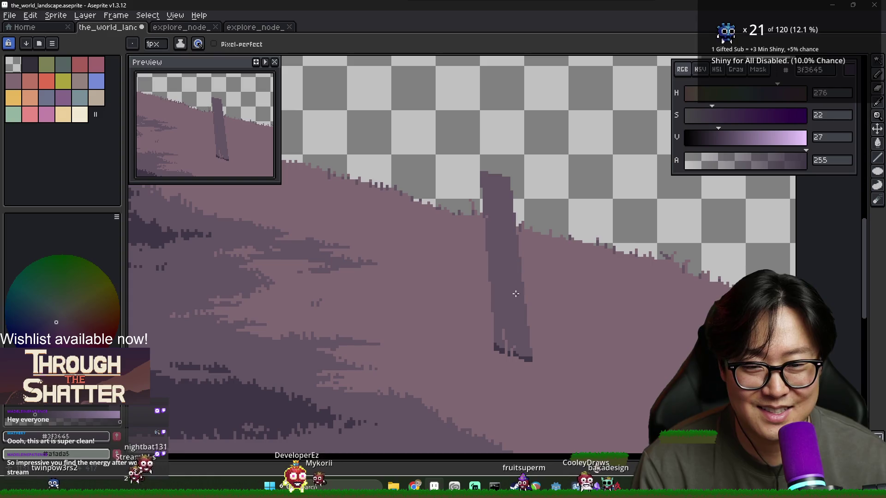
mouse_move(496, 340)
left_mouse_down()
mouse_move(483, 187)
mouse_move(506, 345)
left_mouse_up()
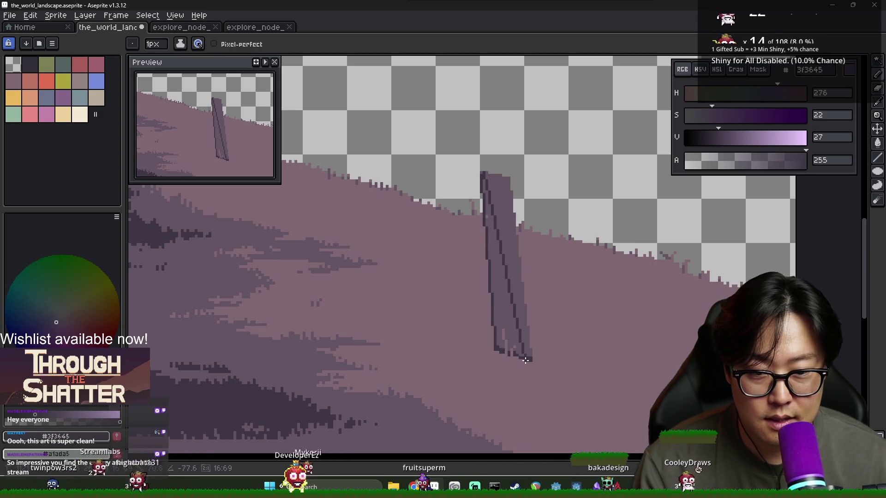
key("g")
left_click(507, 311)
scroll(508, 311, "down", 1)
scroll(507, 311, "down", 2)
scroll(507, 286, "up", 4)
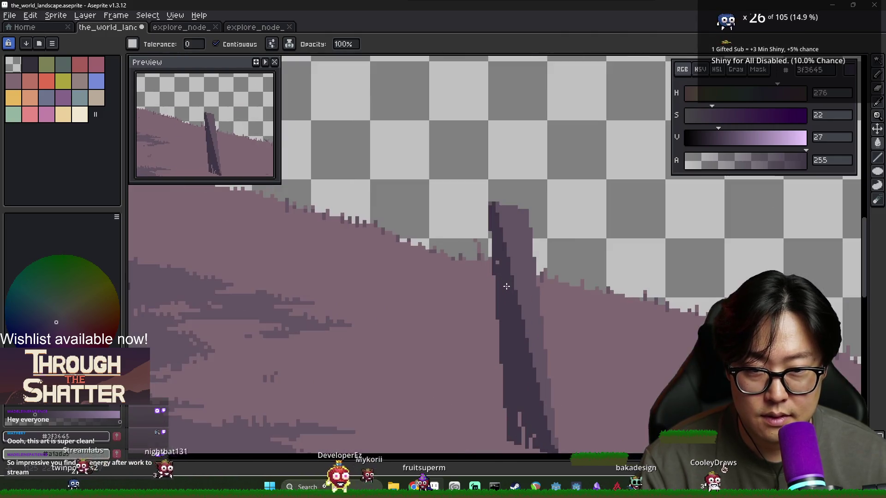
scroll(512, 314, "down", 2)
key("i")
left_click(505, 373)
key("b")
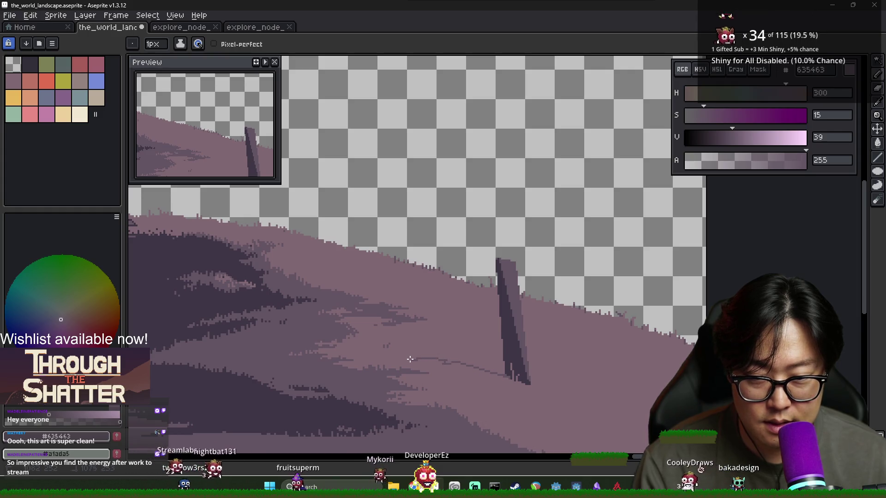
Step: Lay a shadow line from the post base, sampling mauves #806873, #635463 and #3f3645
key("v")
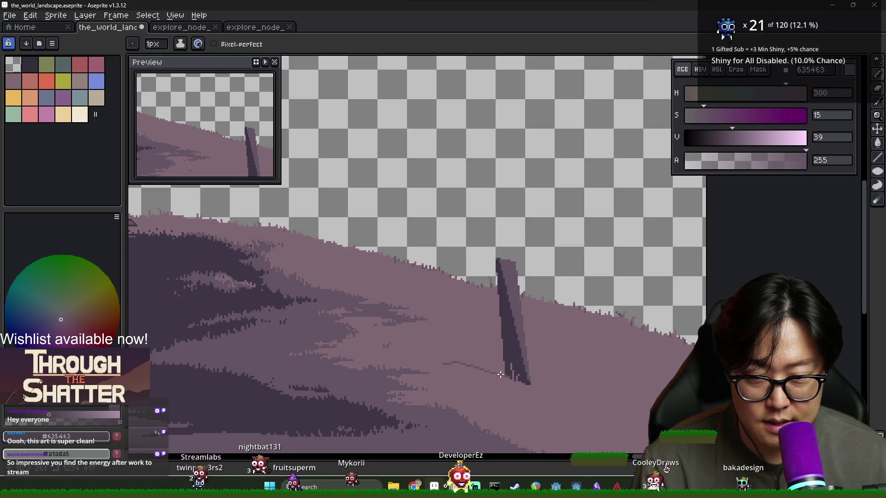
key("b")
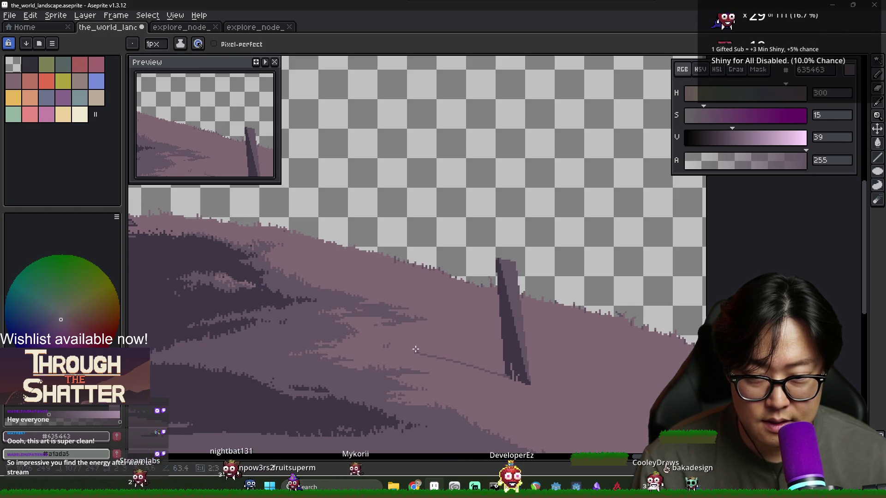
key("g")
scroll(515, 367, "down", 2)
scroll(515, 367, "up", 1)
scroll(496, 362, "down", 1)
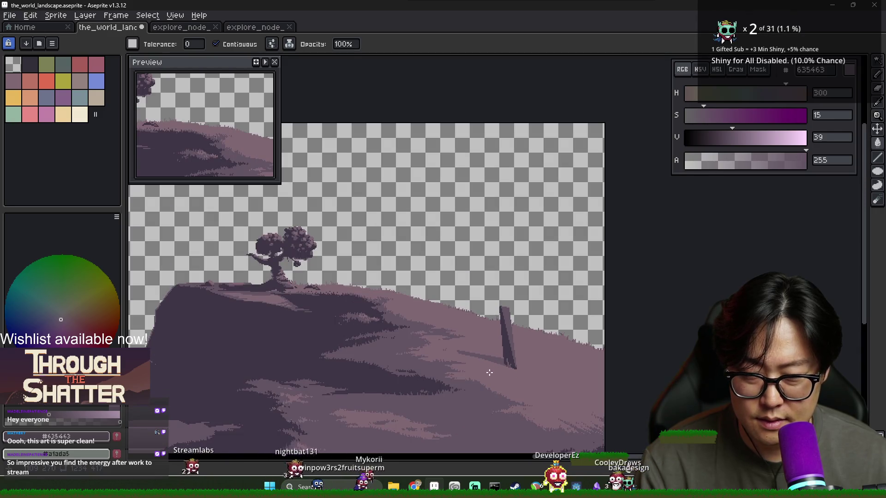
scroll(489, 372, "up", 1)
key("b")
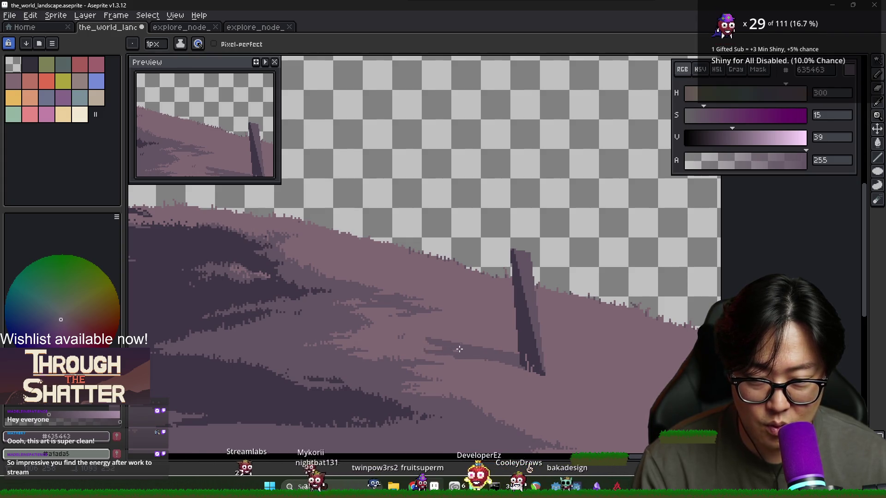
scroll(423, 350, "up", 3)
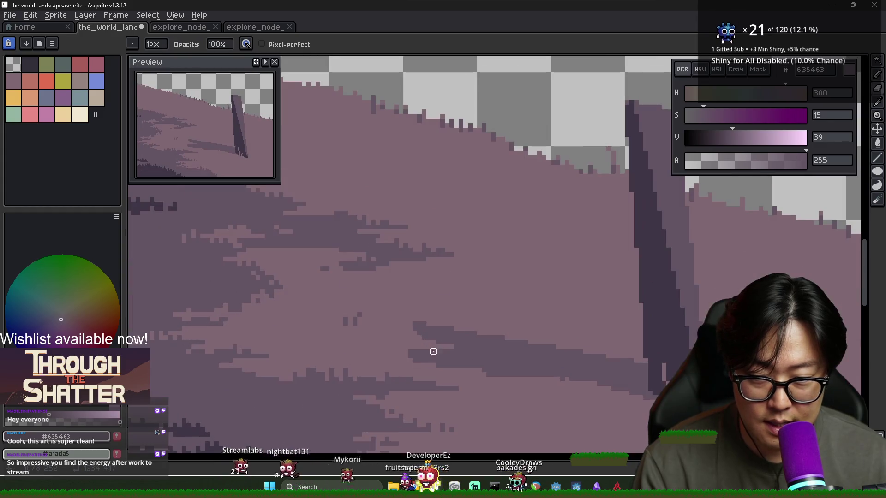
left_click(452, 368, "alt")
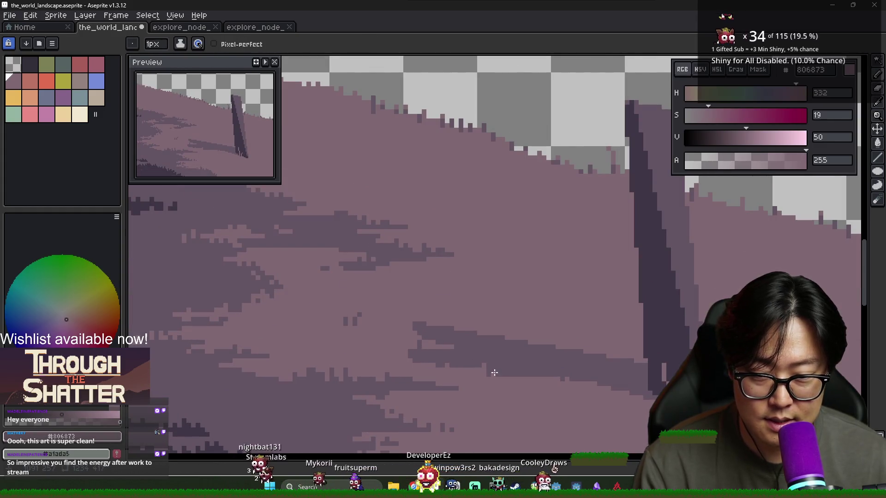
left_click(636, 388, "alt")
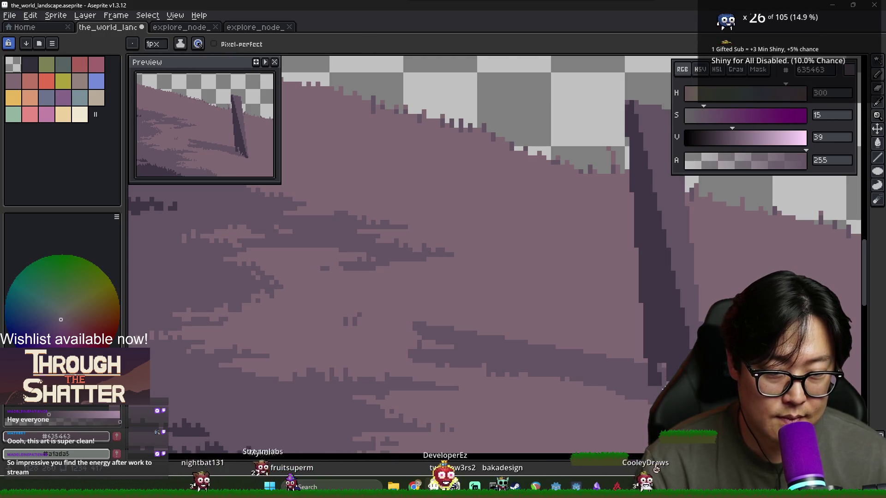
left_click(666, 382, "alt")
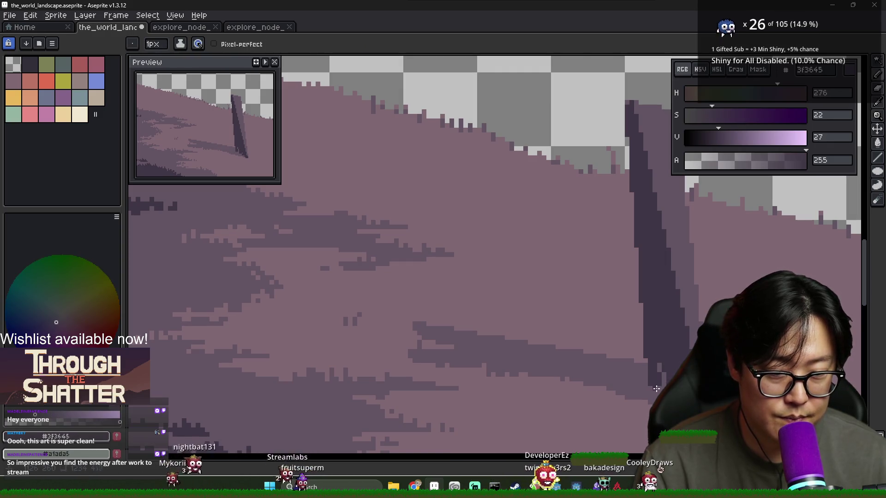
scroll(398, 342, "down", 5)
scroll(398, 343, "up", 4)
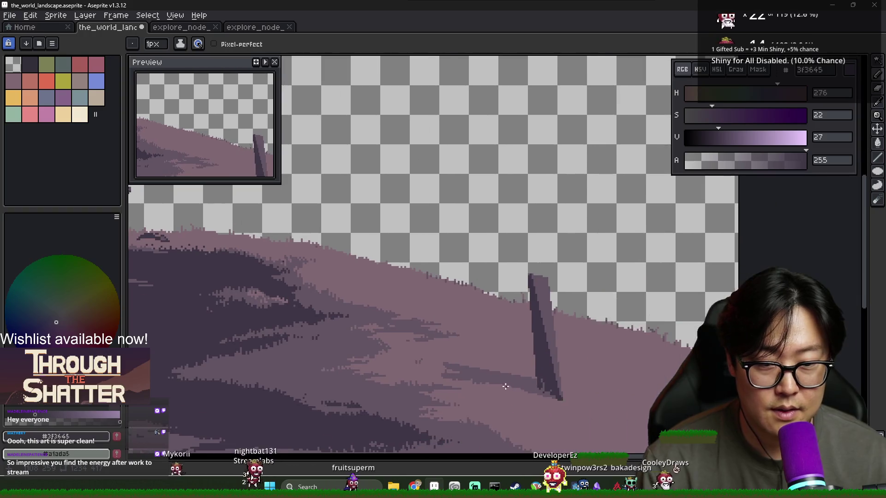
left_click(373, 352, "alt")
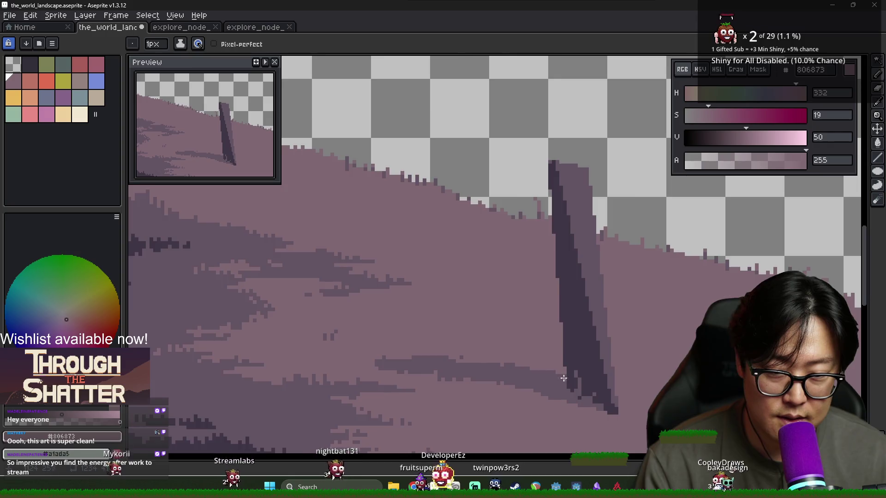
Step: Sample the post's dark #3f3645, try filling the lower hill band, then undo it
scroll(627, 394, "down", 4)
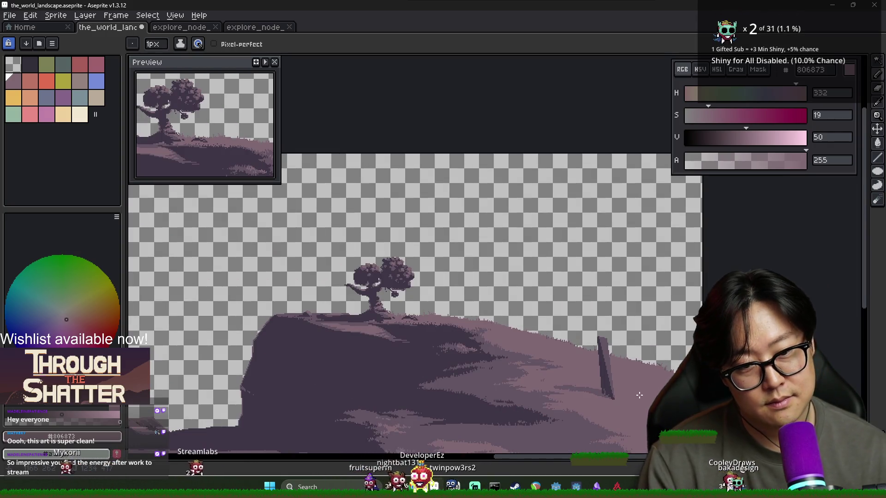
scroll(614, 395, "up", 4)
left_click(571, 365, "alt")
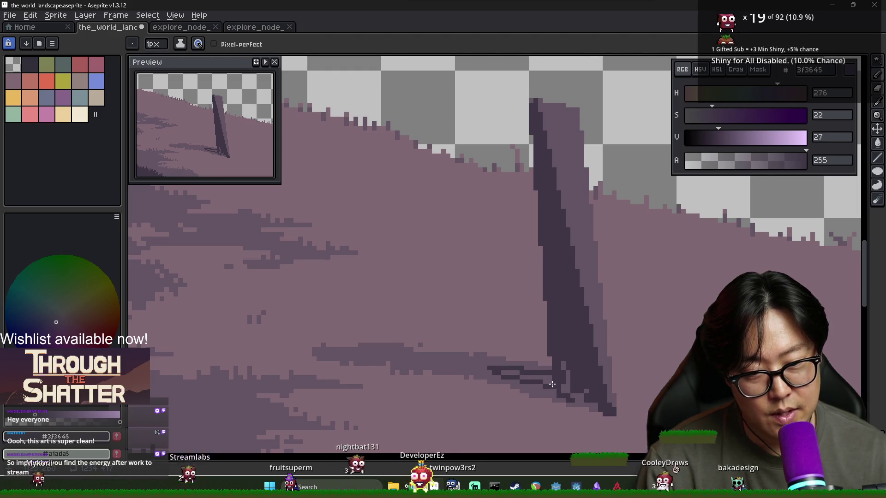
scroll(551, 383, "down", 3)
key("g")
scroll(570, 389, "up", 3)
left_click(571, 389)
key("ctrl+z")
key("b")
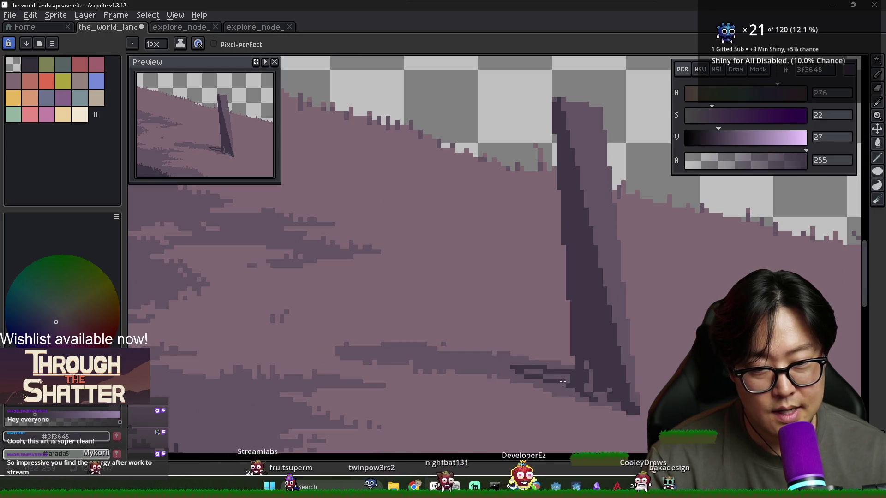
Step: Erase stray pixels at the post's tip and re-sample #3f3645 and #635463
left_click(532, 377, "alt")
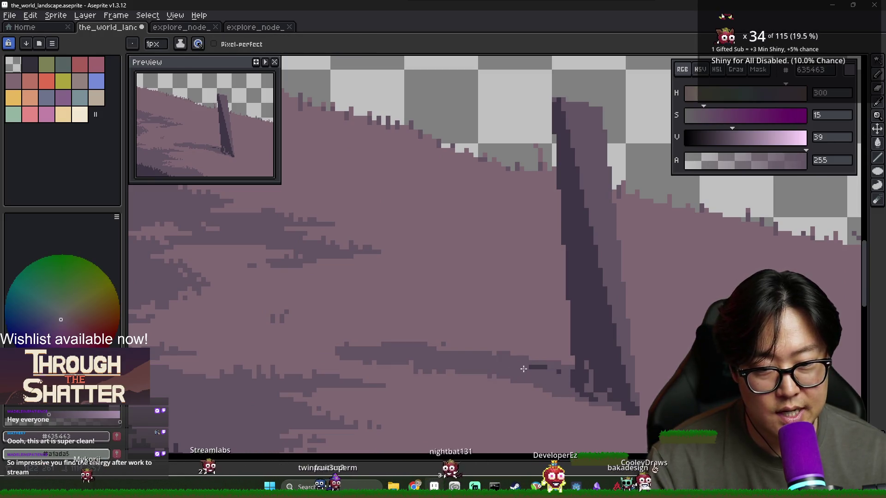
scroll(547, 366, "down", 3)
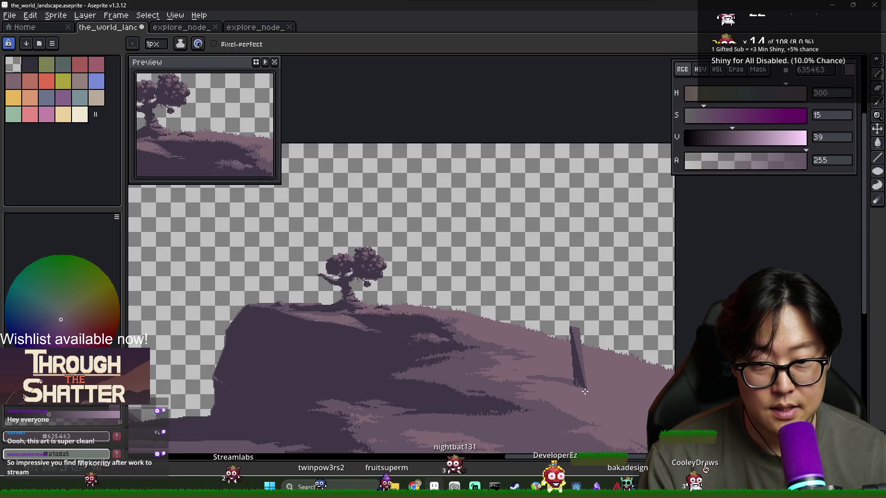
scroll(494, 382, "up", 3)
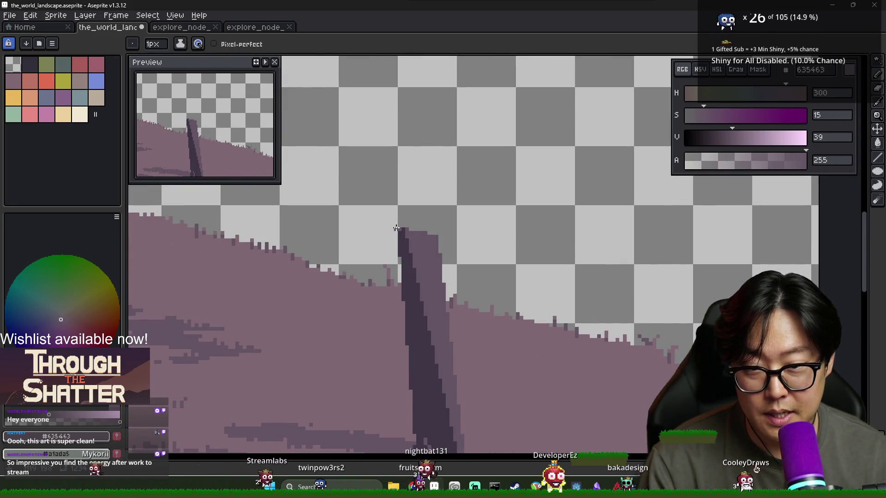
key("e")
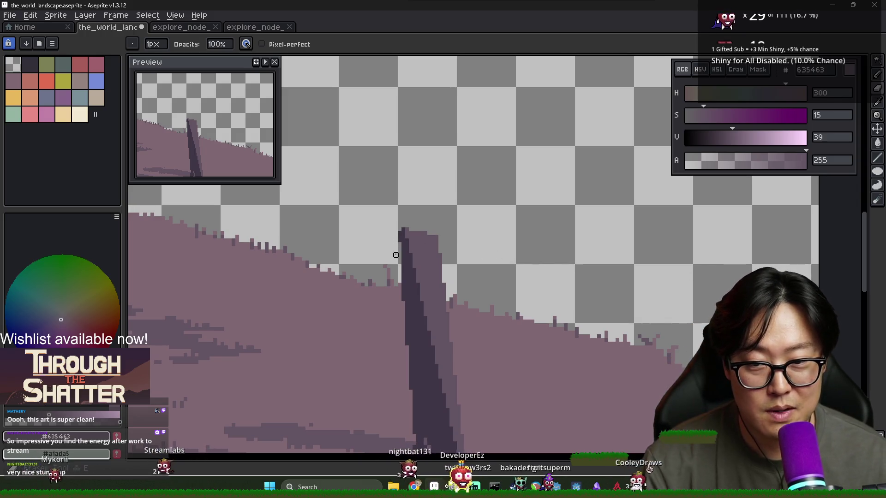
left_click(405, 233, "alt")
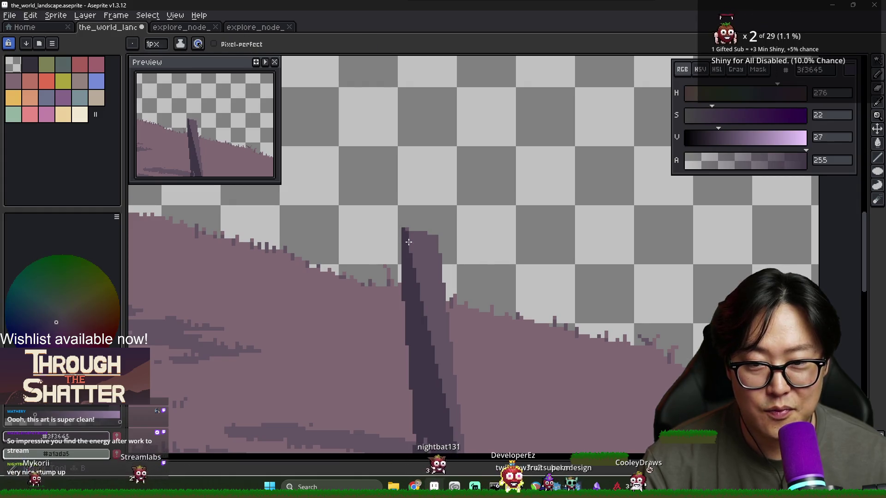
left_click(408, 231, "alt")
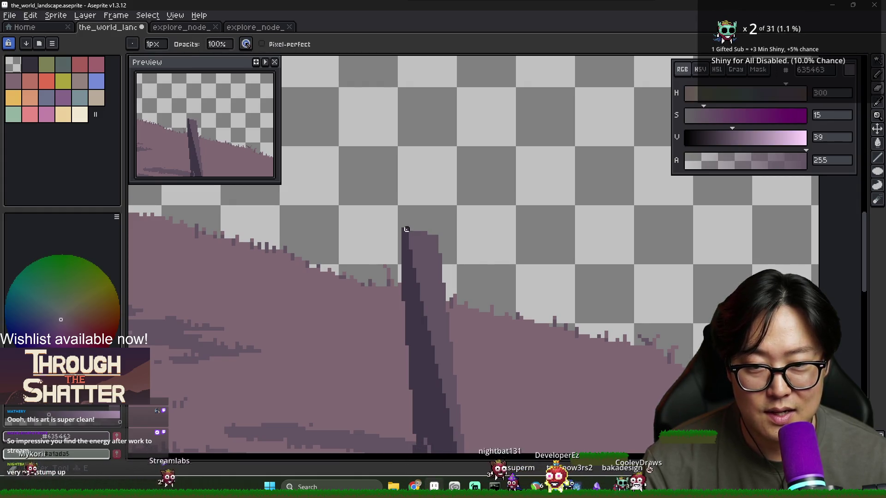
Step: Repaint the stump's top with the ground colour #806873
scroll(420, 247, "down", 2)
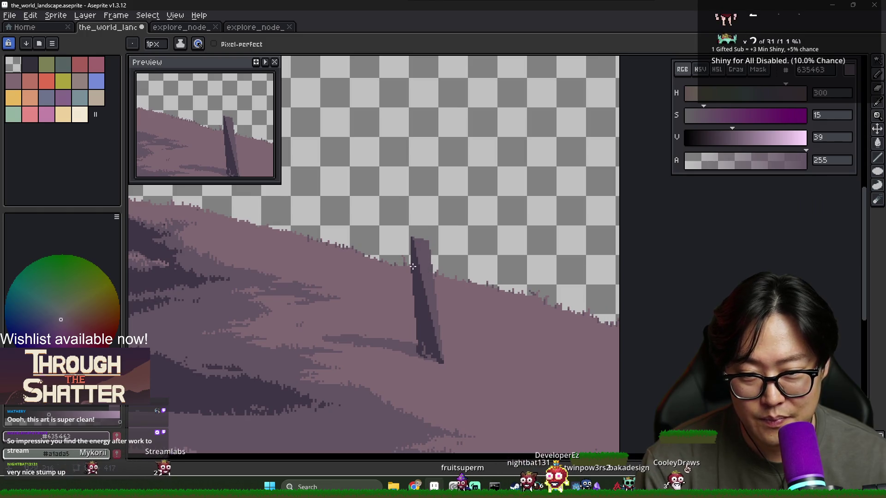
scroll(412, 266, "down", 2)
scroll(355, 267, "up", 2)
left_click(450, 267, "alt")
scroll(425, 199, "up", 1)
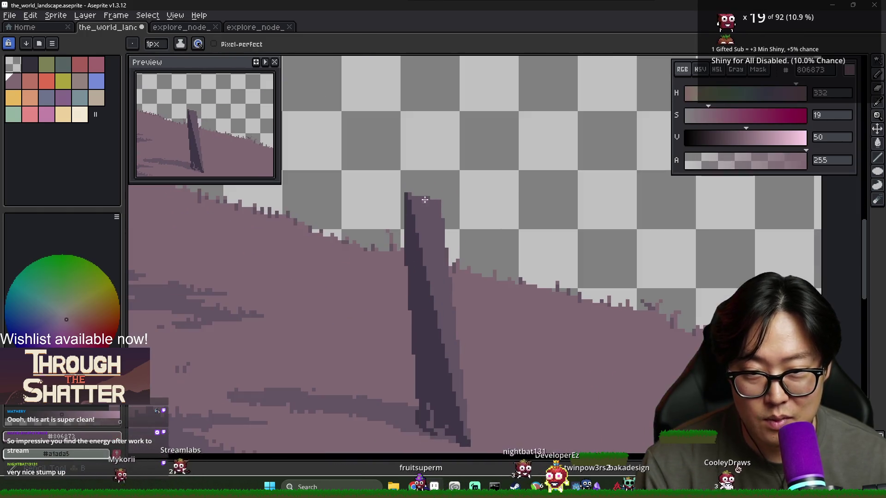
left_click_drag(440, 202, 427, 215)
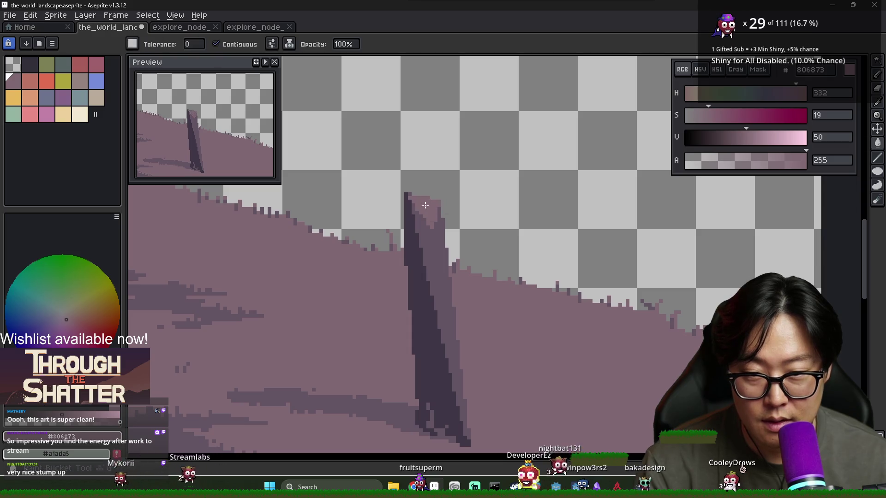
scroll(429, 207, "down", 1)
scroll(430, 203, "up", 1)
left_click(413, 202, "alt")
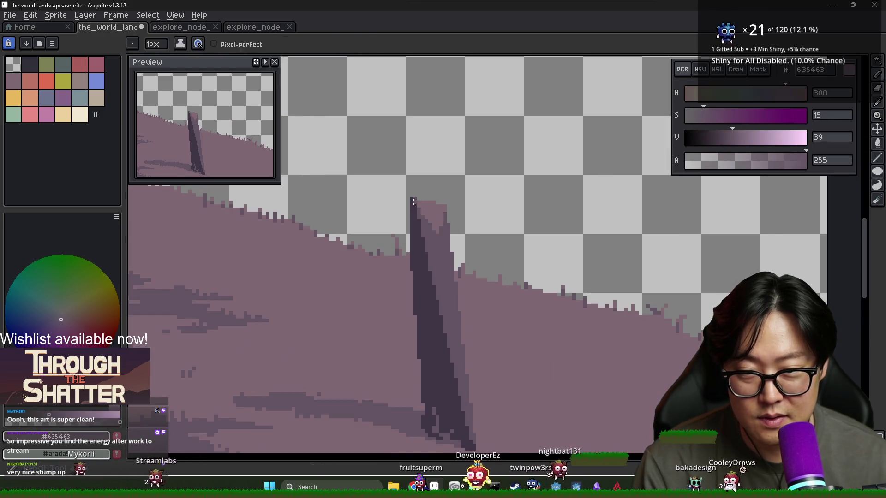
left_click(411, 199, "alt")
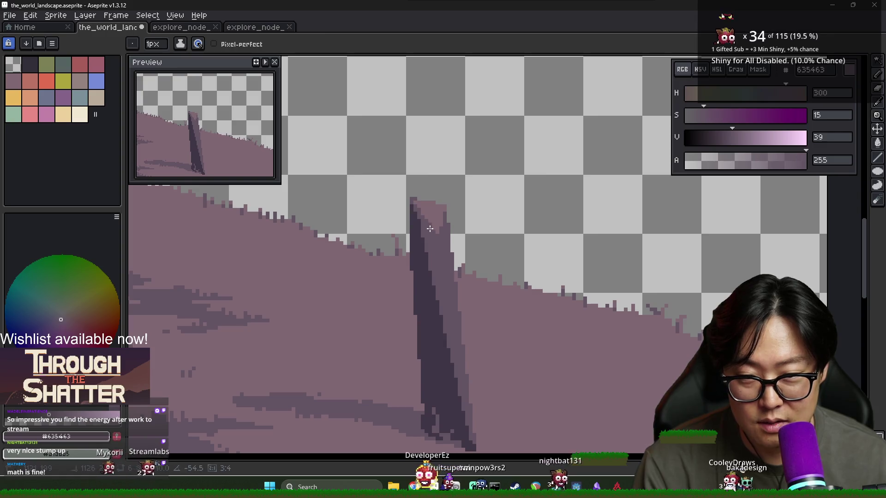
left_click(413, 199, "alt")
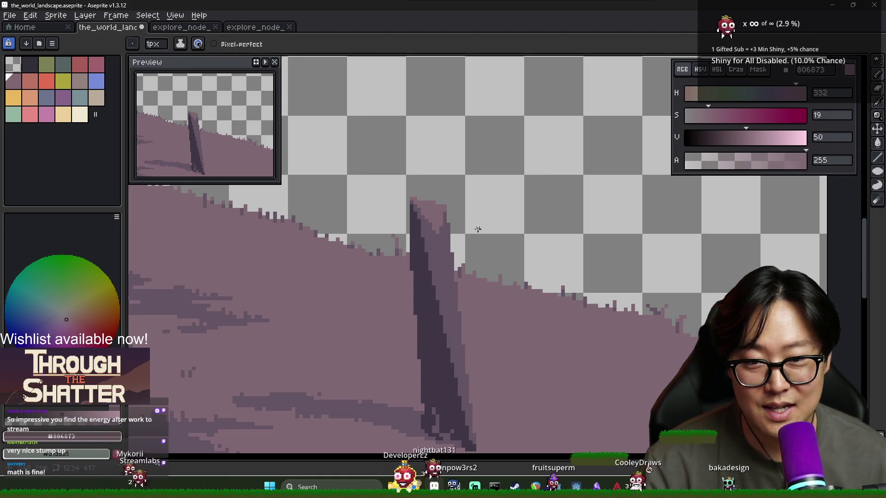
Step: Sample #635463 and #806873 from the stump to shade its upper part
scroll(445, 217, "up", 1)
left_click(444, 216, "alt")
left_click(442, 199, "alt")
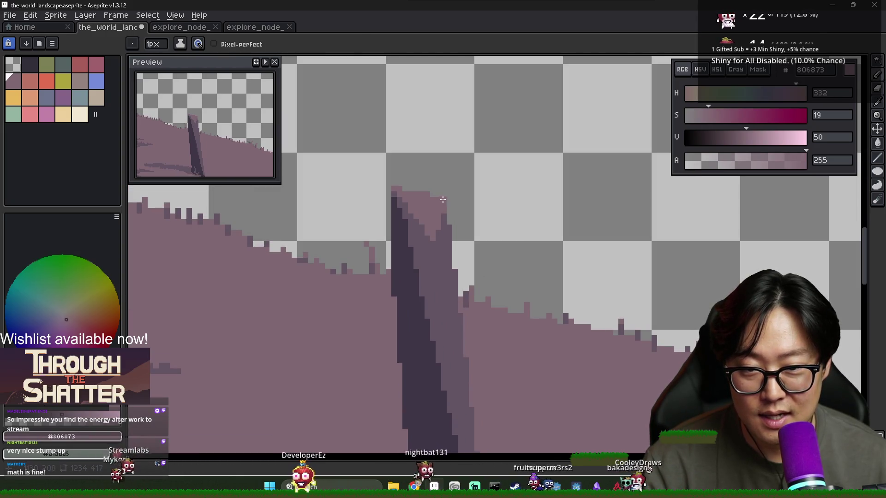
key("alt")
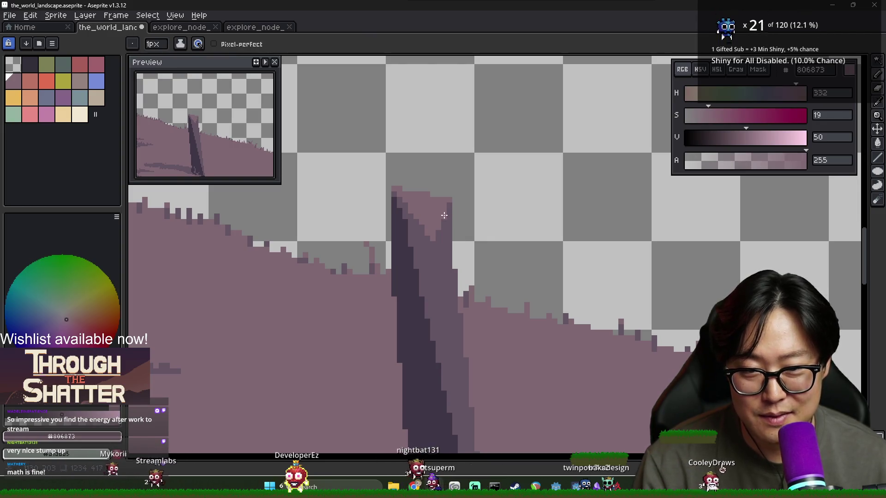
scroll(464, 253, "down", 3)
scroll(455, 247, "down", 2)
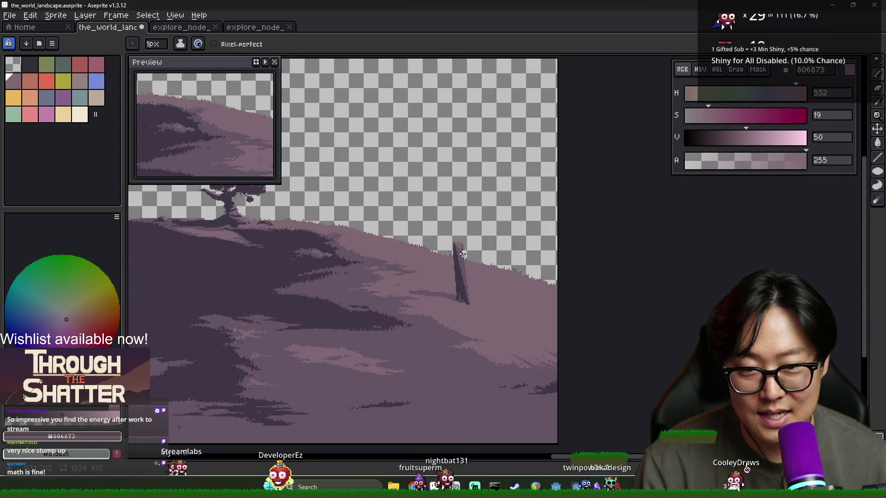
scroll(459, 233, "up", 3)
key("alt")
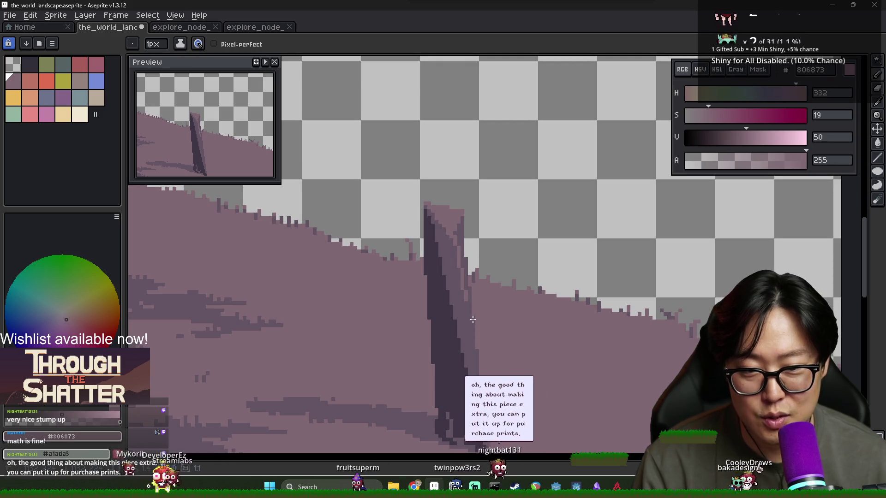
key("g")
scroll(468, 265, "down", 1)
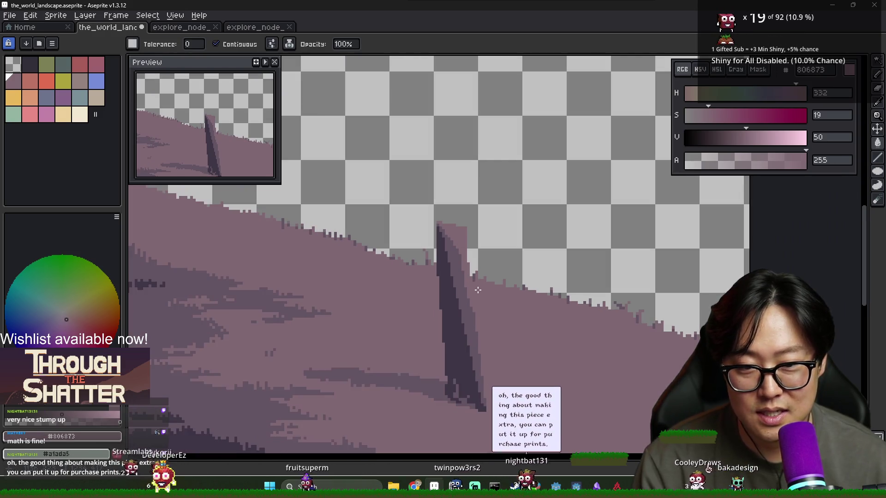
key("b")
Step: Shade the stump's lower side, alternating darker #635463 and lighter ground #806873
left_click(464, 253, "alt")
key("v")
key("b")
left_click(467, 291, "alt")
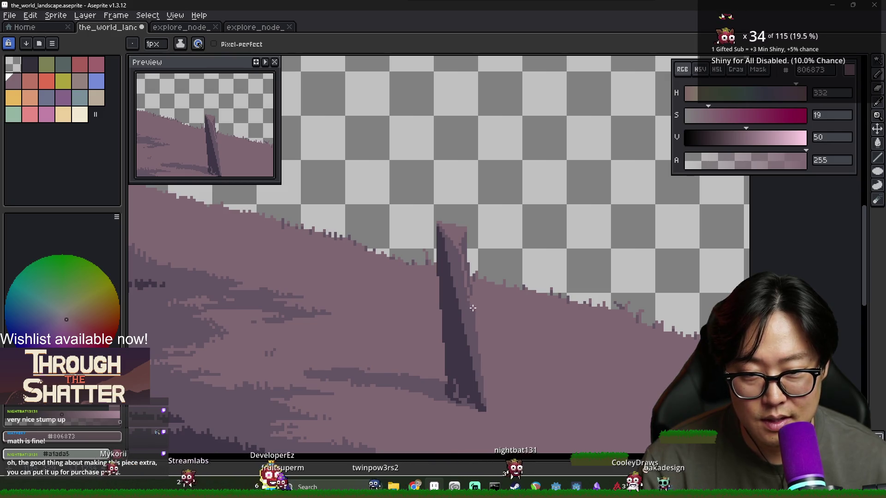
left_click(472, 308, "alt")
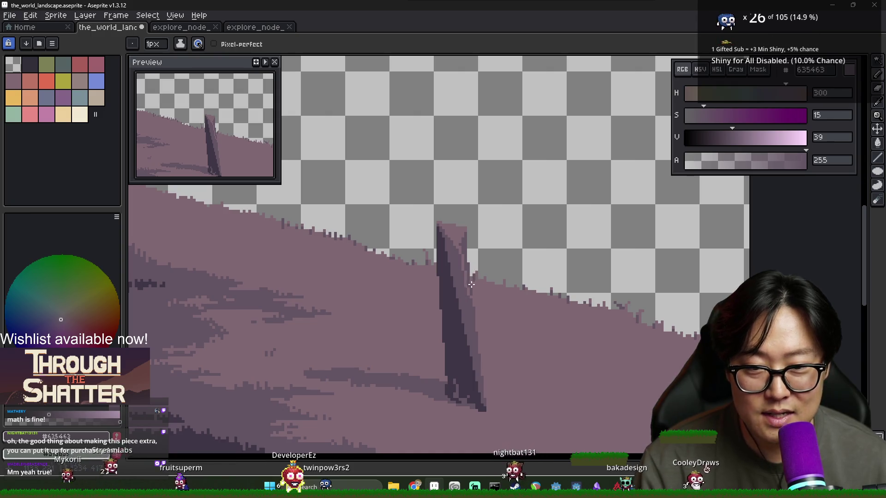
left_click(470, 314, "alt")
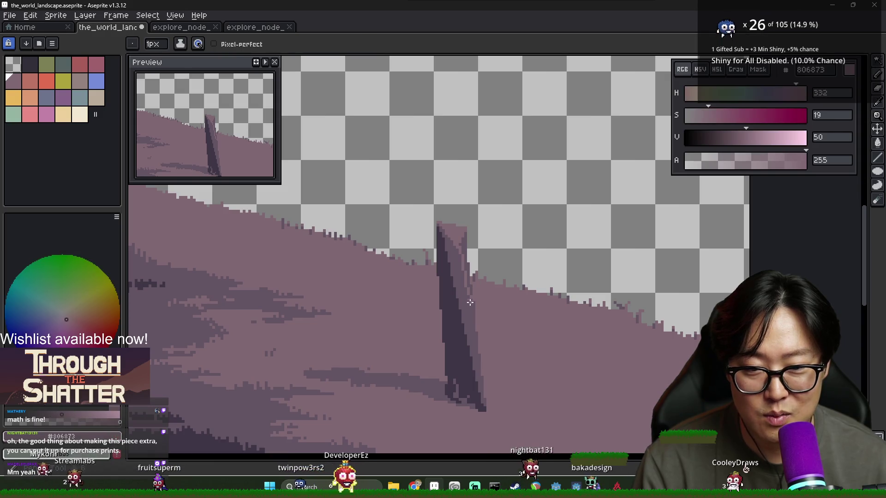
scroll(470, 315, "down", 3)
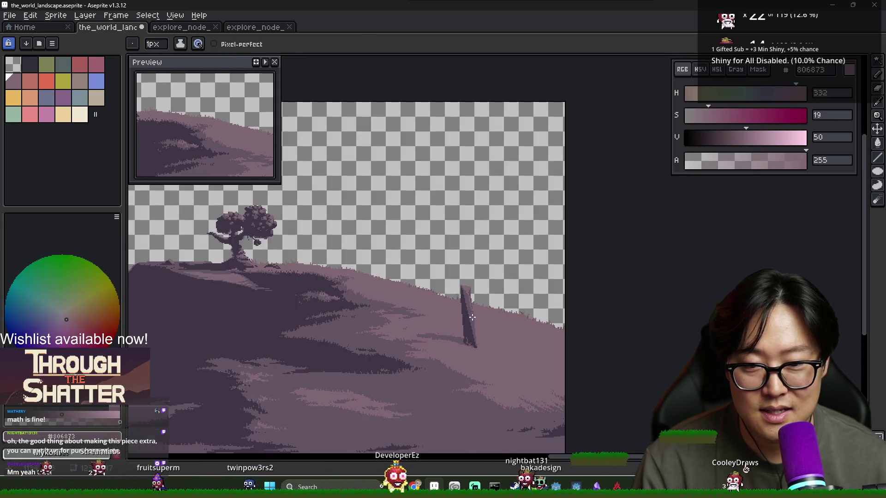
scroll(473, 318, "up", 3)
left_click(467, 264, "alt")
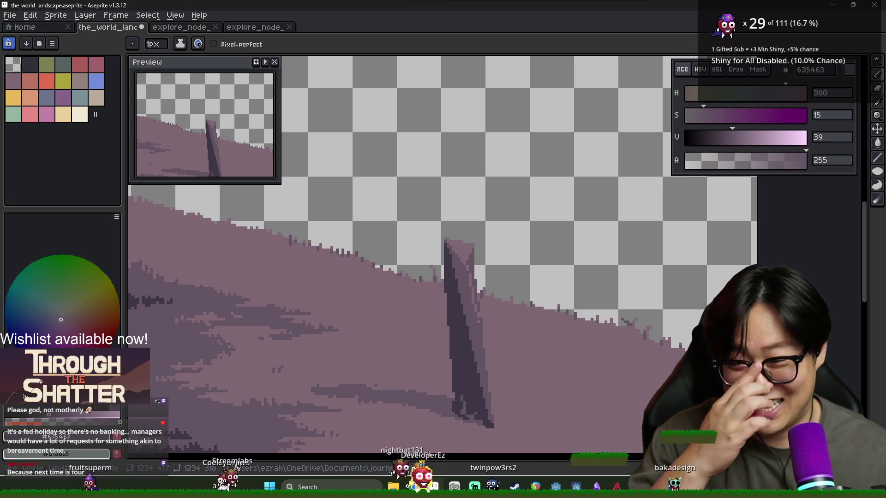
Step: Pick the light beige #baab99 swatch and flood-fill the notch at the obelisk top
scroll(738, 249, "down", 2)
scroll(590, 233, "up", 2)
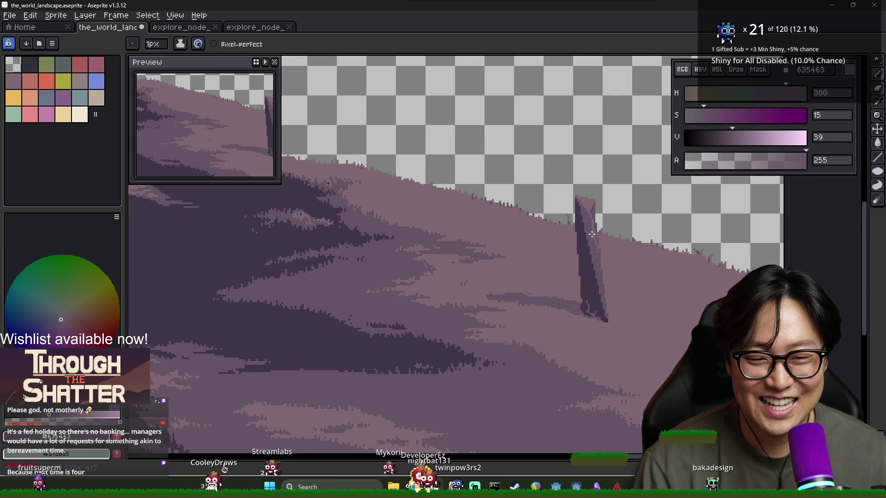
left_click(370, 268, "alt")
left_click(94, 105)
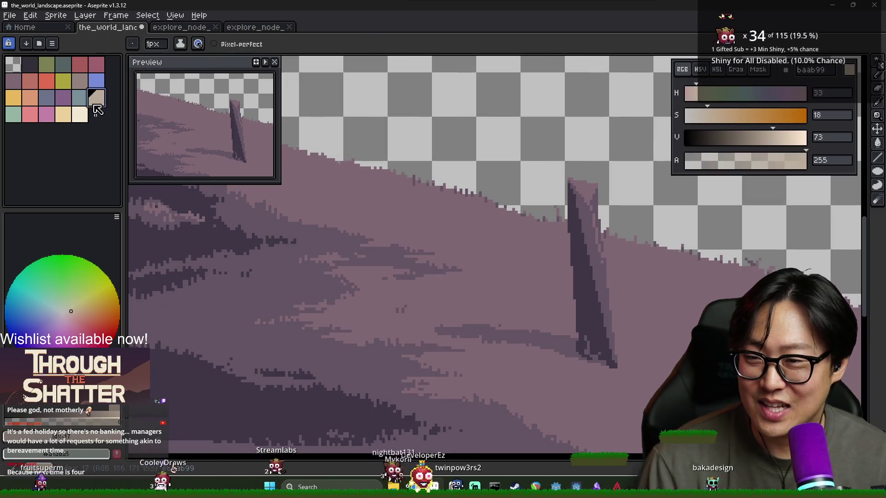
scroll(561, 194, "up", 1)
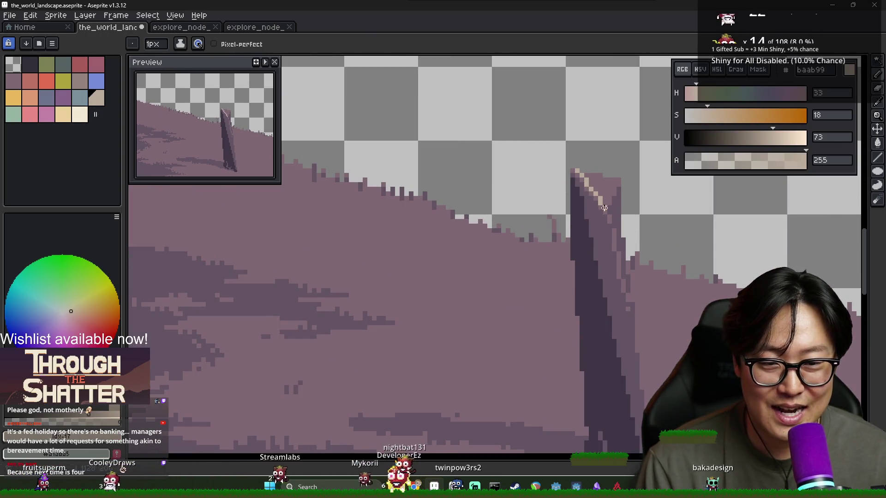
key("g")
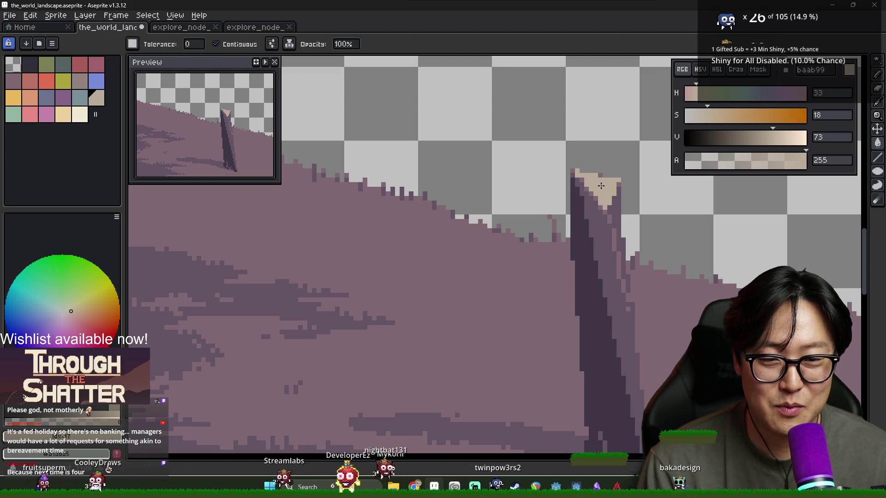
left_click(604, 191)
Step: Pencil beige highlight pixels along the obelisk's top edge
scroll(604, 191, "down", 2)
key("b")
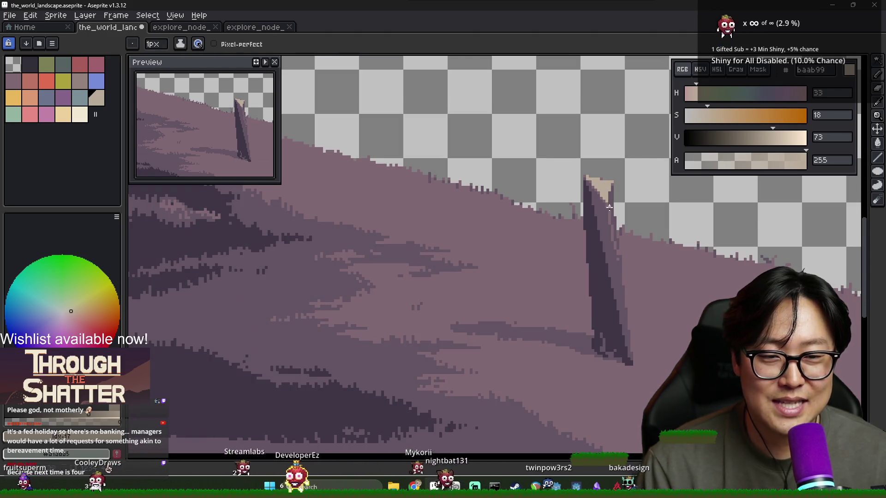
left_click(608, 191, "alt")
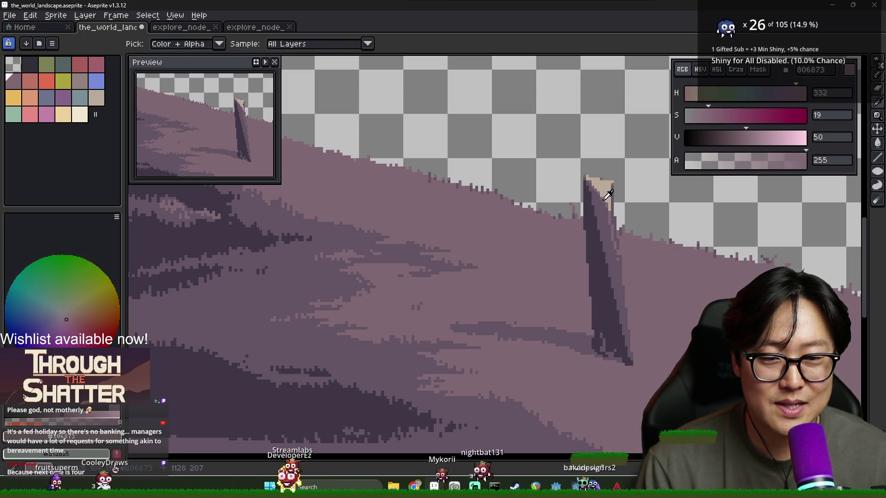
key("g")
key("Return")
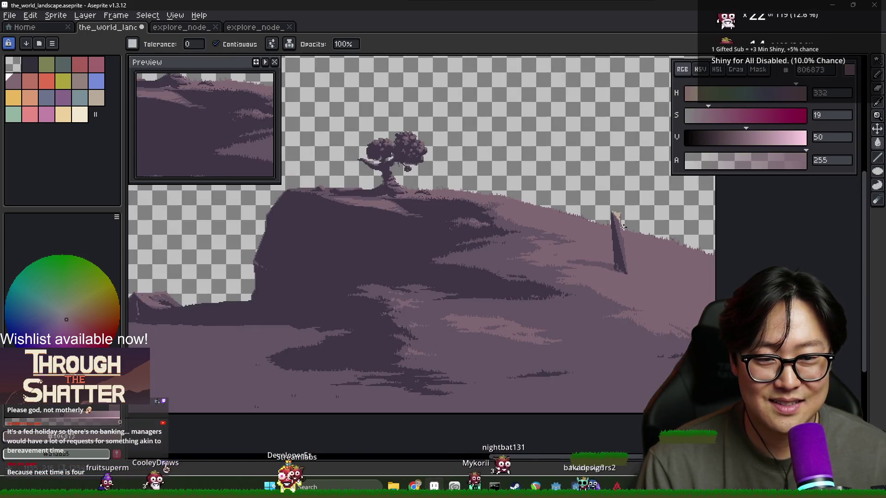
key("b")
left_click(612, 212, "alt")
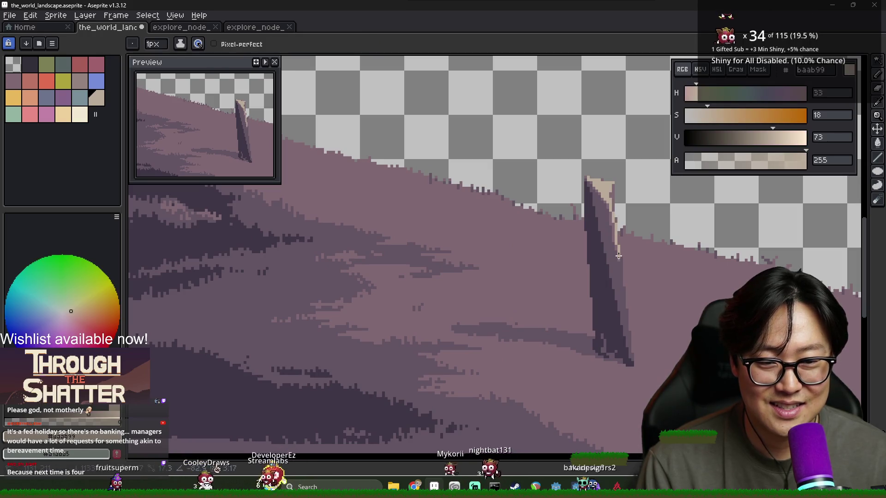
Step: Step through the animation frames to the one showing the obelisk
key("Right")
key("Right")
key("Right")
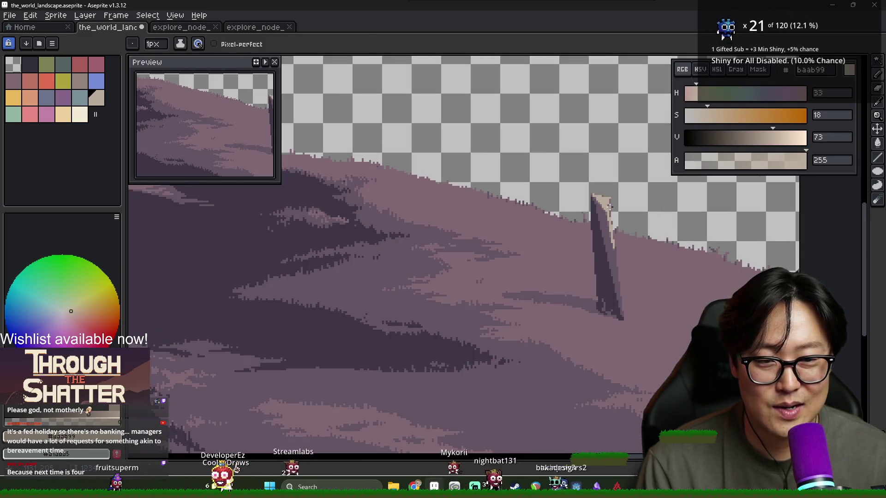
key("Right")
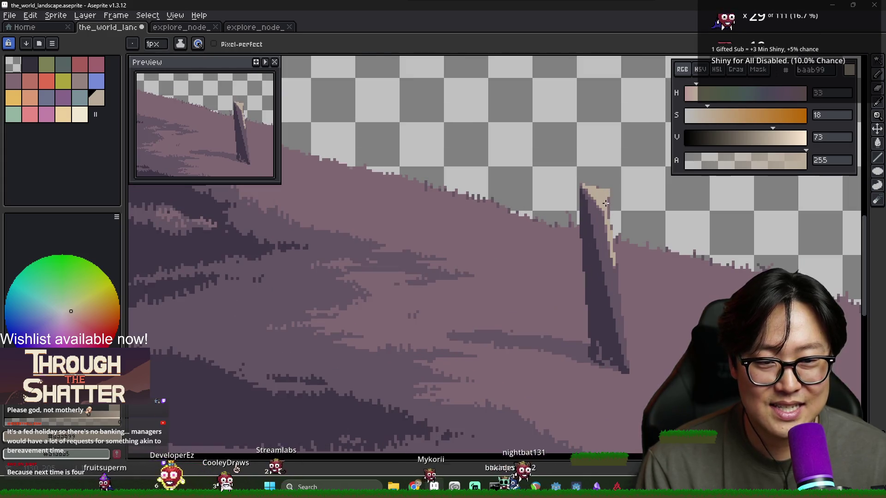
scroll(602, 214, "down", 5)
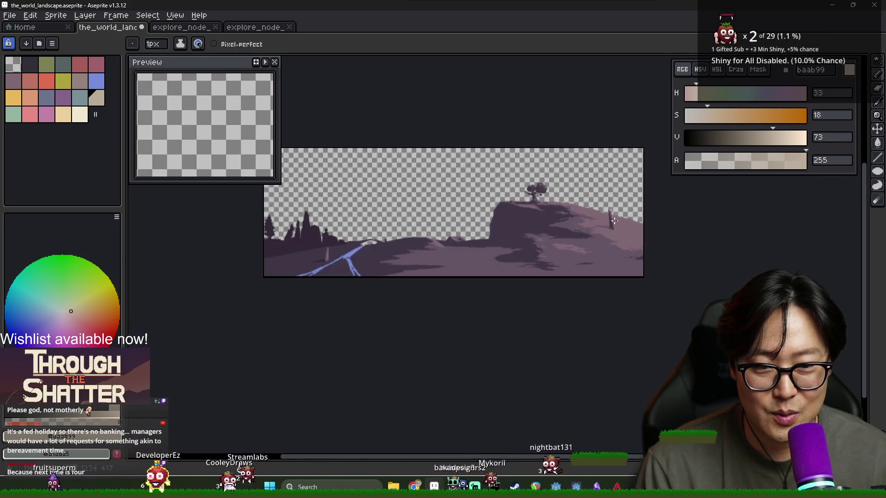
scroll(599, 222, "up", 1)
scroll(623, 233, "up", 1)
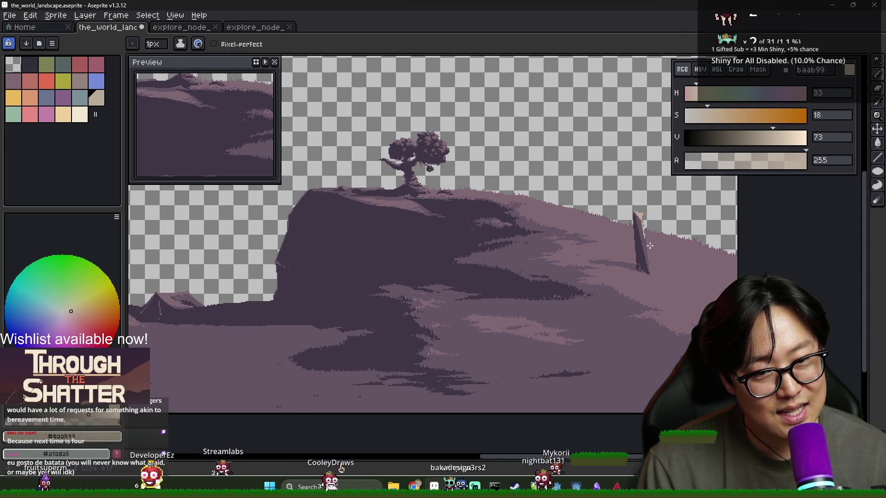
Step: Sample the obelisk's mid-dark purple #635463 as the drawing colour
key("v")
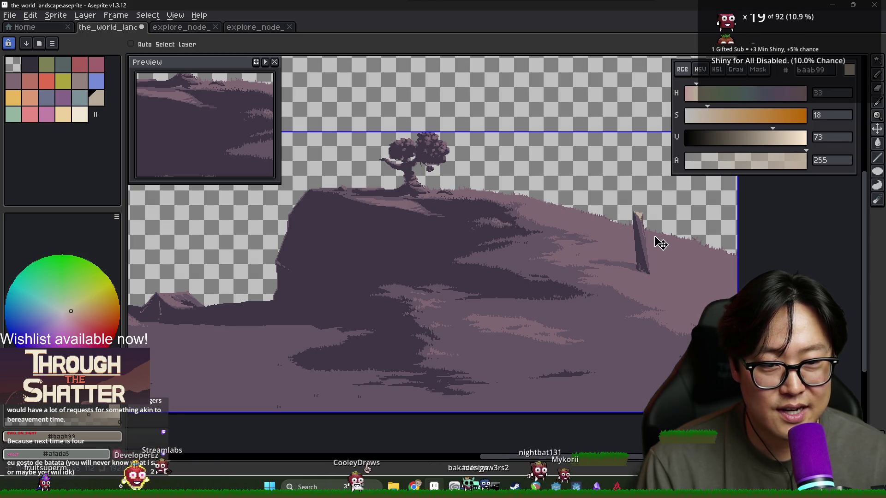
key("b")
scroll(661, 242, "up", 1)
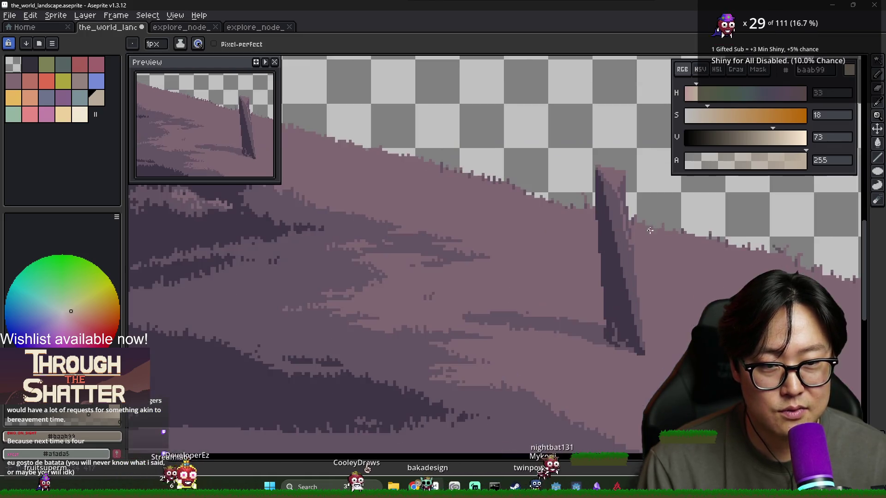
scroll(610, 193, "up", 1)
left_click(619, 217, "alt")
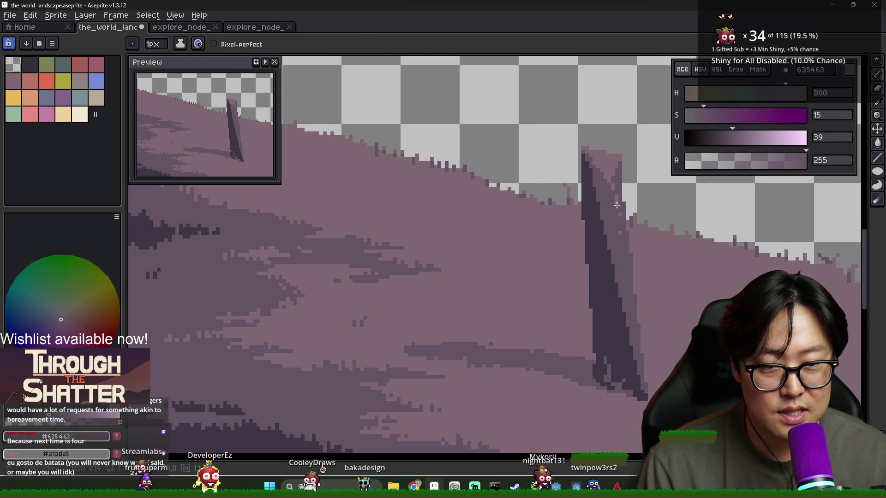
Step: Zoom out to compare the two-toned obelisk with the whole mauve hill, then zoom back in
scroll(624, 225, "down", 2)
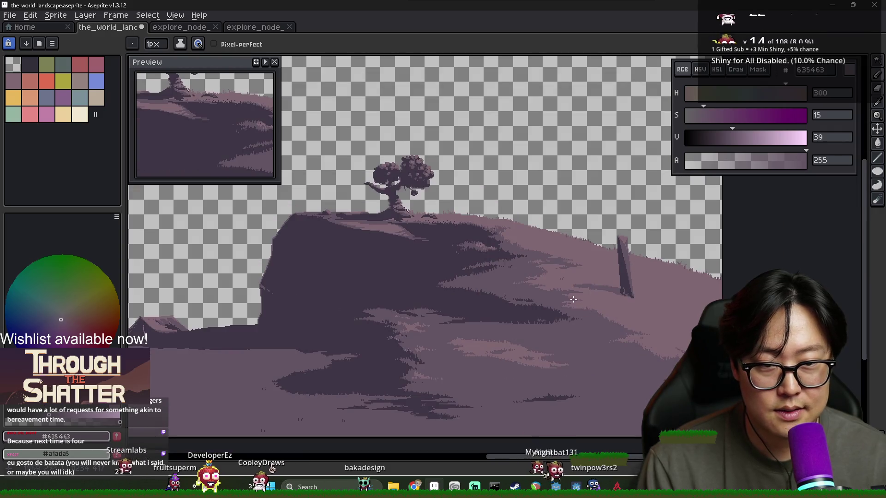
scroll(622, 242, "up", 2)
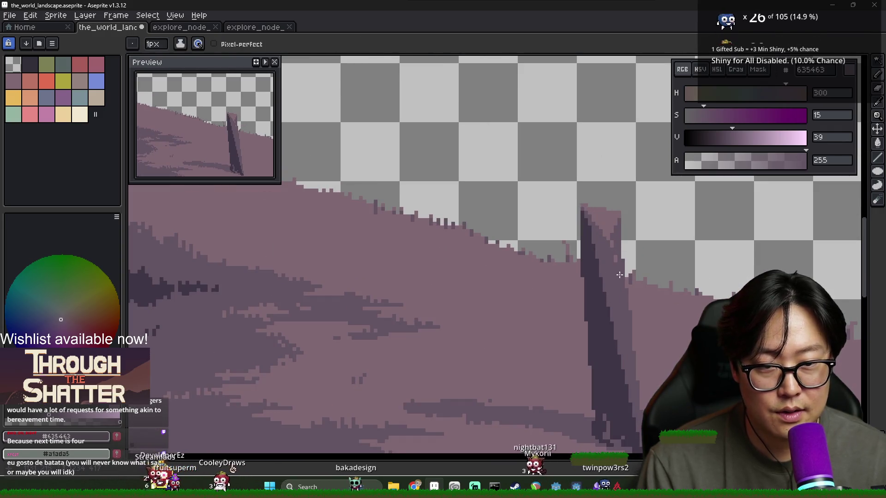
scroll(612, 257, "down", 2)
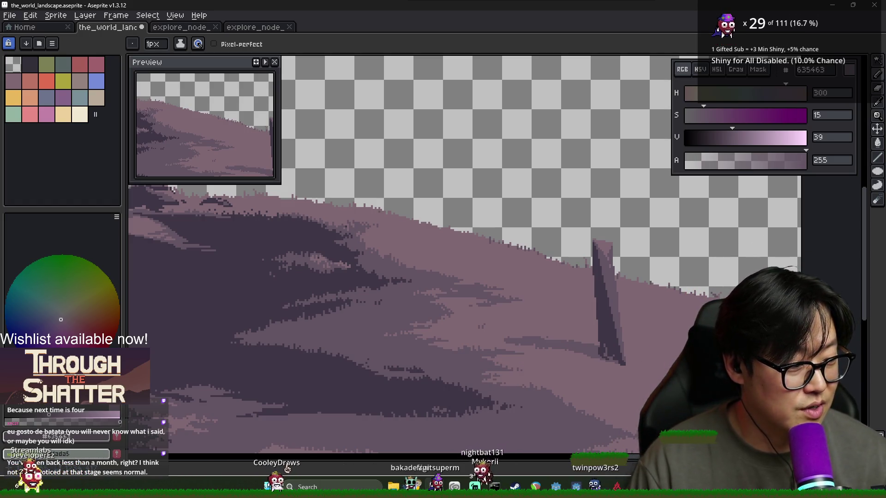
scroll(622, 352, "up", 3)
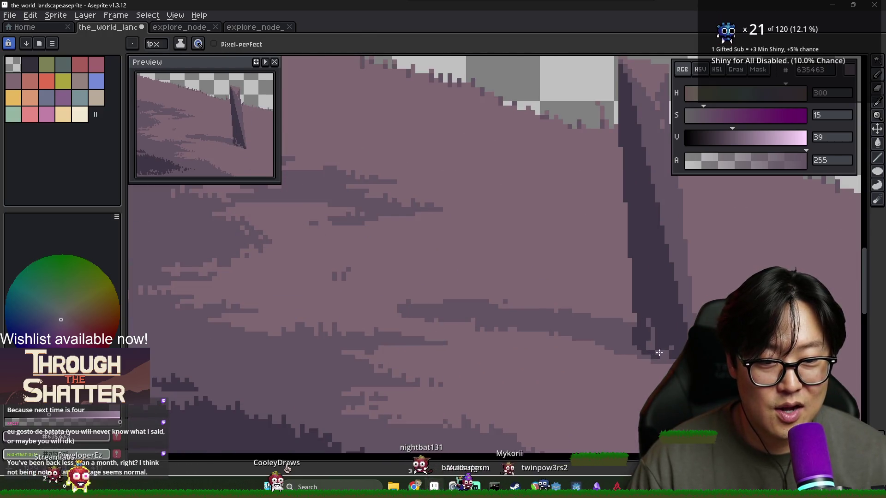
Step: Compare the obelisk shadow's darkest purple with the ground's mid purple by sampling each twice
left_click(651, 351, "alt")
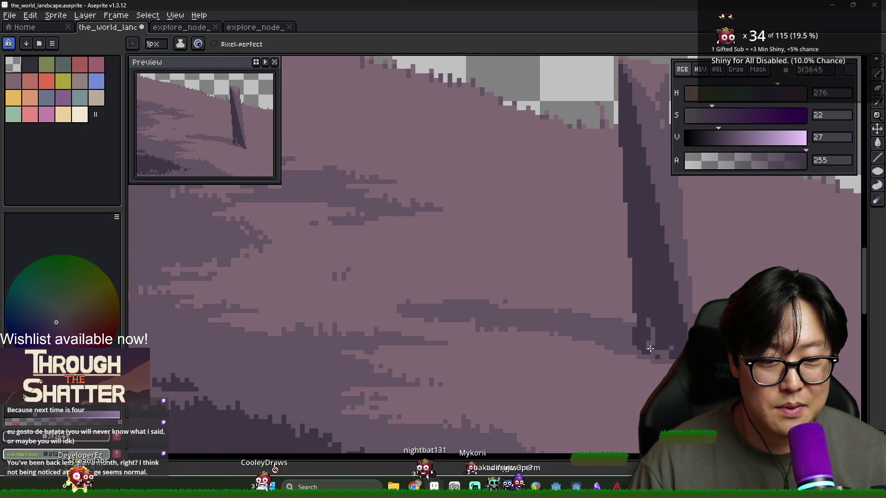
left_click(663, 342, "alt")
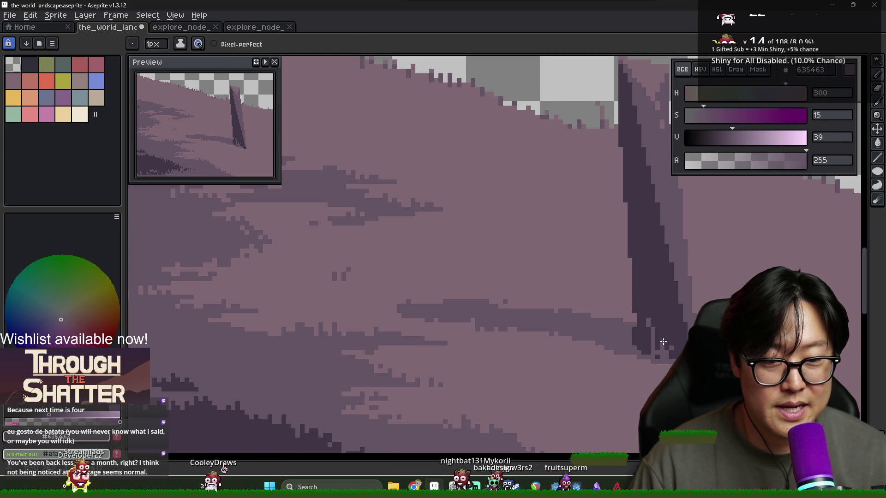
left_click(655, 346, "alt")
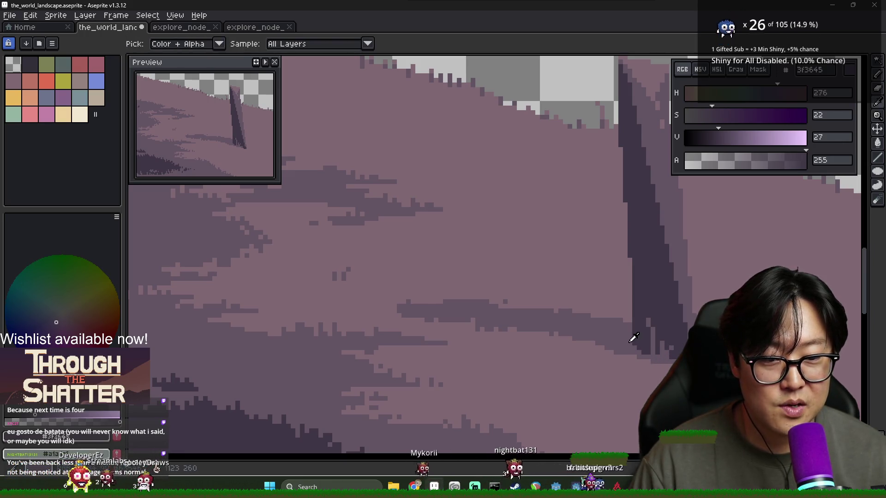
left_click(635, 342, "alt")
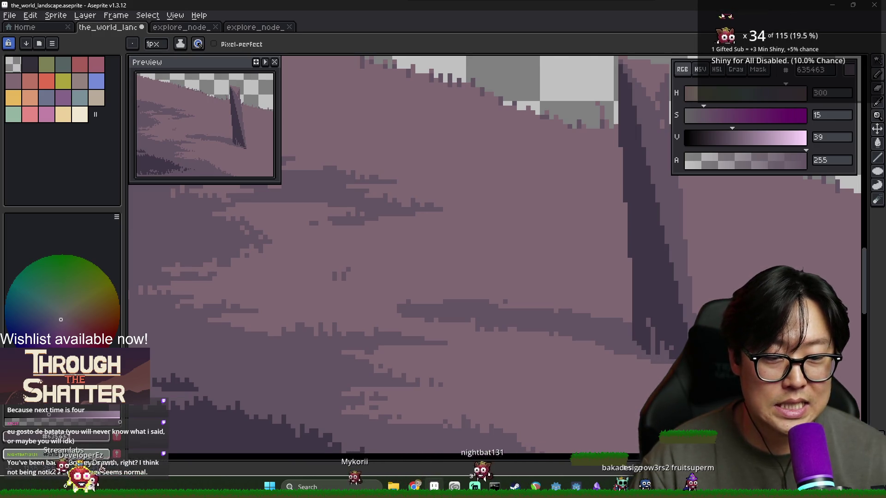
scroll(497, 258, "down", 3)
scroll(497, 259, "up", 3)
Step: Take the hillside's mid purple as the drawing colour
key("b")
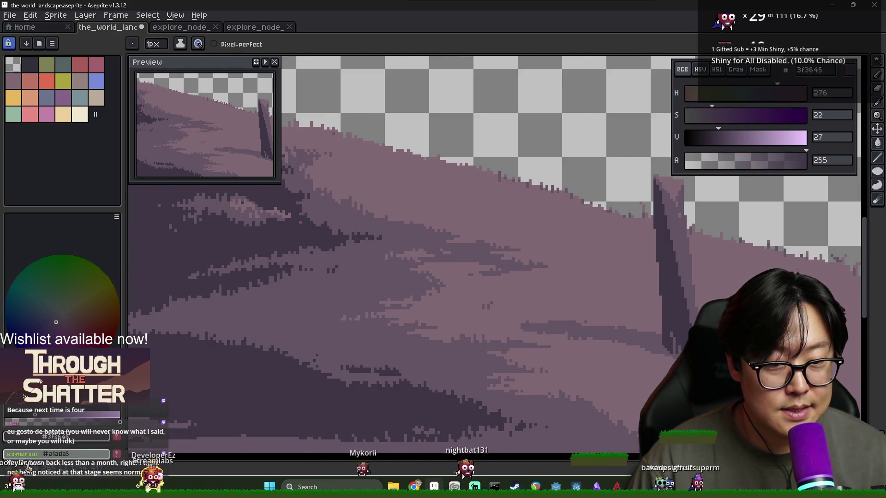
scroll(575, 362, "down", 2)
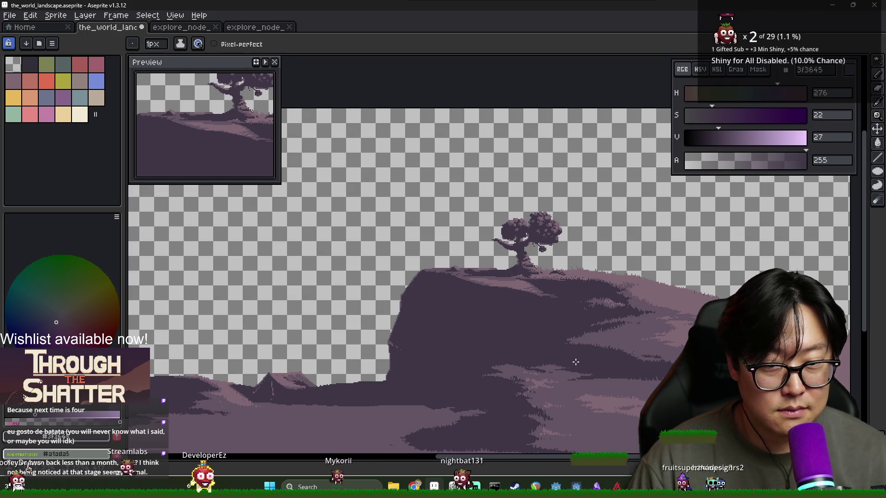
scroll(575, 362, "up", 3)
left_click(576, 362, "alt")
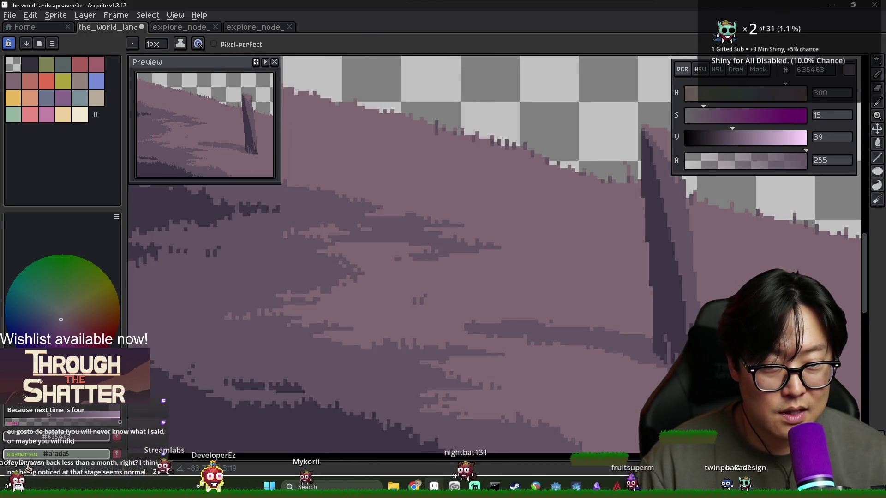
key("g")
scroll(689, 324, "down", 2)
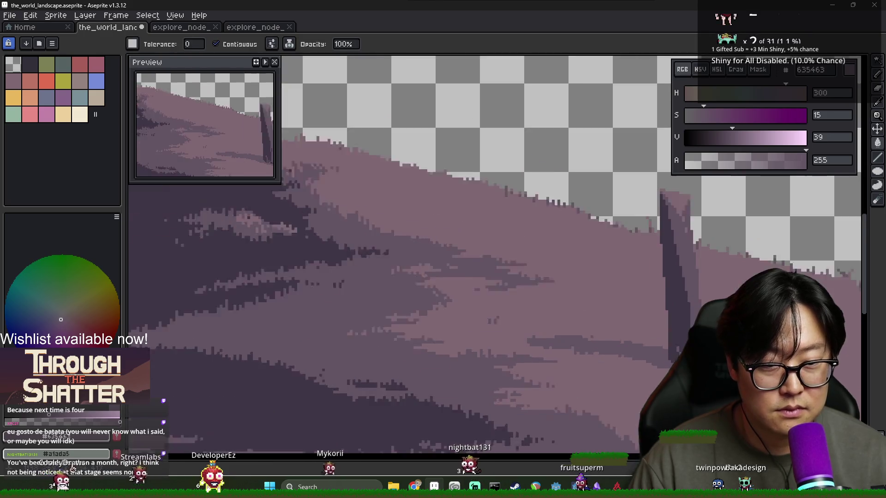
scroll(689, 324, "up", 2)
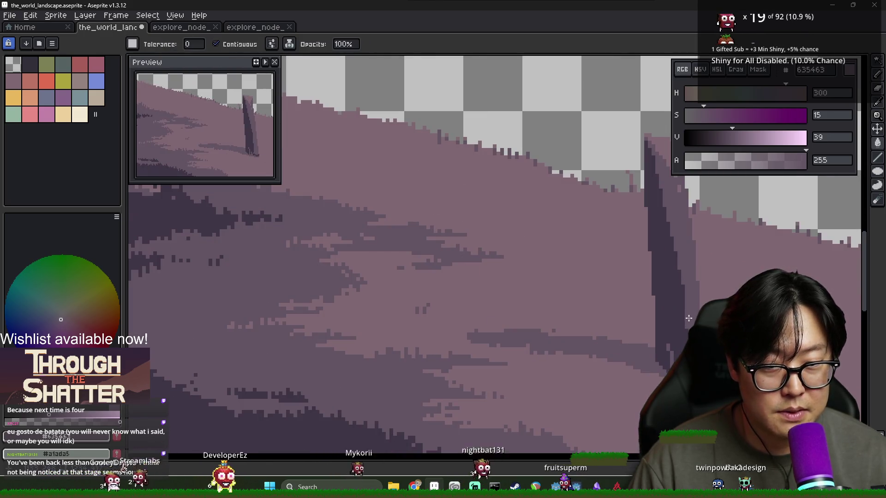
Step: Sample the stripe's dark purple, then the post's pale pinkish purple #806873
scroll(691, 309, "down", 1)
scroll(694, 287, "down", 1)
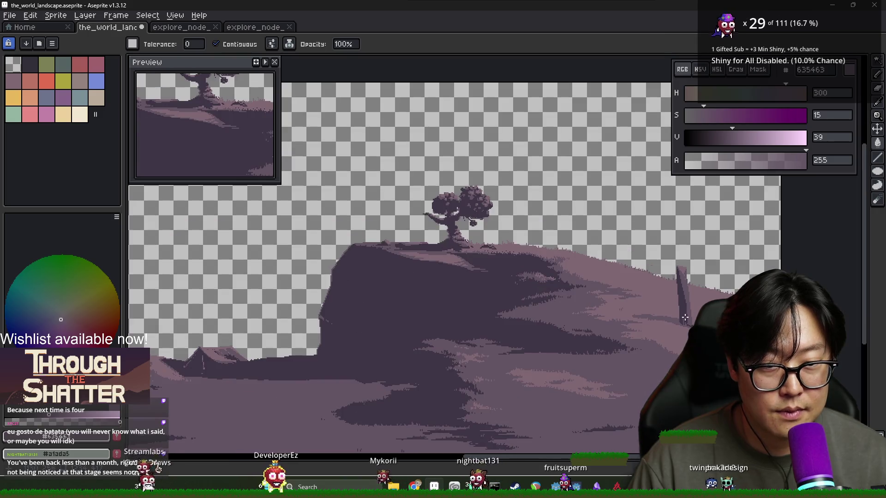
scroll(688, 282, "up", 2)
key("b")
left_click(680, 275, "alt")
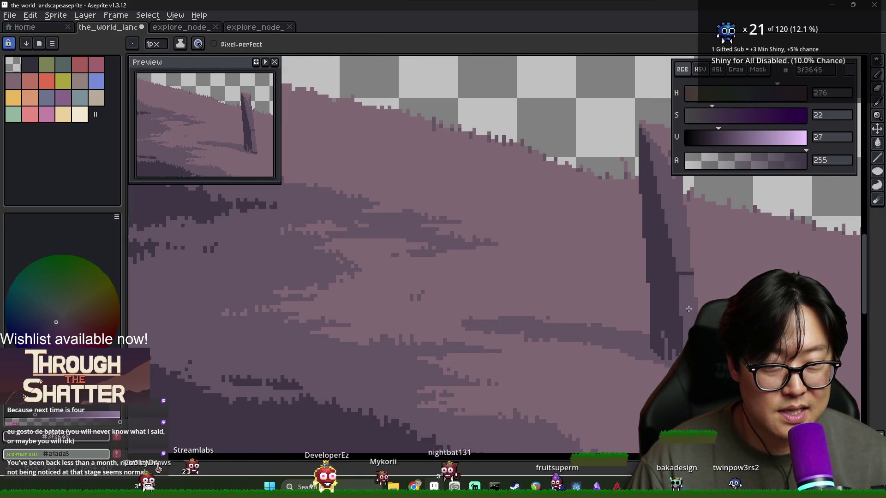
scroll(687, 305, "down", 2)
scroll(692, 282, "up", 2)
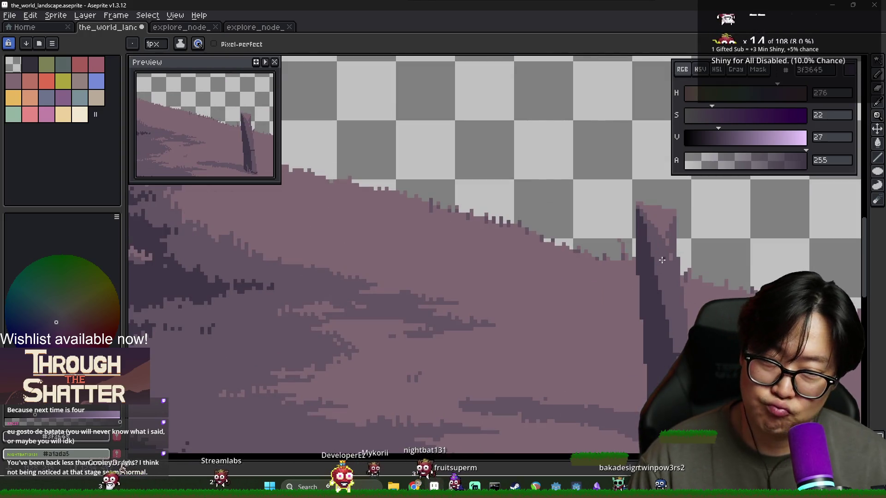
left_click(664, 224, "alt")
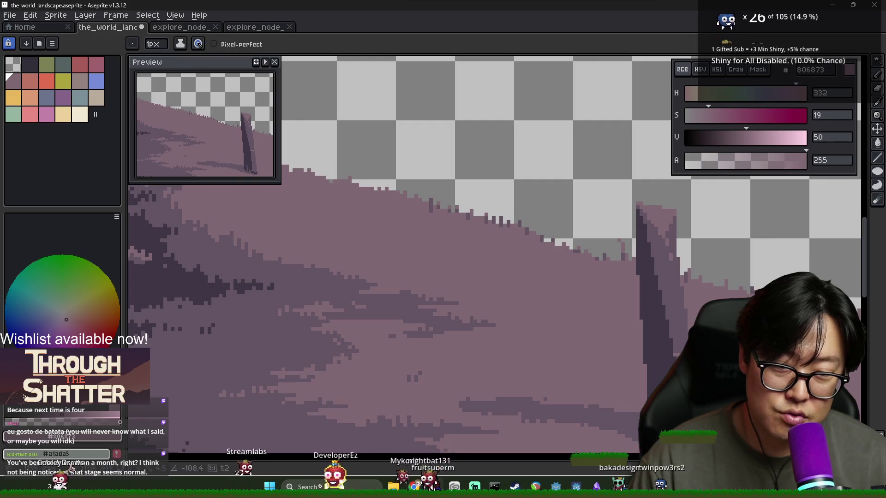
Step: Pick up the hillside's mid purple for shading the narrow post
scroll(461, 277, "down", 1)
scroll(461, 277, "down", 1)
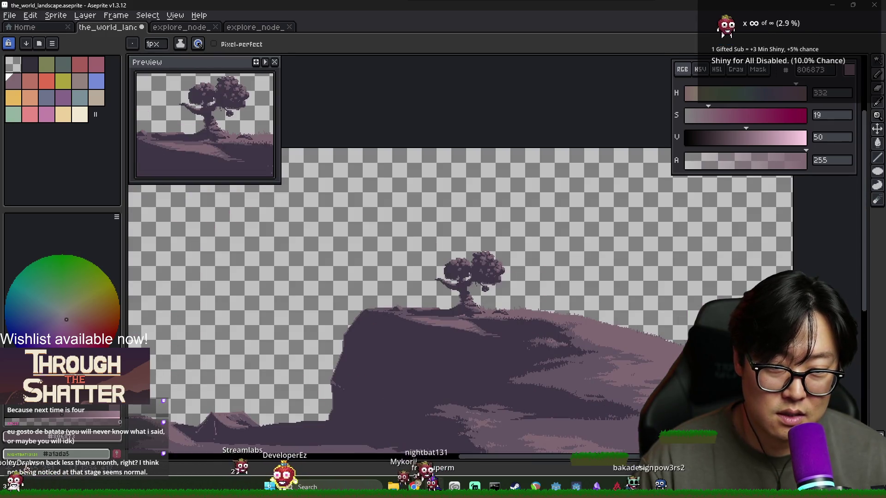
scroll(645, 328, "up", 2)
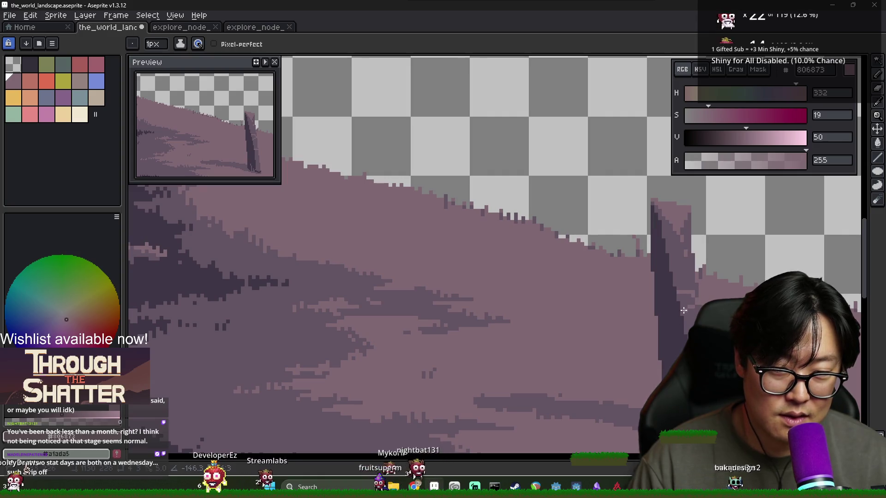
key("g")
scroll(680, 306, "down", 2)
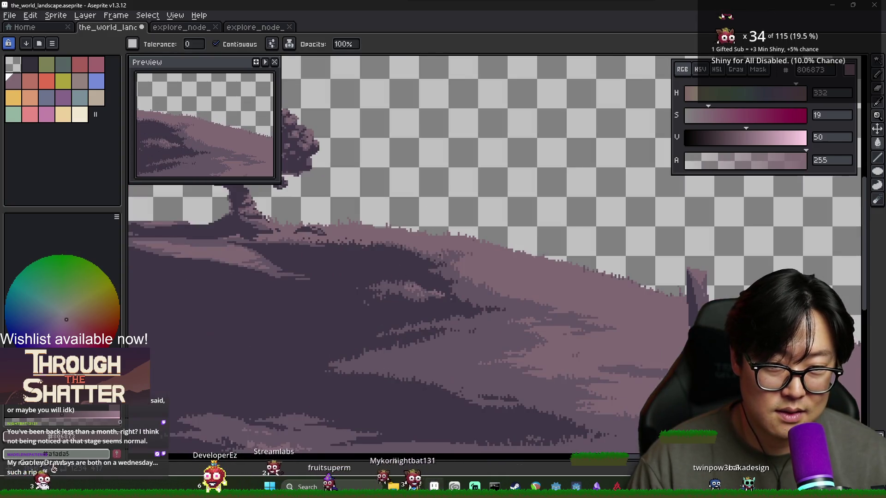
scroll(680, 305, "down", 2)
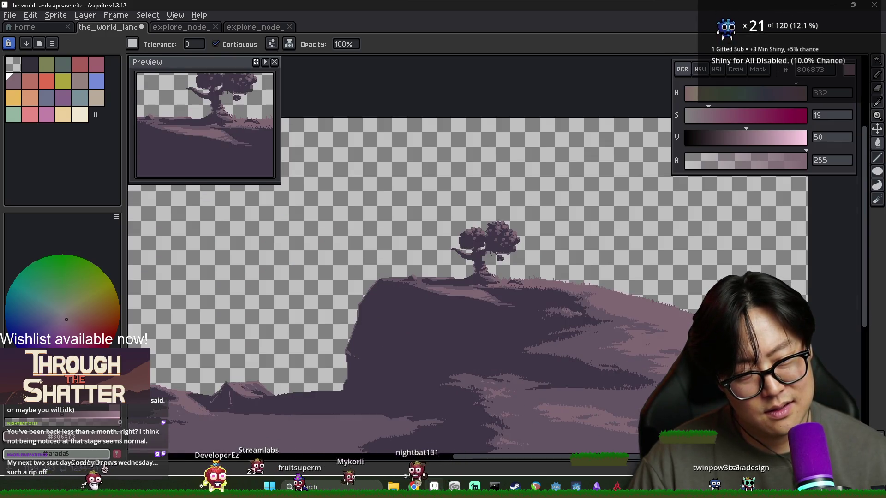
scroll(674, 273, "up", 3)
key("b")
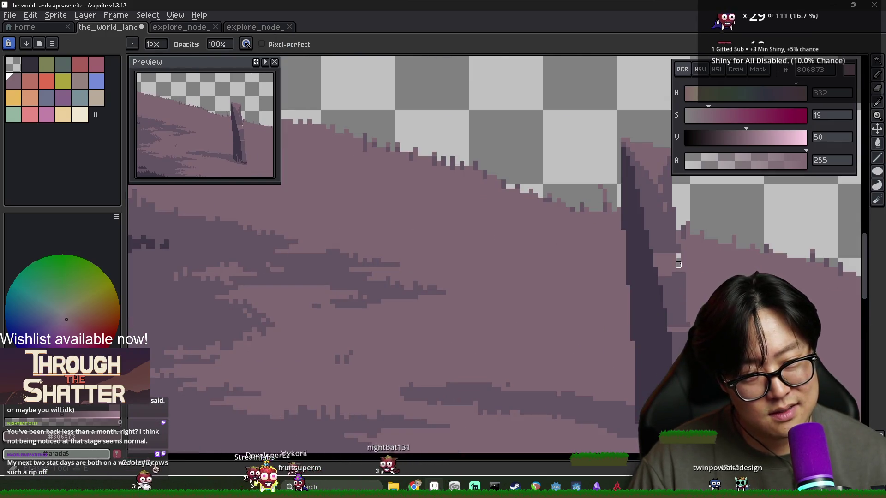
scroll(678, 249, "down", 2)
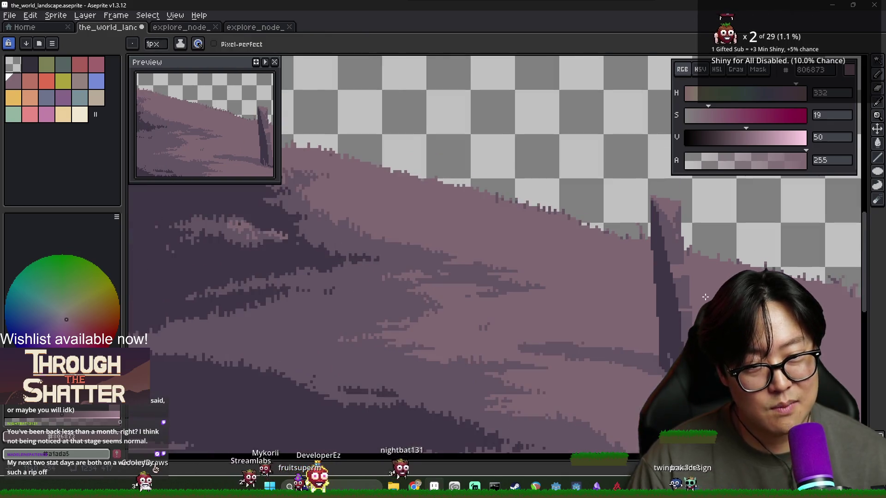
scroll(688, 263, "down", 1)
left_click(689, 277, "alt")
Step: Alternate between the pale post colour #806873 and the hillside mid purple
scroll(711, 297, "down", 1)
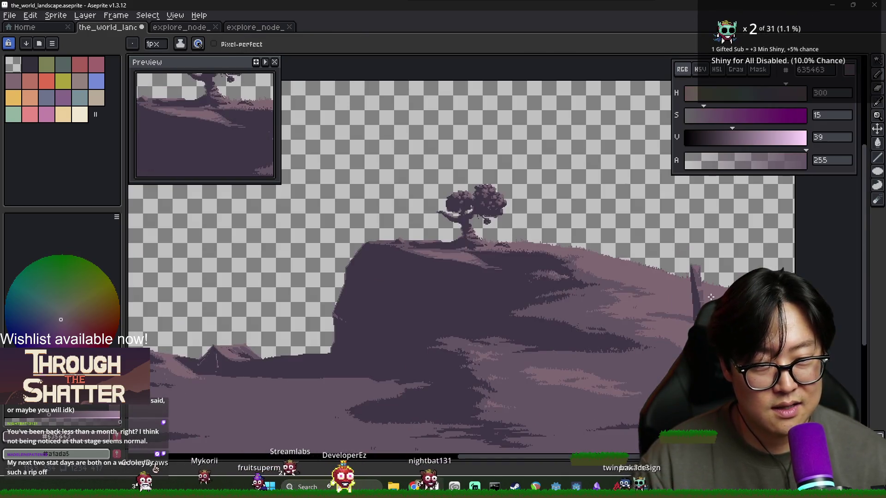
scroll(691, 253, "up", 4)
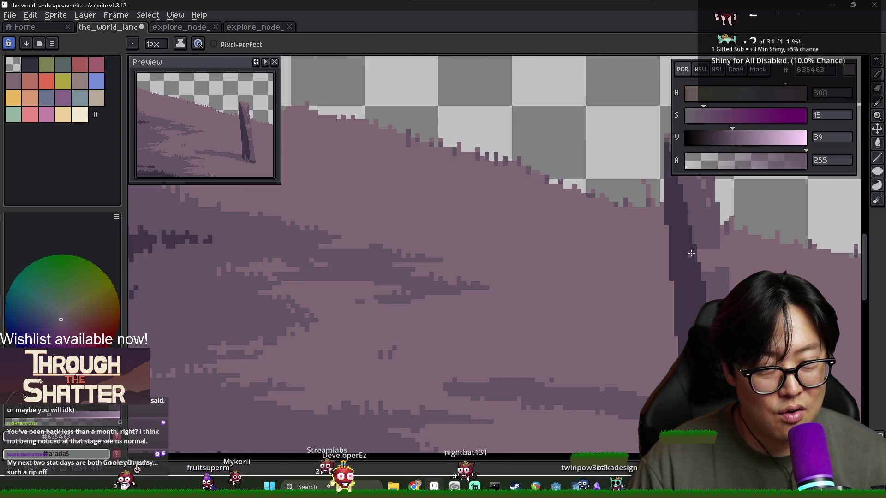
scroll(694, 252, "down", 2)
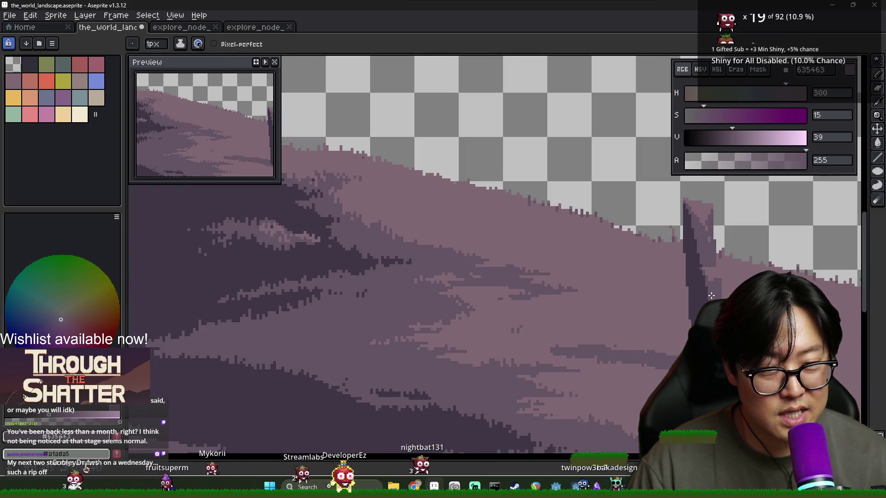
scroll(699, 261, "up", 1)
scroll(696, 286, "down", 2)
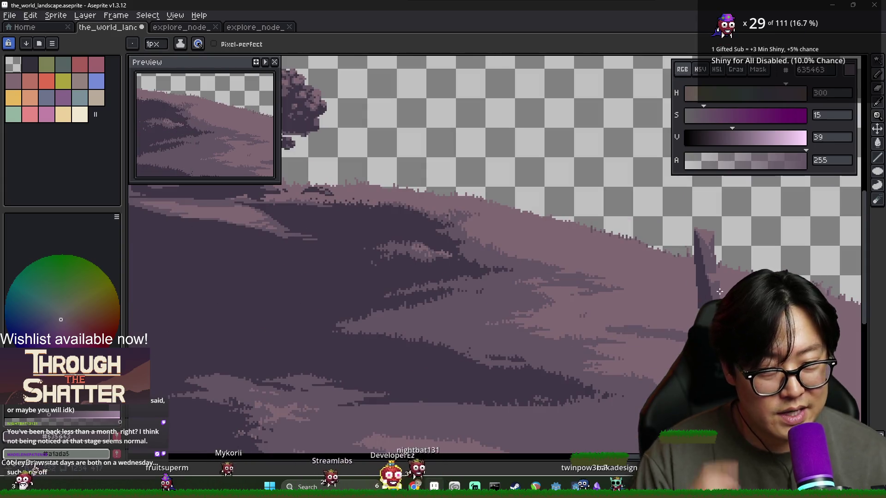
scroll(699, 268, "up", 3)
left_click(700, 256, "alt")
scroll(701, 257, "down", 2)
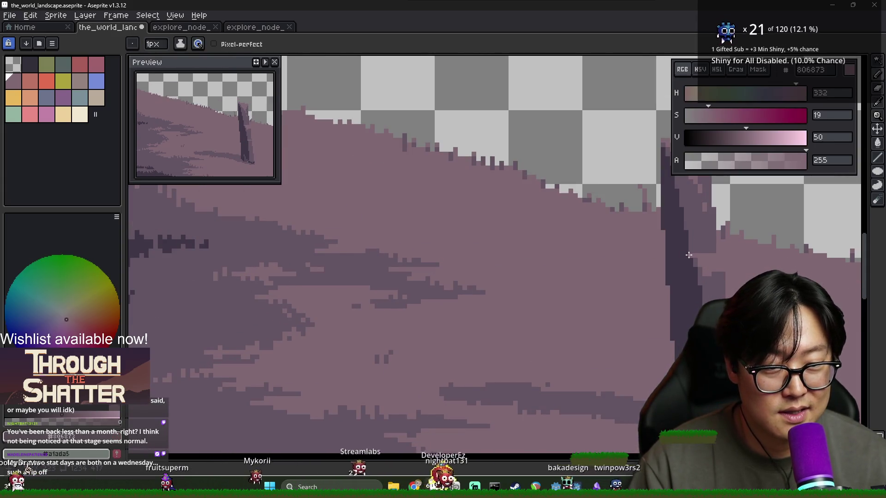
scroll(734, 288, "up", 1)
scroll(734, 287, "down", 2)
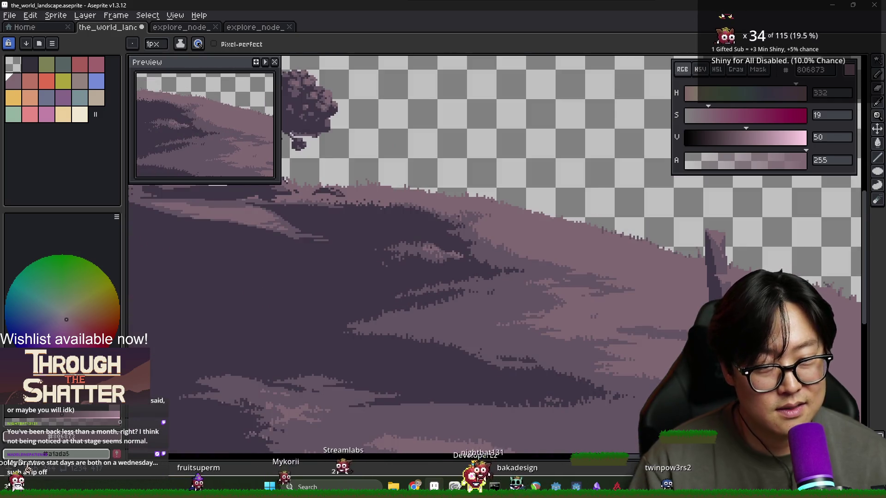
scroll(722, 268, "up", 3)
left_click(722, 268, "alt")
Step: Take the darkest purple #3f3645 for the post's shadowed side
scroll(722, 268, "down", 2)
scroll(712, 267, "up", 2)
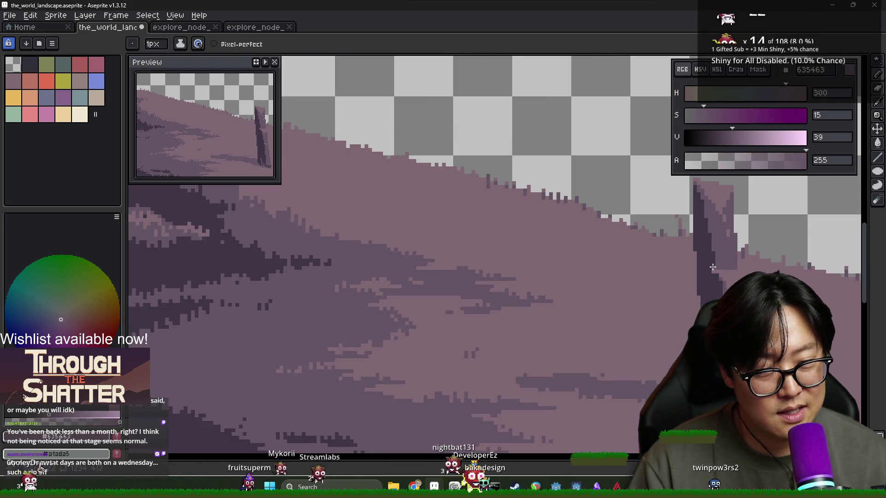
scroll(713, 278, "down", 2)
scroll(714, 276, "up", 2)
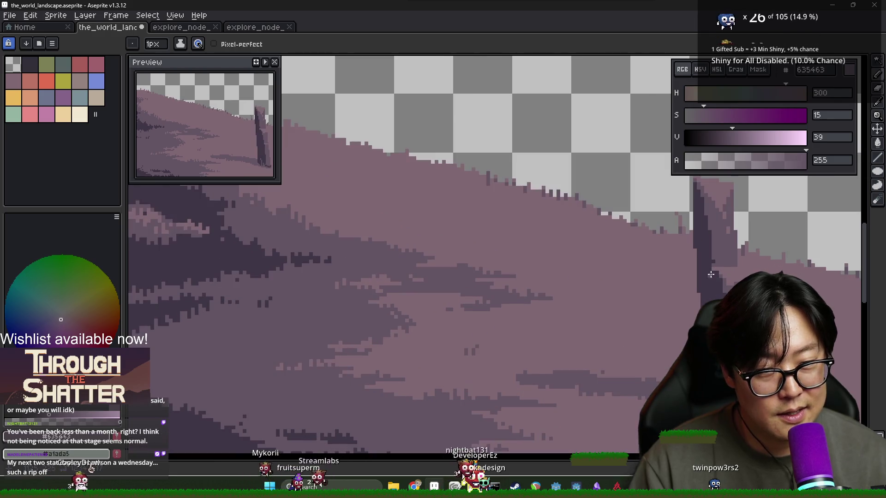
left_click(708, 299, "alt")
scroll(716, 277, "down", 2)
scroll(723, 282, "up", 2)
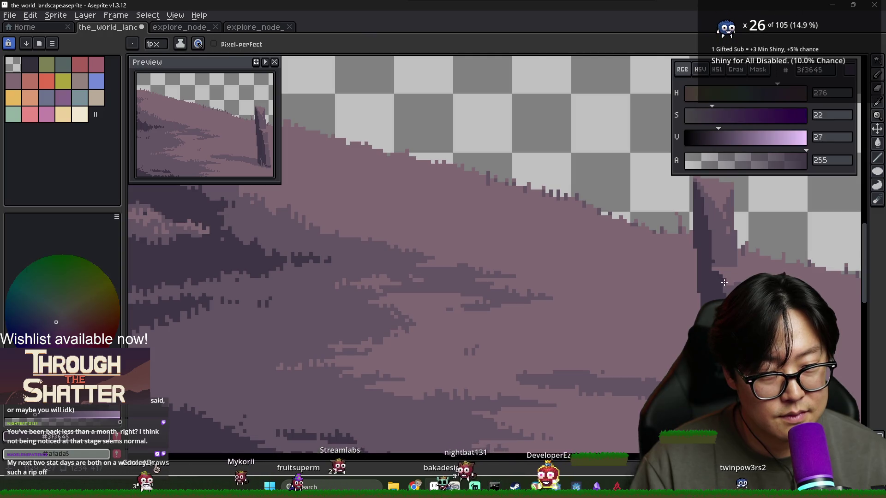
scroll(724, 282, "down", 2)
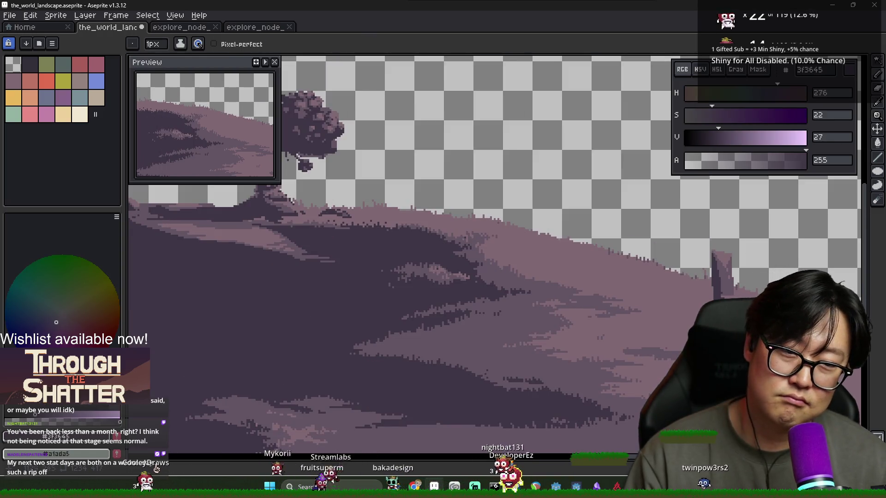
key("alt")
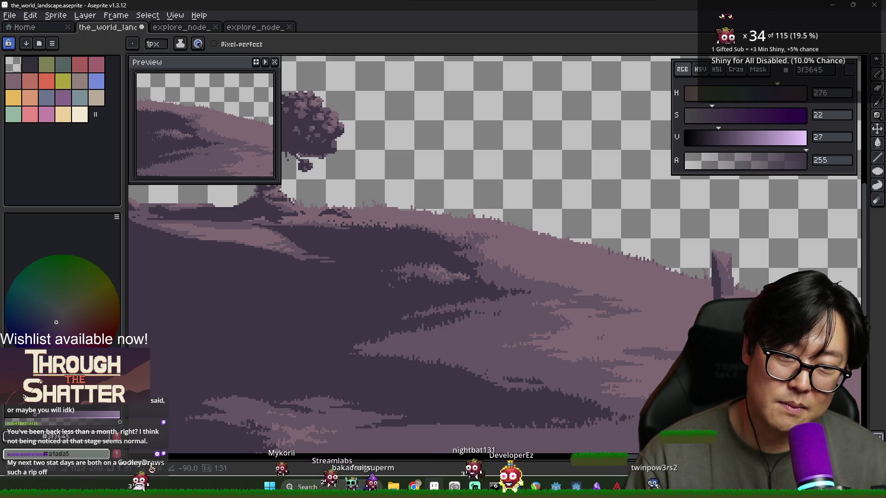
key("g")
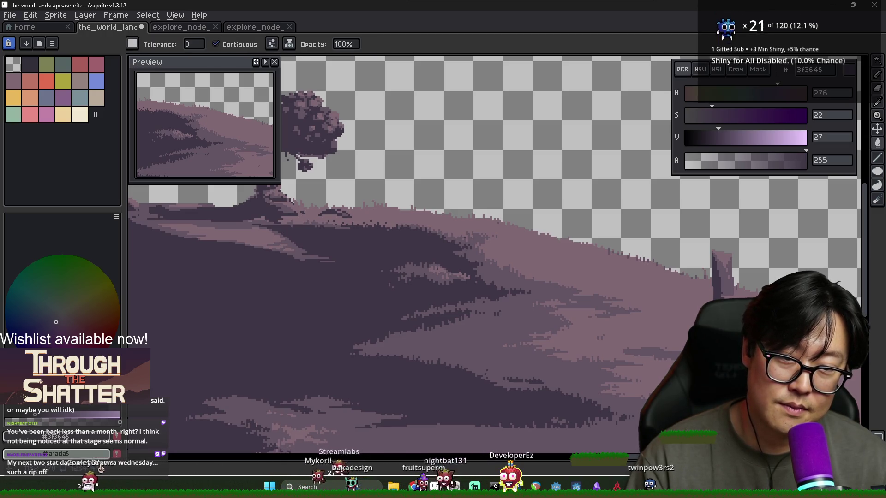
scroll(720, 302, "up", 4)
key("b")
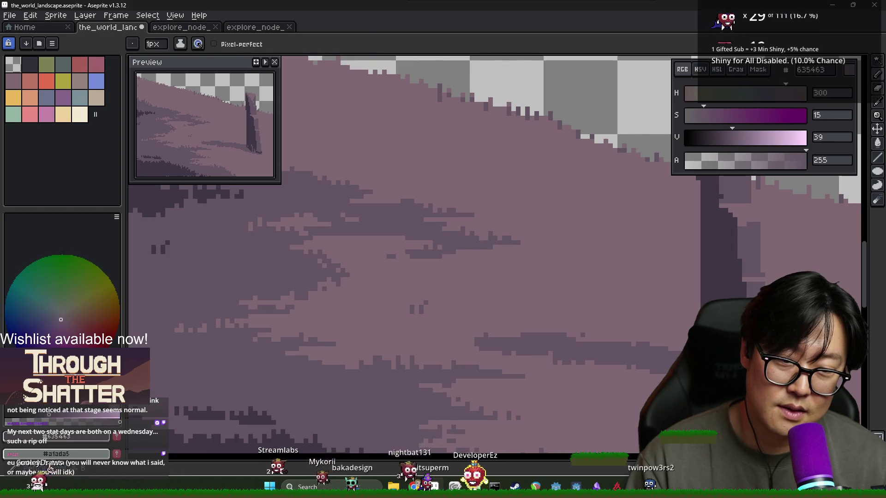
scroll(718, 315, "down", 4)
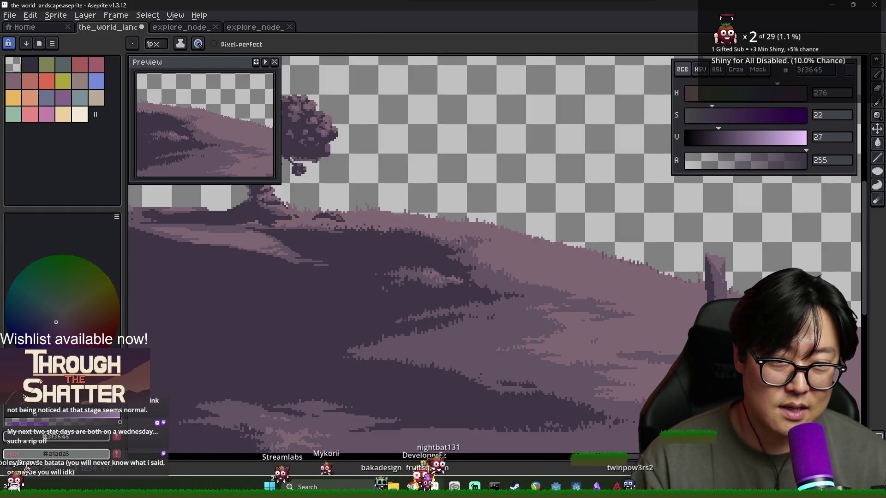
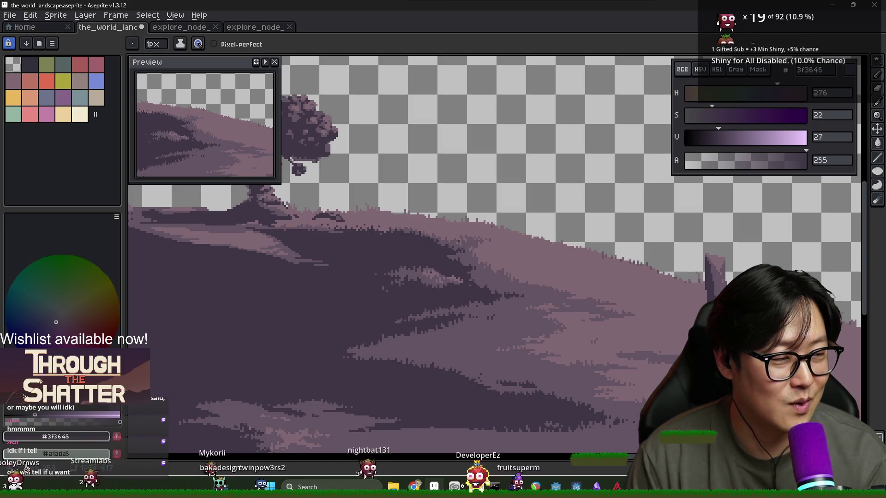
Step: Pick the dark 3F3645 and mid-tone 635463 hill colours in turn for the ridge tufts
scroll(530, 331, "down", 2)
scroll(529, 331, "up", 4)
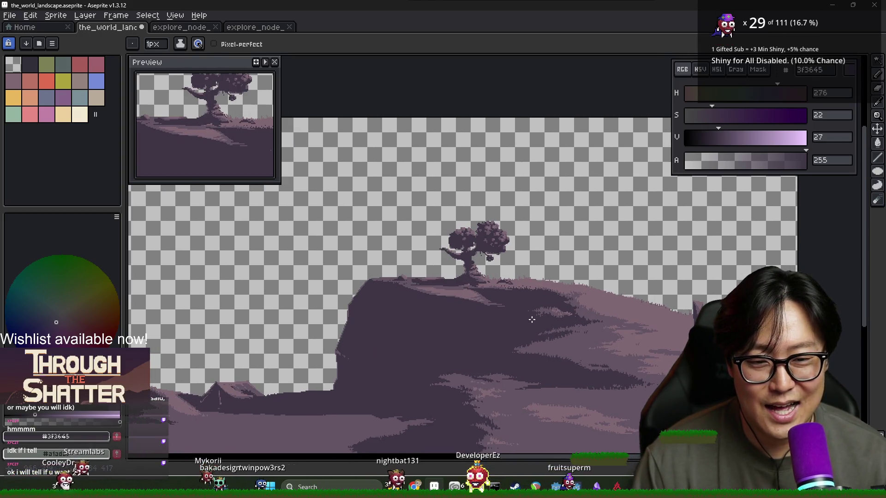
left_click(428, 325, "alt")
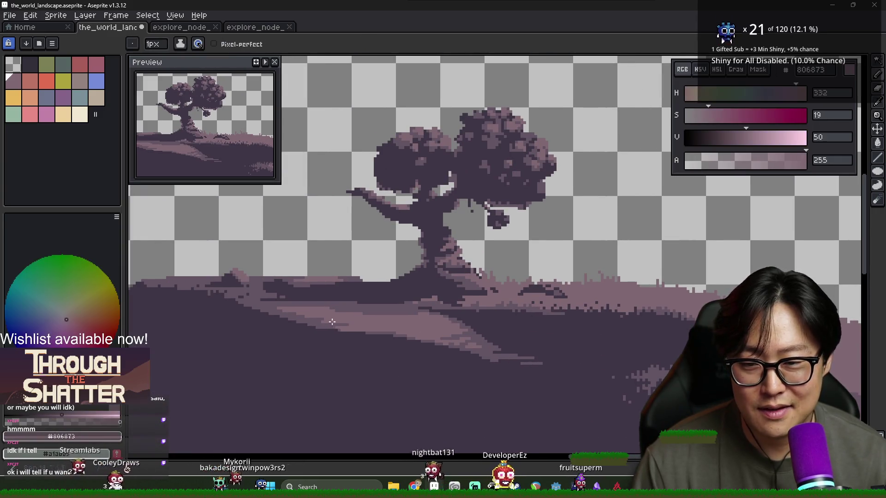
scroll(428, 325, "down", 2)
scroll(293, 329, "up", 2)
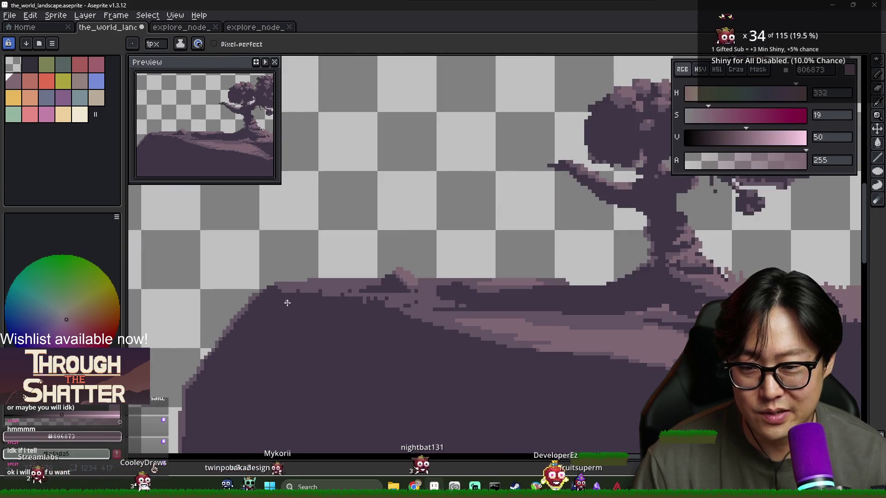
left_click(300, 302, "alt")
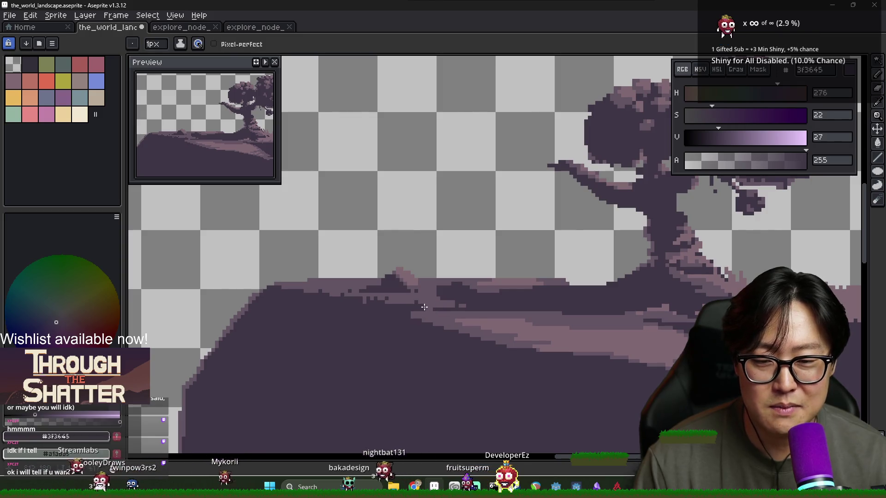
left_click(414, 302, "alt")
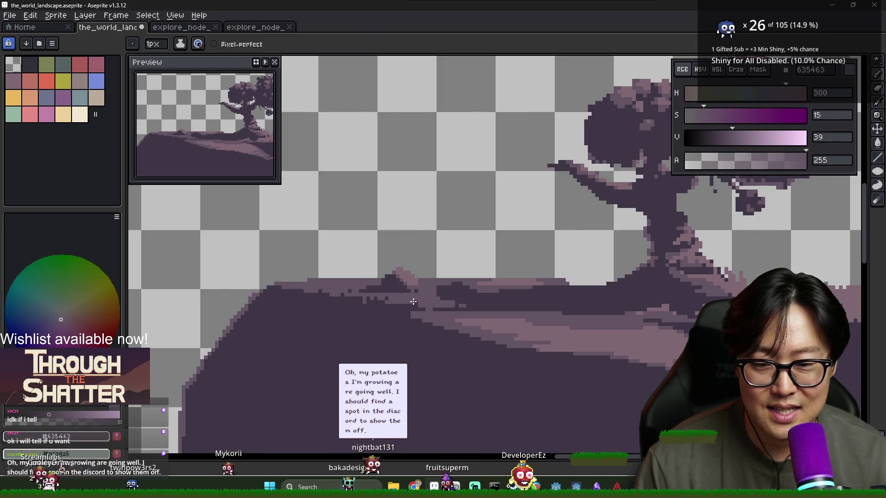
left_click(416, 303, "alt")
scroll(424, 311, "down", 3)
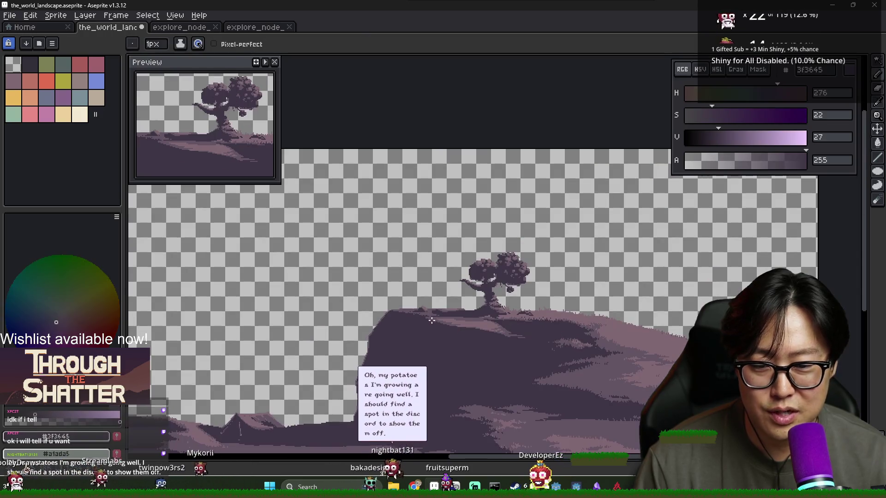
scroll(431, 320, "up", 3)
left_click(402, 269, "alt")
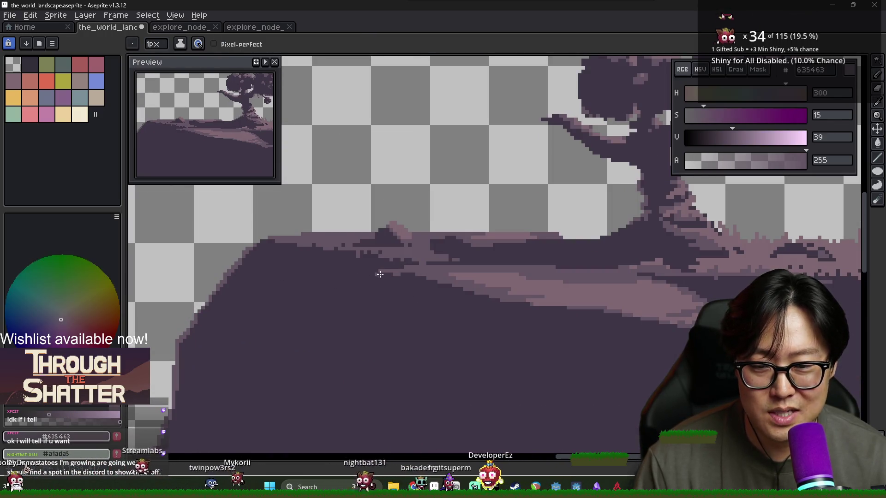
scroll(413, 281, "down", 3)
scroll(392, 288, "up", 3)
left_click(389, 291, "alt")
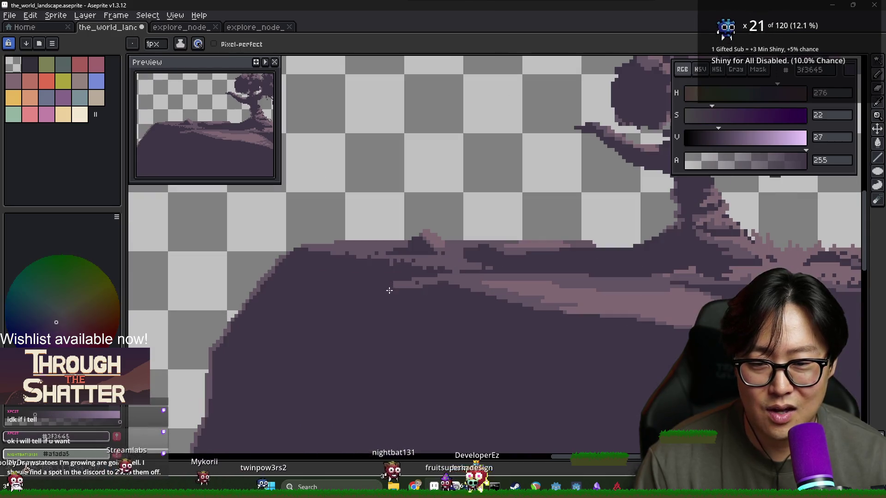
scroll(434, 288, "down", 4)
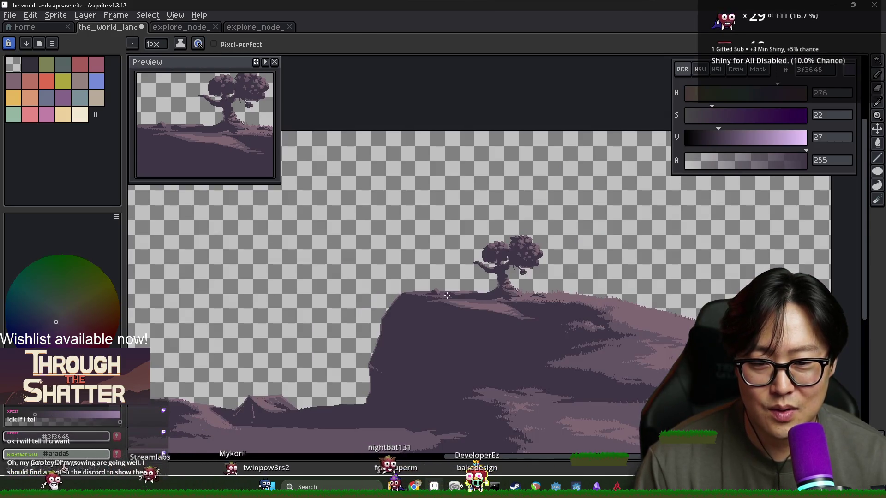
scroll(447, 296, "up", 3)
scroll(419, 325, "down", 2)
left_click(421, 302, "alt")
scroll(421, 303, "down", 2)
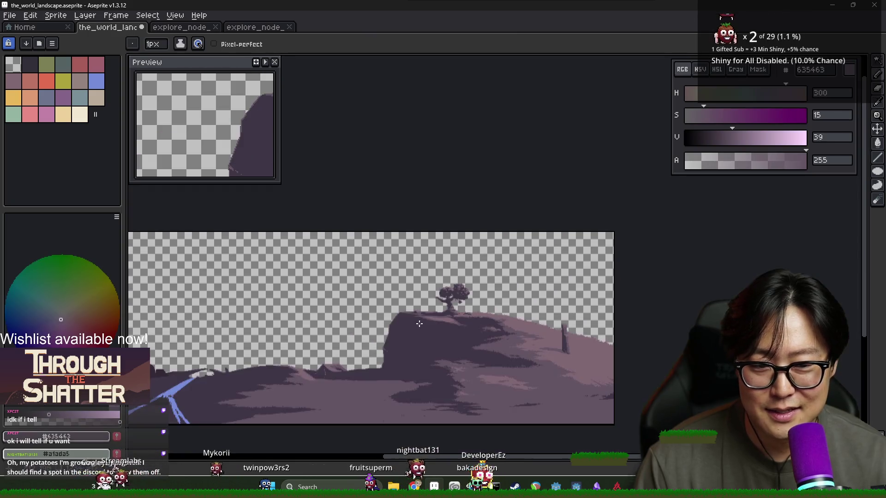
scroll(428, 302, "up", 2)
left_click(427, 308, "alt")
Step: Move to the river section and pencil more ridge tufts in 3F3645 and 635463
mouse_move(423, 340)
left_mouse_down()
mouse_move(431, 389)
mouse_move(562, 365)
mouse_move(701, 354)
left_mouse_up()
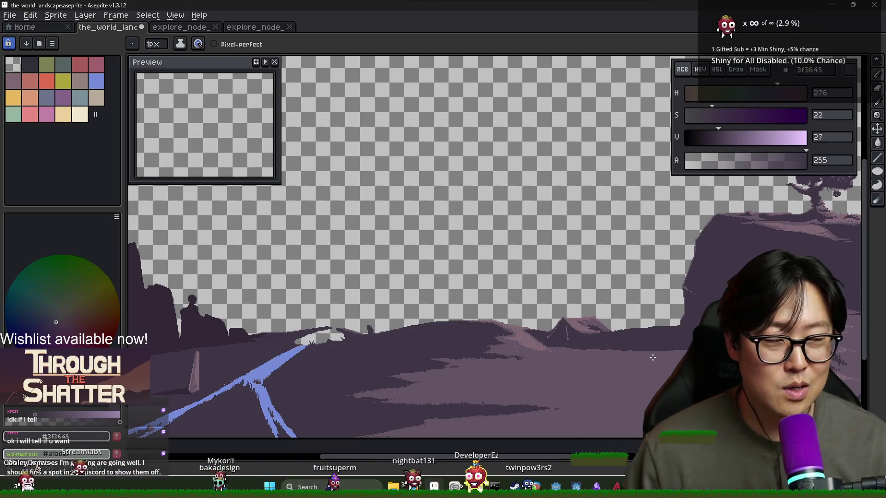
scroll(494, 381, "up", 5)
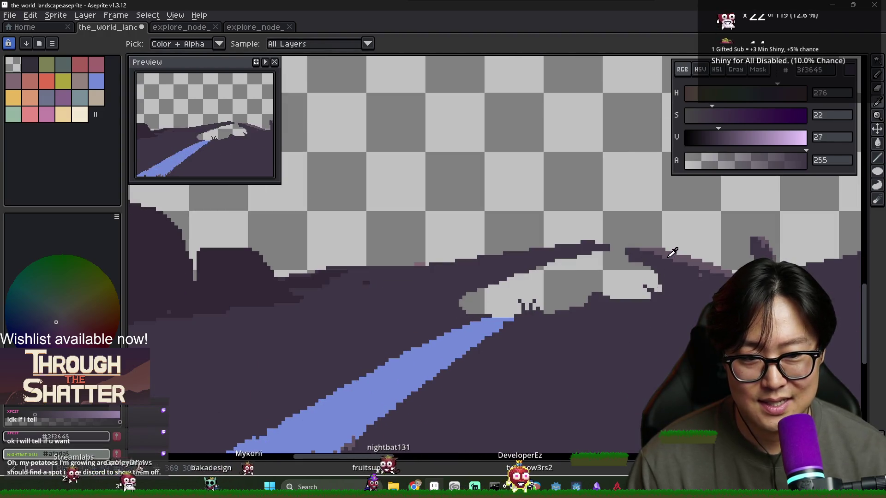
left_click(460, 308, "alt")
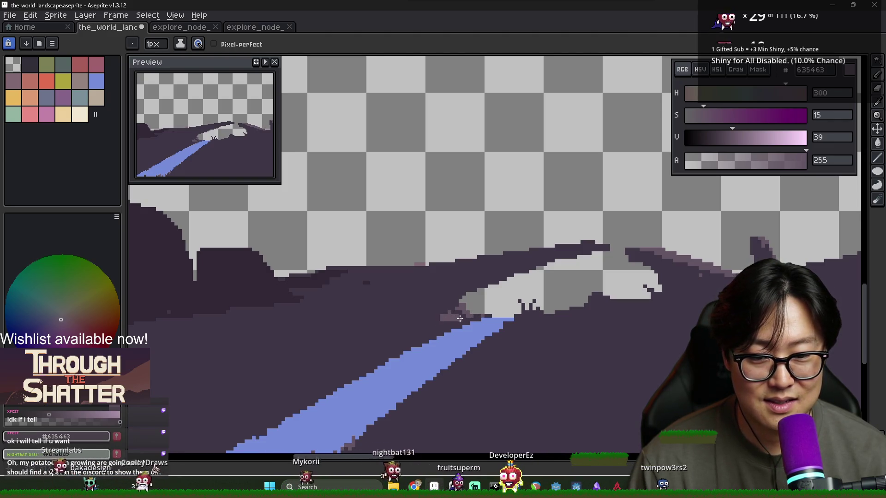
left_click(444, 317, "alt")
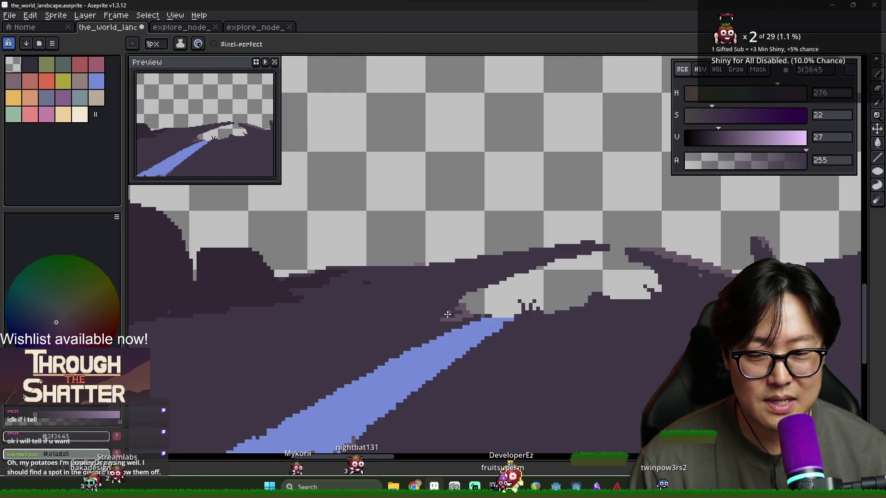
left_click(448, 317, "alt")
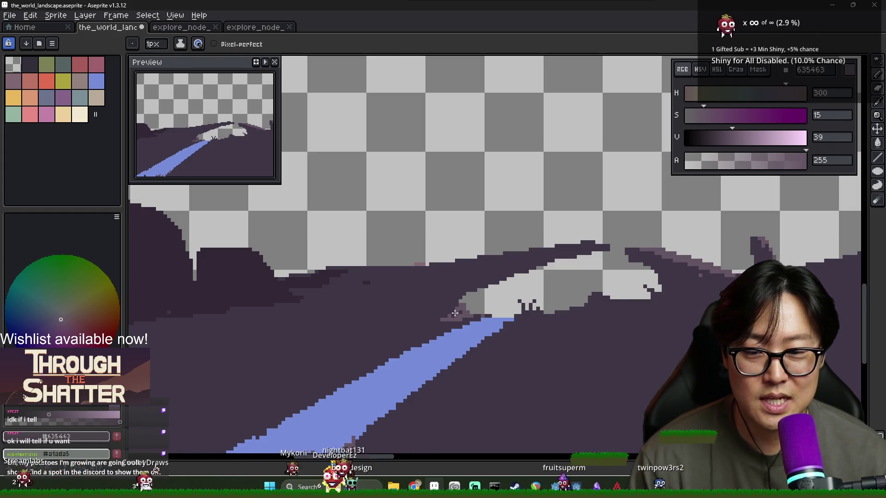
left_click(349, 275, "alt")
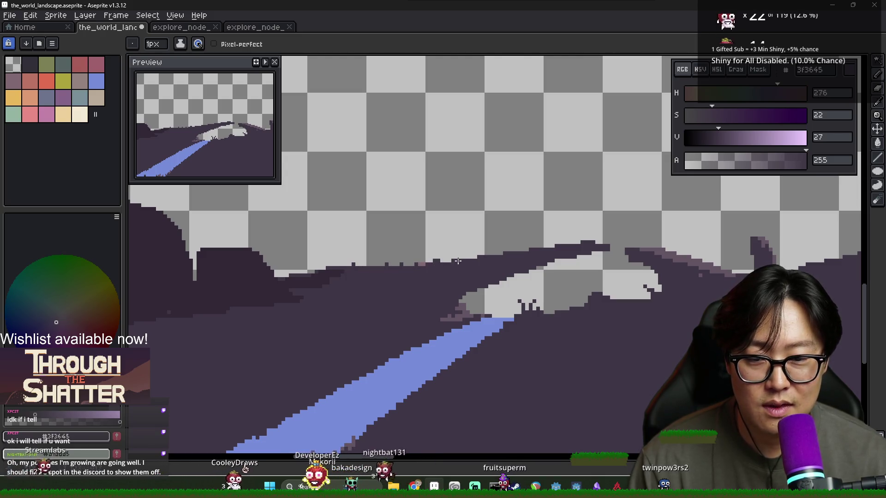
key("alt")
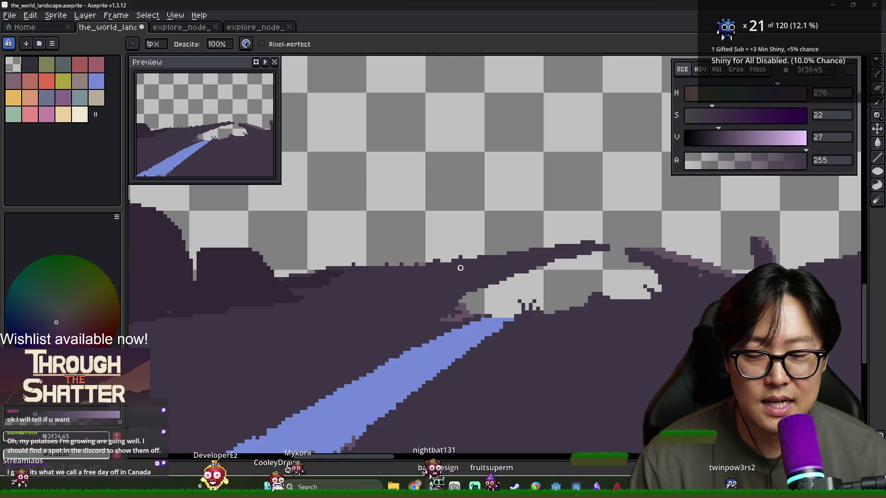
key("b")
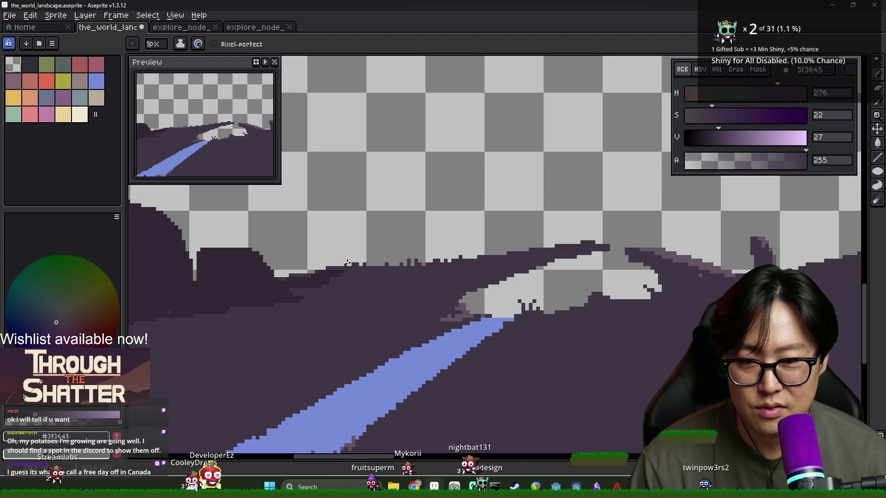
scroll(336, 276, "down", 2)
scroll(334, 294, "up", 2)
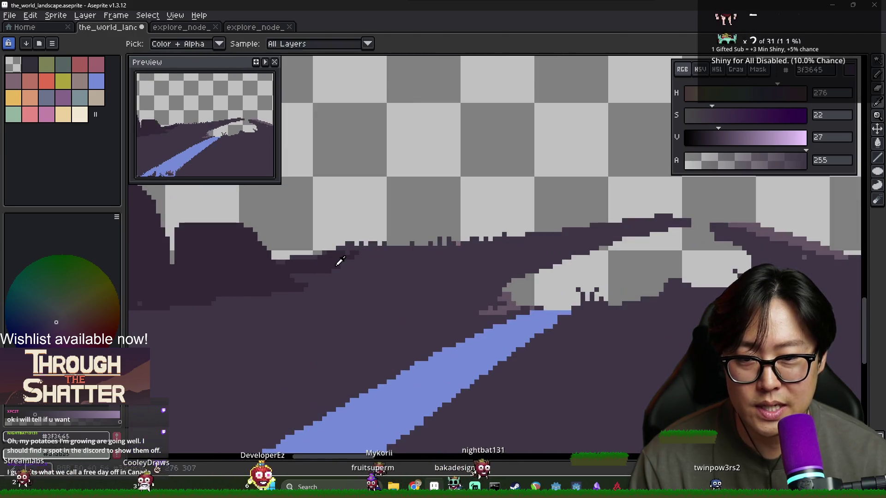
Step: Sample the darker 322836 ridge shade and check the other landscape frames
left_click(376, 252, "alt")
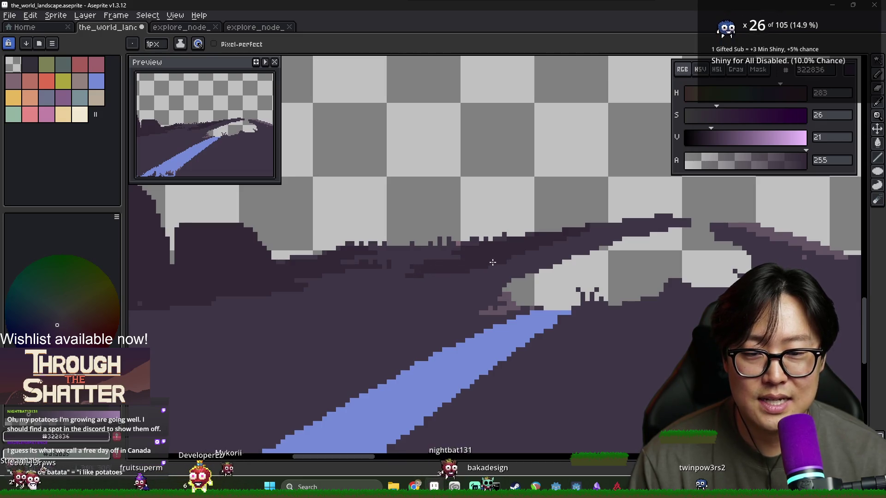
key("Right")
key("Right")
key("Right")
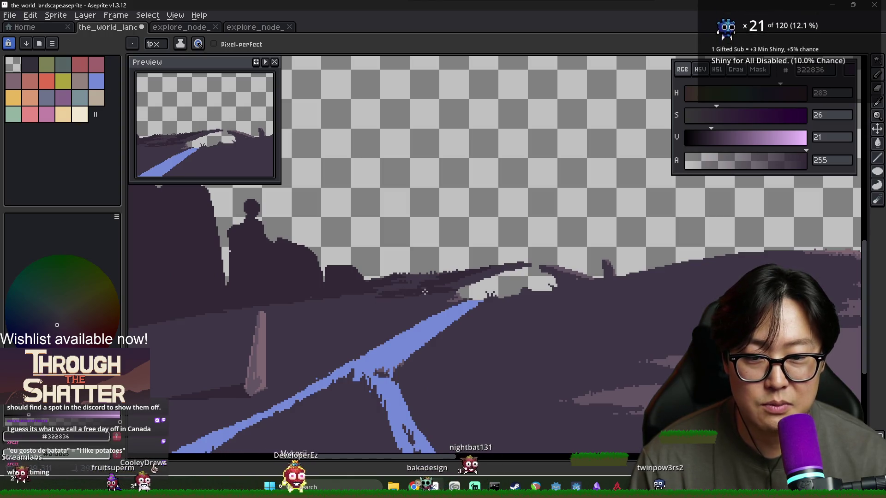
scroll(461, 289, "up", 1)
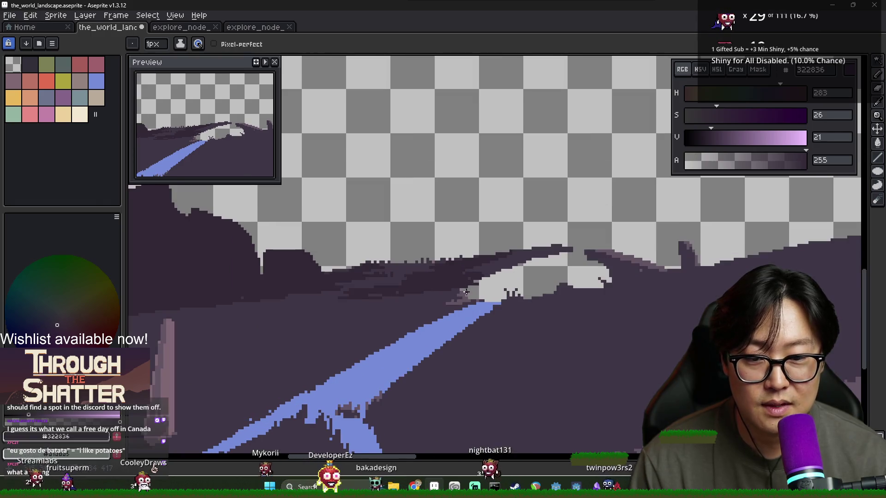
key("e")
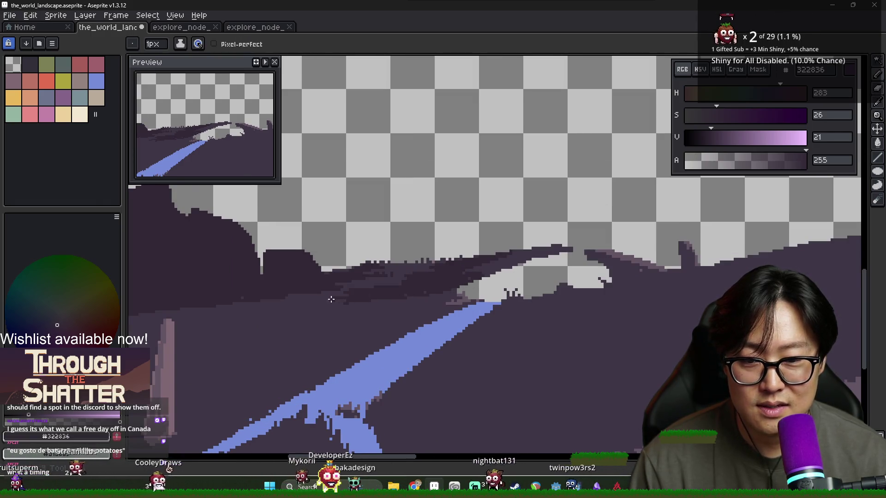
scroll(388, 304, "down", 2)
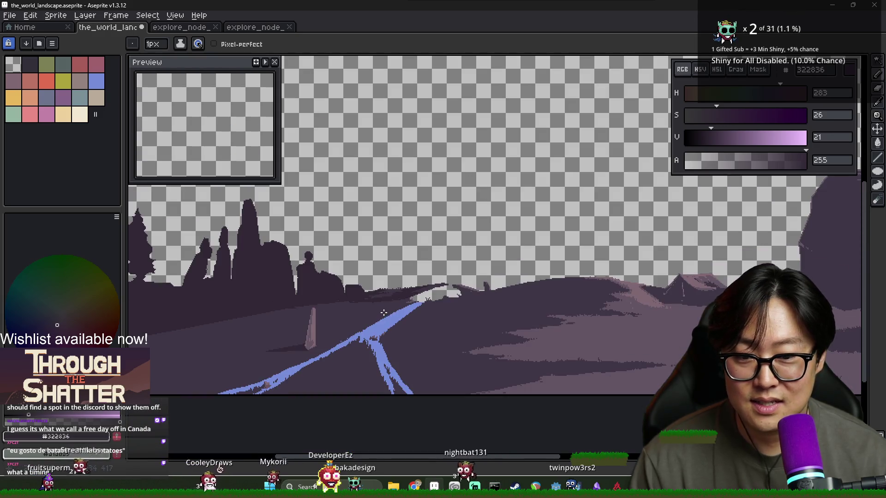
scroll(384, 313, "up", 2)
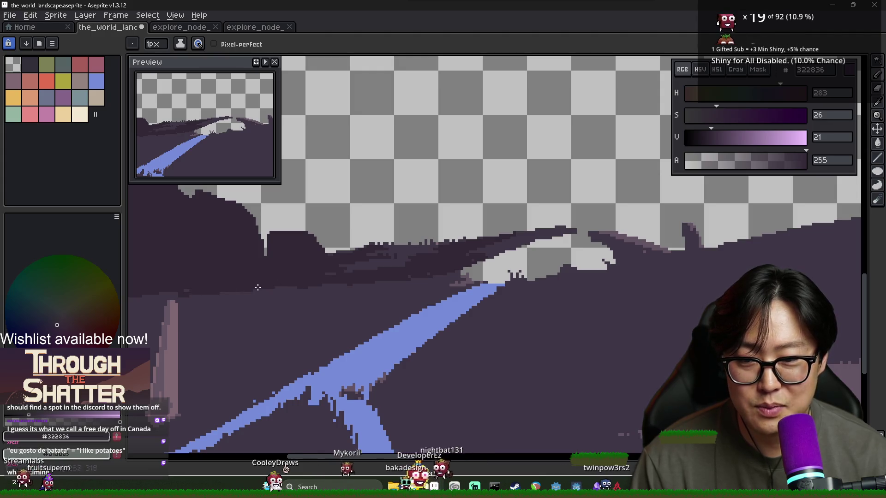
scroll(259, 301, "down", 1)
Step: Alternate between 3F3645 and 322836 while shading the dark ground beside the blue road
left_click(230, 303, "alt")
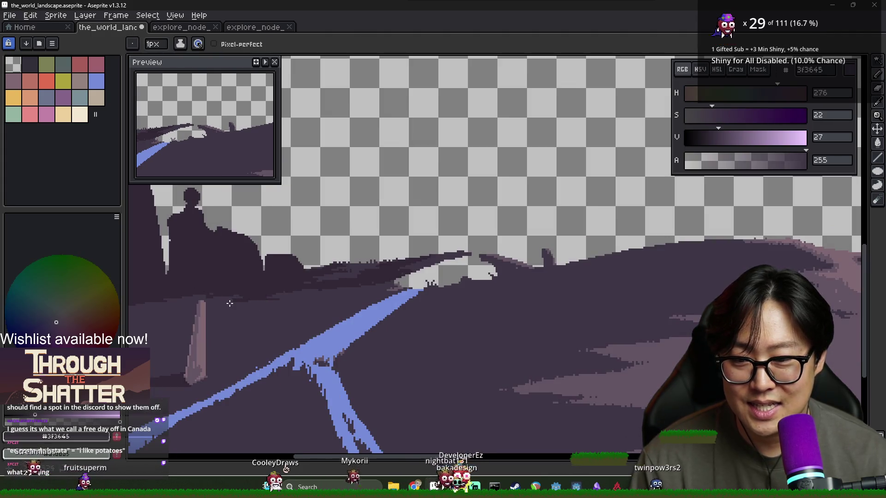
scroll(301, 299, "down", 1)
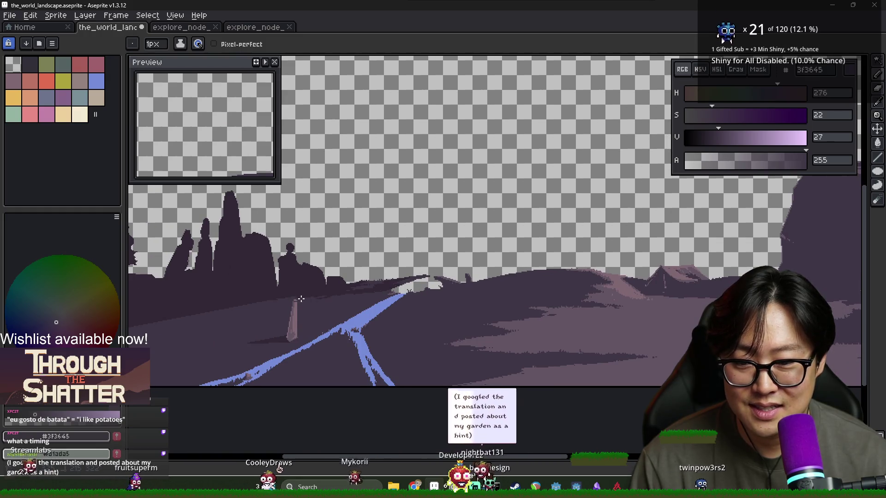
scroll(302, 299, "up", 2)
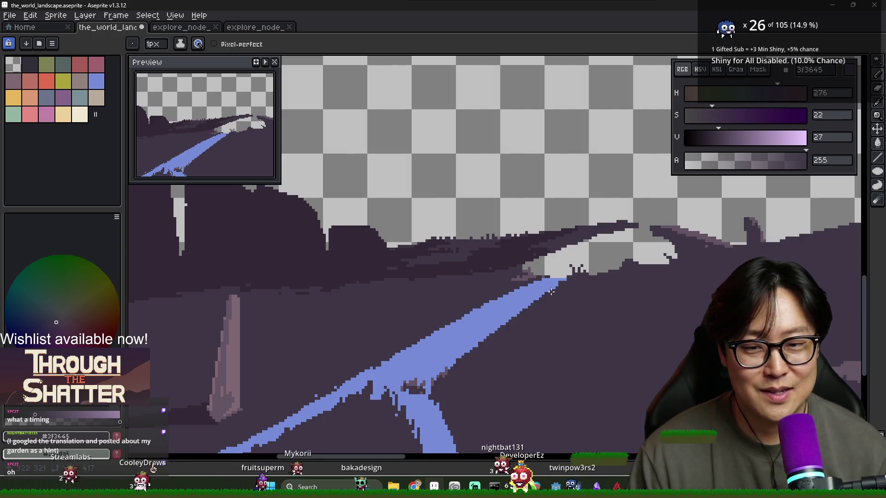
key("i")
left_click(327, 278, "alt")
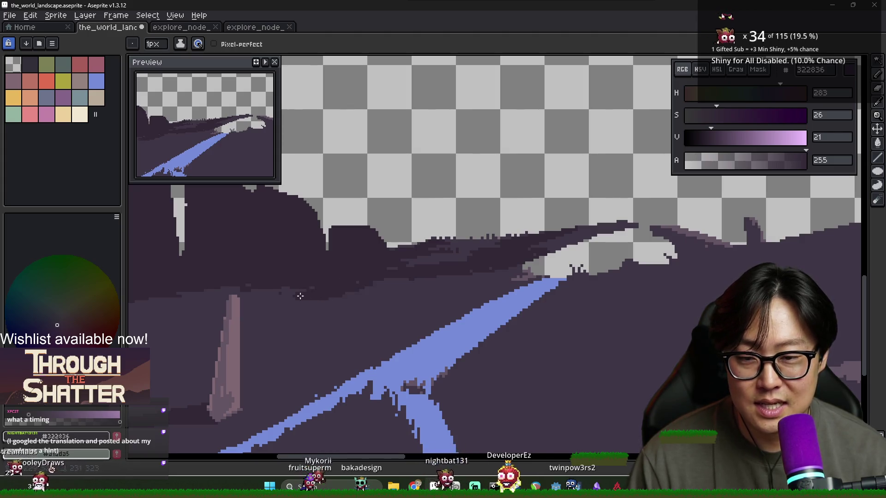
left_click(313, 303, "alt")
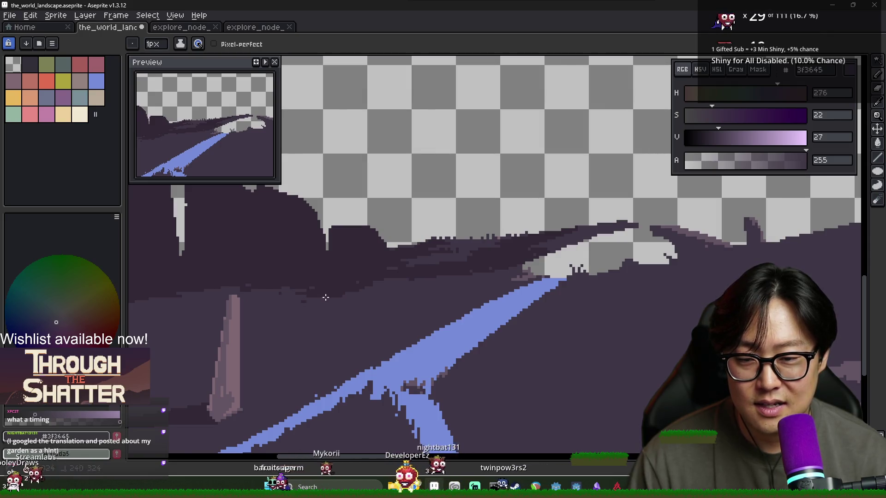
scroll(348, 285, "down", 1)
left_click(346, 289, "alt")
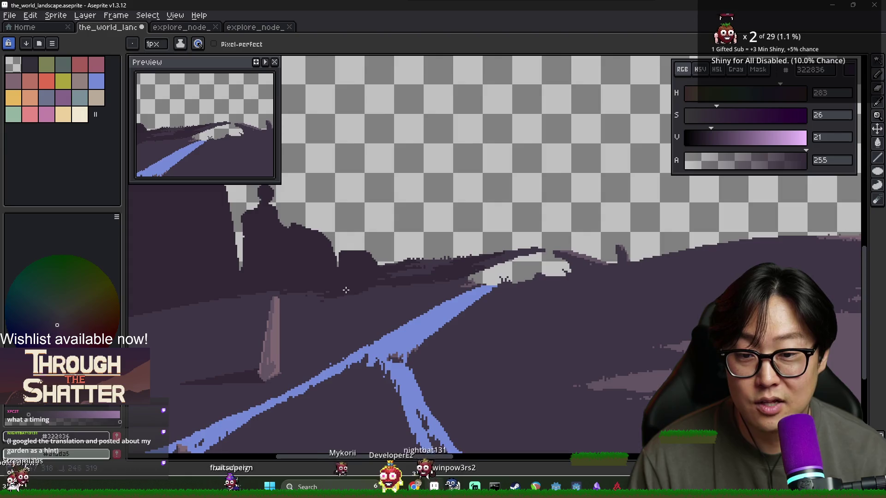
scroll(328, 298, "up", 2)
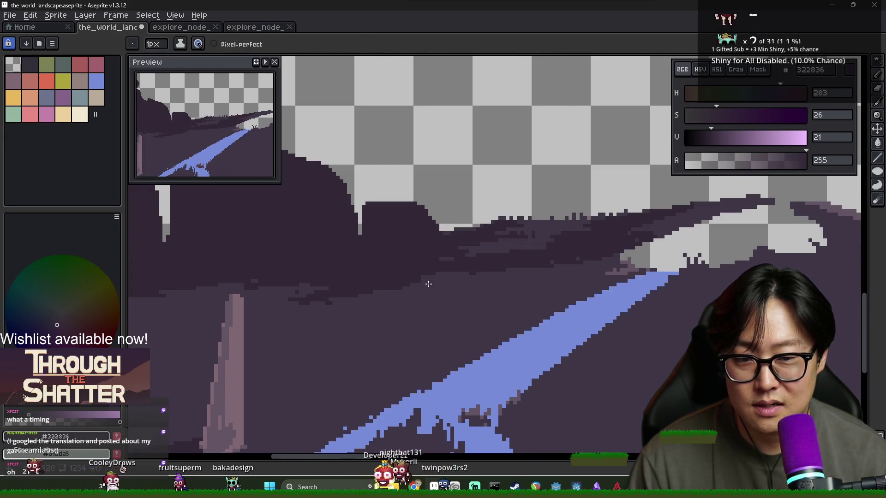
scroll(405, 297, "down", 4)
scroll(398, 293, "up", 3)
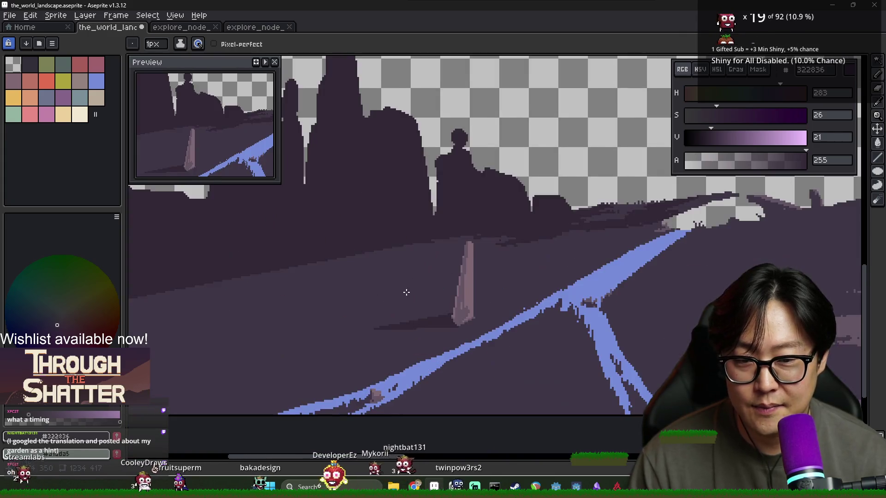
Step: Begin stepping the ground boundary, alternating #3F3645 and #322836 on the lower-left ground
scroll(398, 293, "down", 2)
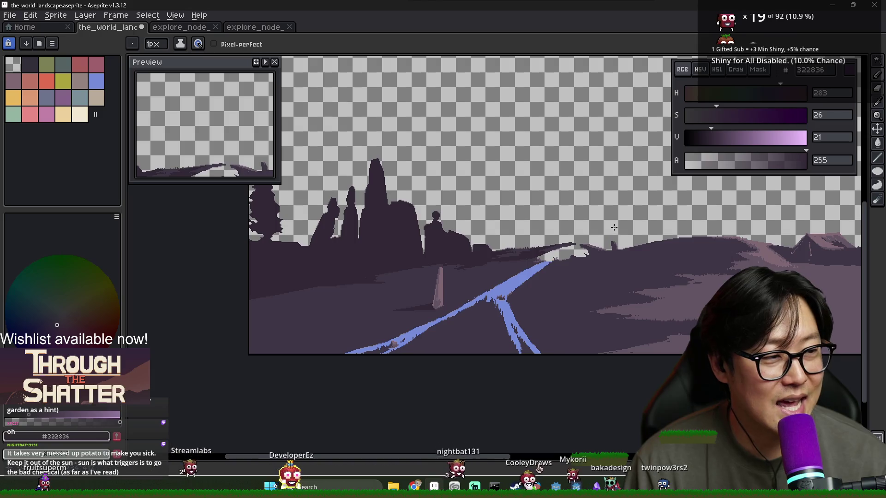
scroll(344, 304, "up", 3)
key("alt")
left_click(438, 323, "alt")
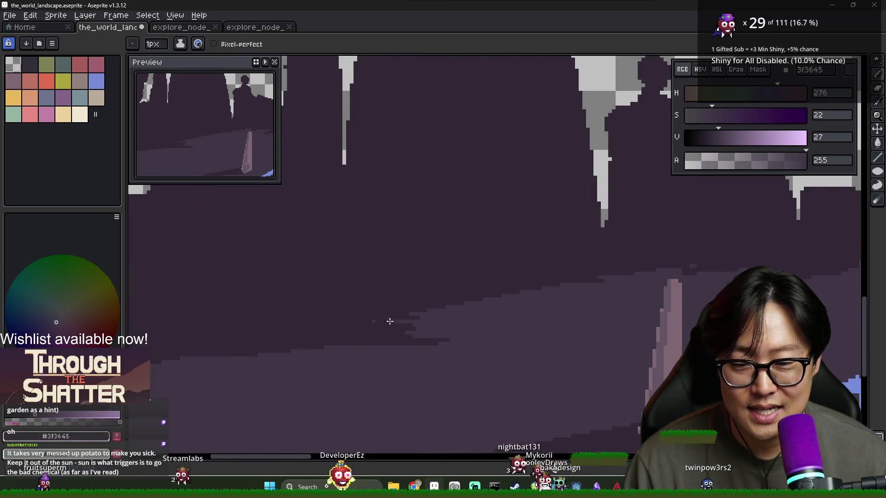
left_click(380, 331, "alt")
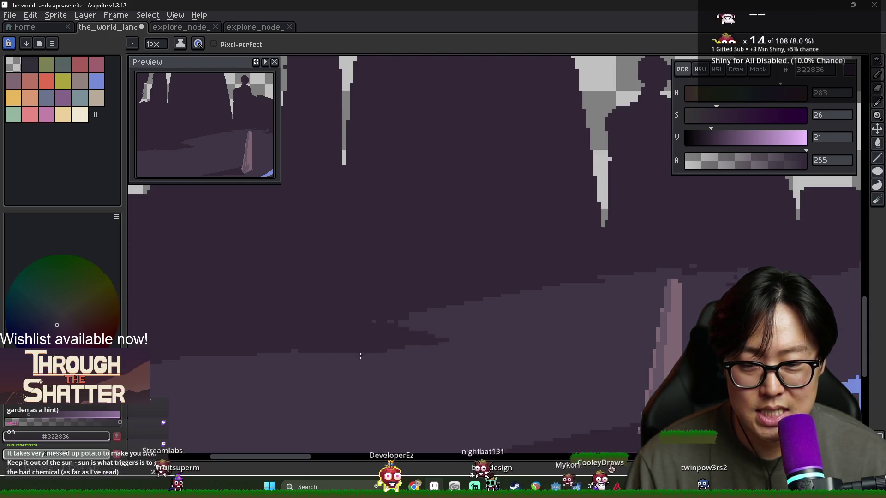
left_click_drag(360, 356, 372, 327)
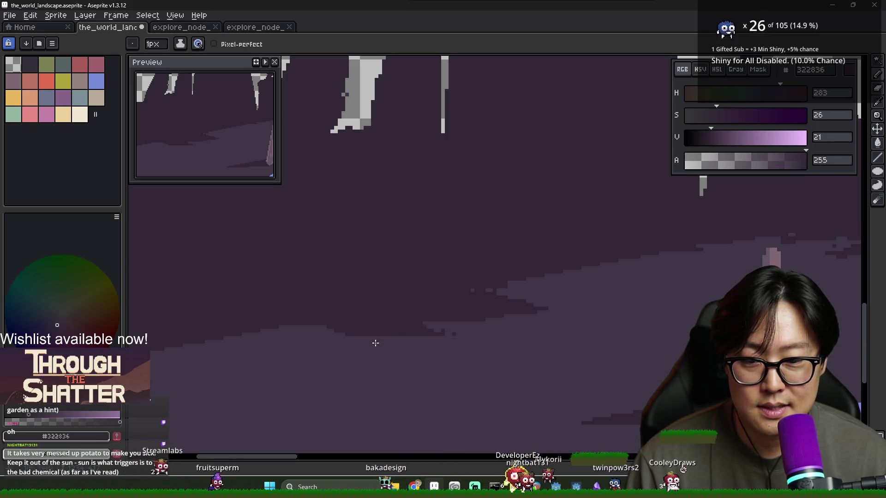
left_click(295, 340, "alt")
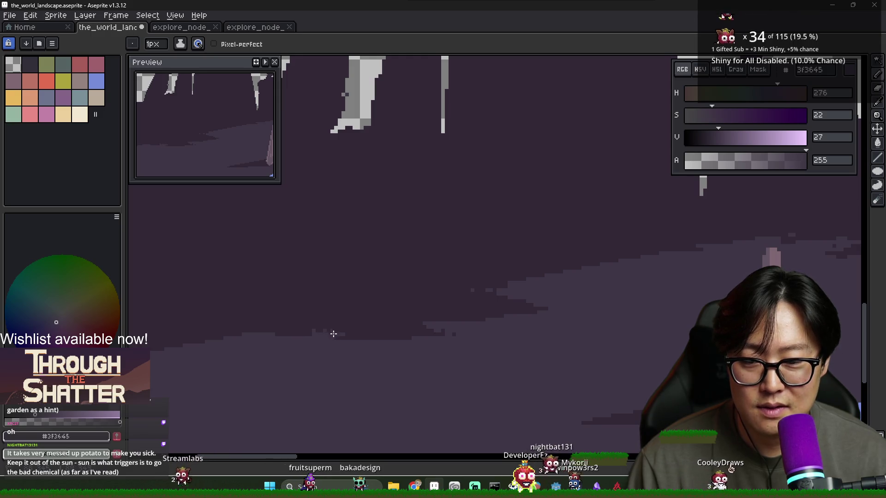
scroll(361, 353, "down", 3)
scroll(365, 352, "up", 1)
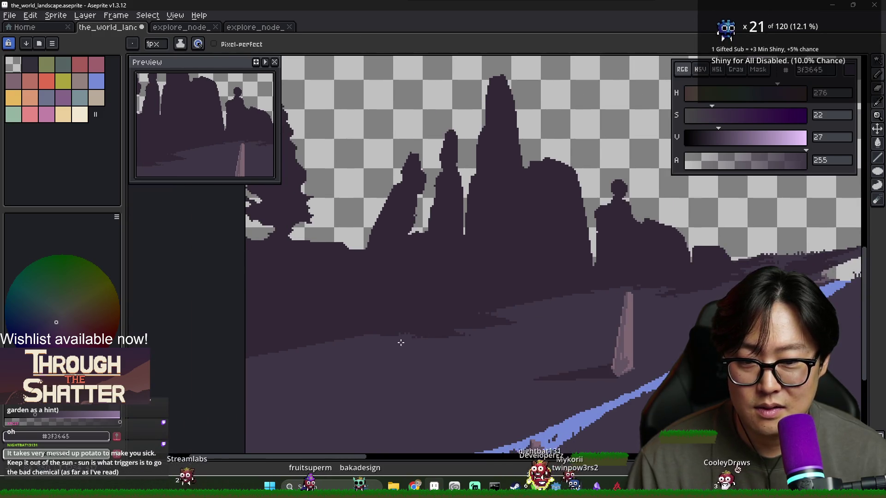
left_click(526, 303, "alt")
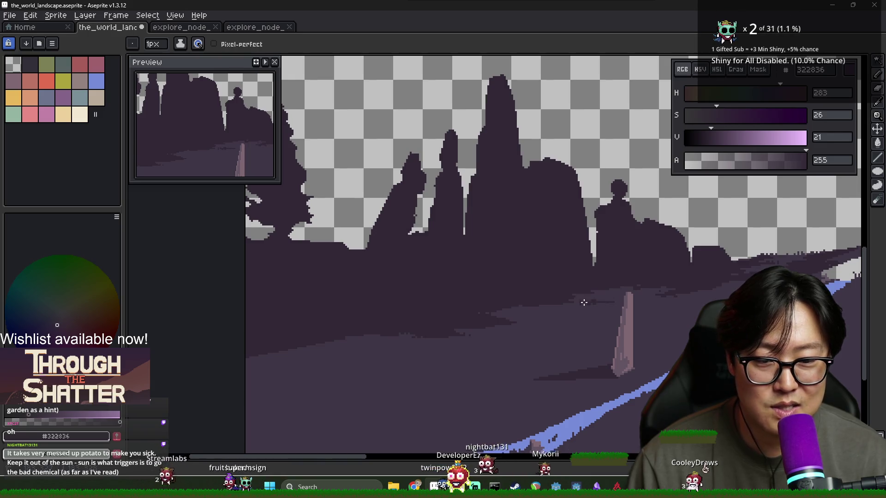
Step: Extend the ragged 322836 edge against the lighter 3F3645 band further along the ground
scroll(615, 306, "down", 3)
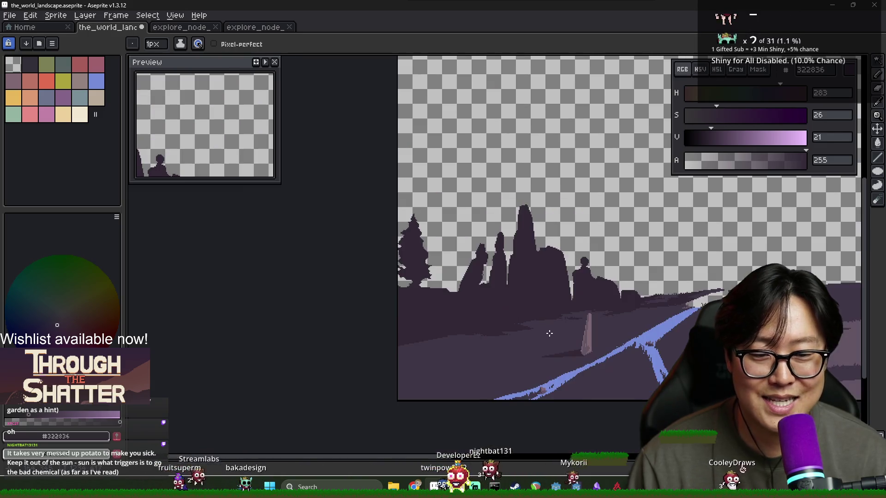
left_click(397, 340, "alt")
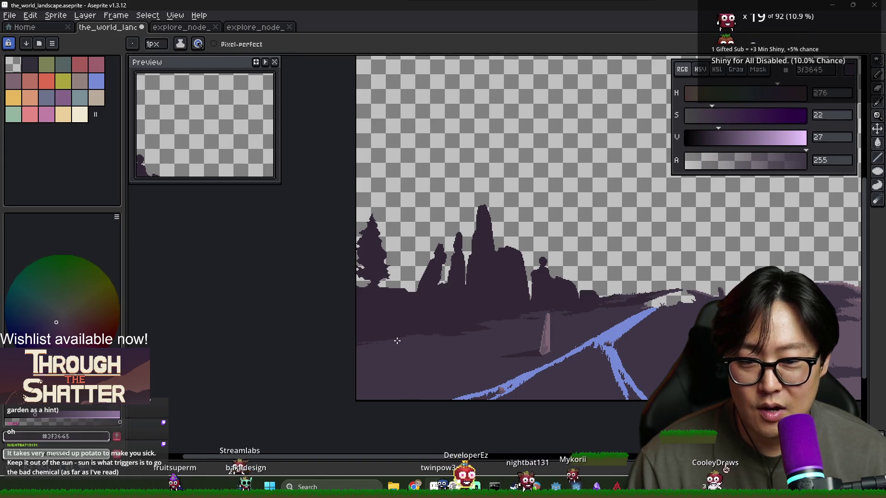
scroll(408, 340, "up", 3)
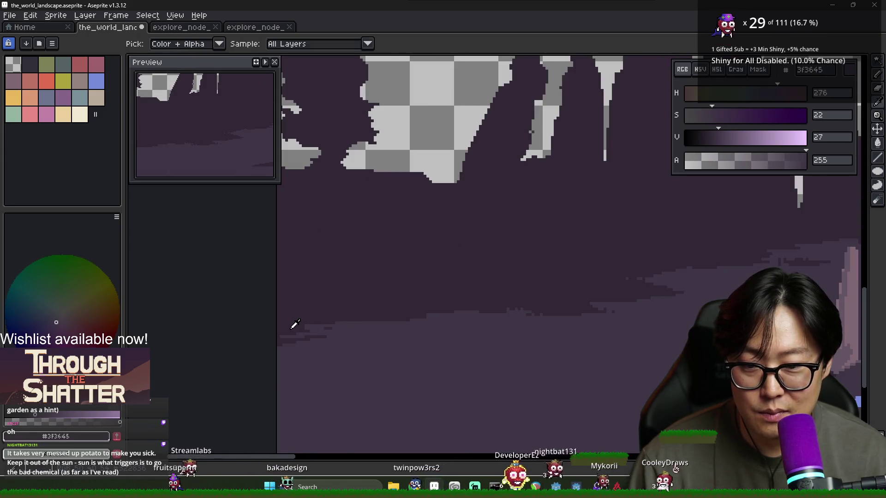
left_click(311, 326, "alt")
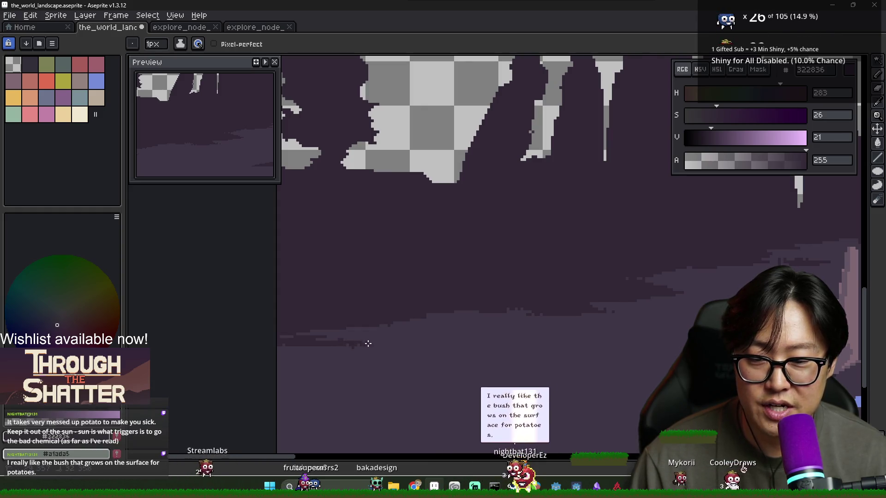
left_click(287, 347, "alt")
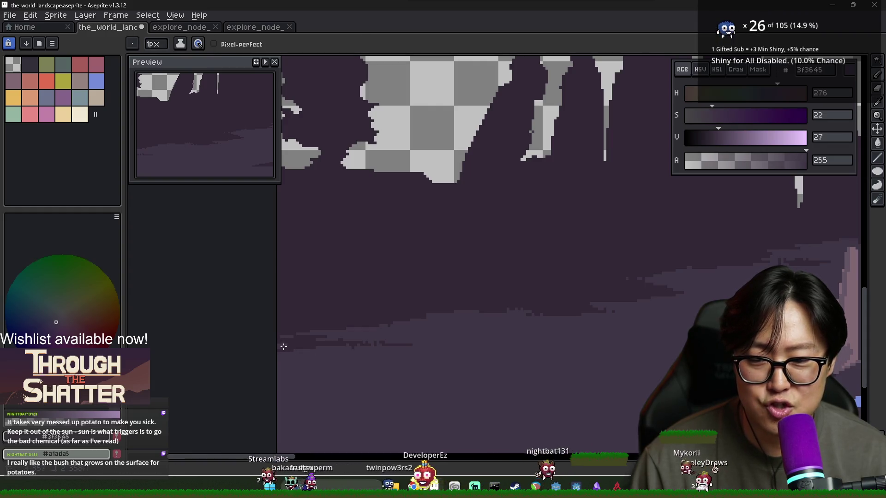
left_click(307, 339, "alt")
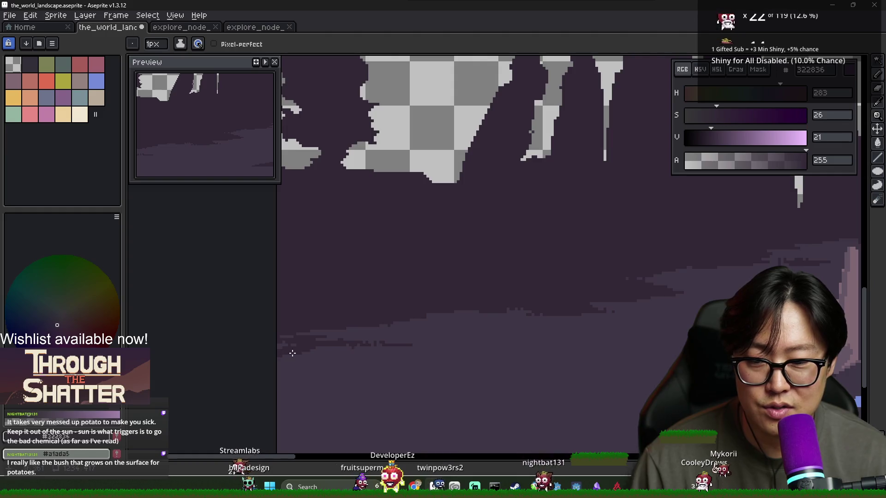
Step: Zoom in and out to review the boundary, then touch up edge pixels with both purples
scroll(283, 353, "down", 3)
scroll(388, 364, "up", 3)
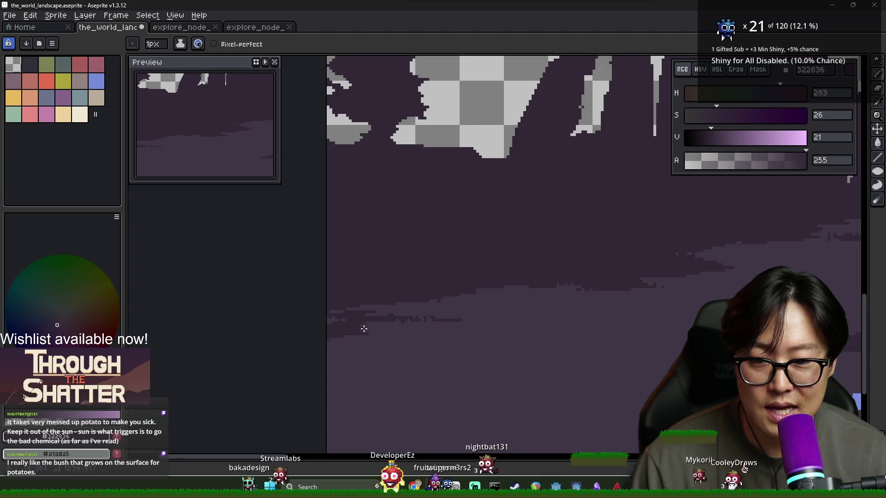
scroll(371, 351, "down", 2)
scroll(366, 350, "up", 1)
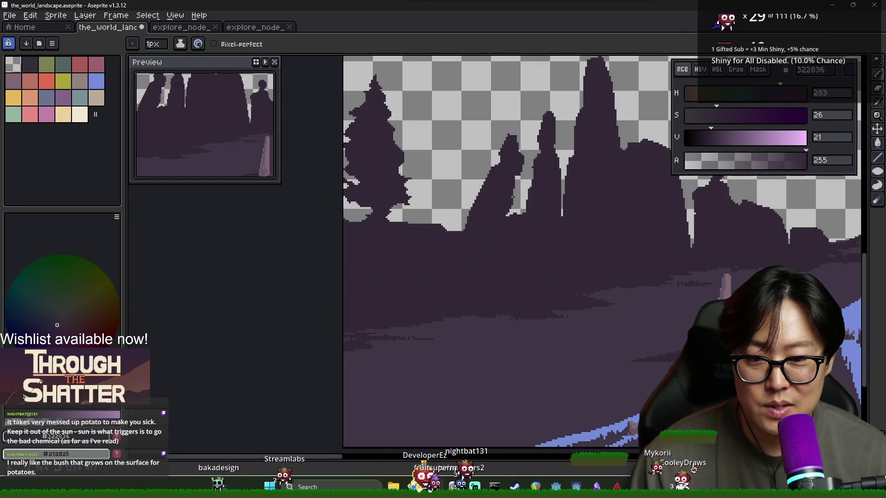
scroll(370, 360, "up", 2)
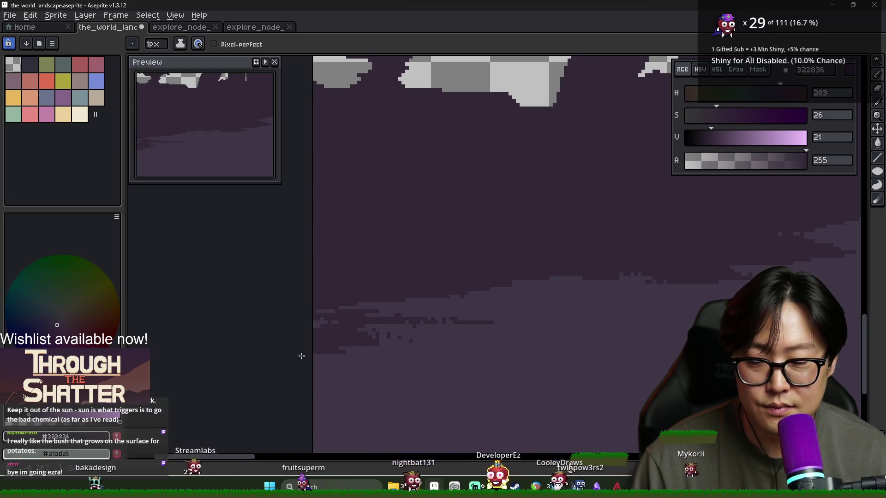
scroll(376, 374, "down", 2)
scroll(345, 361, "down", 1)
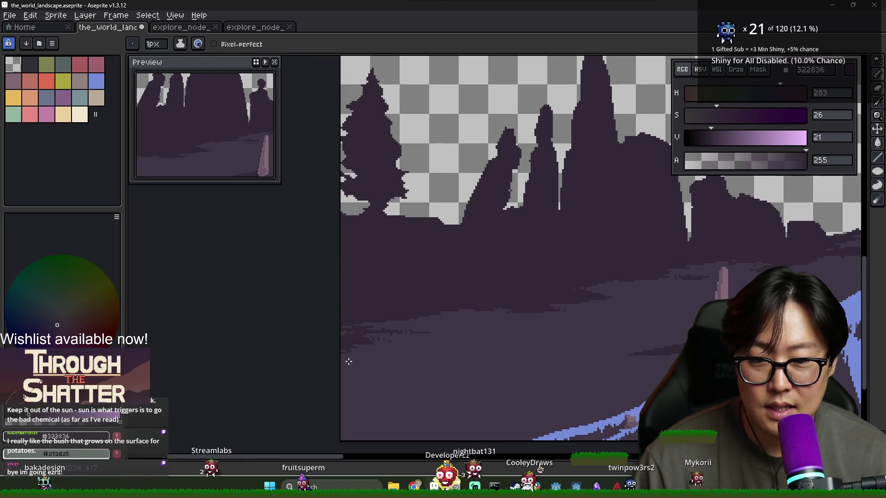
scroll(403, 377, "down", 1)
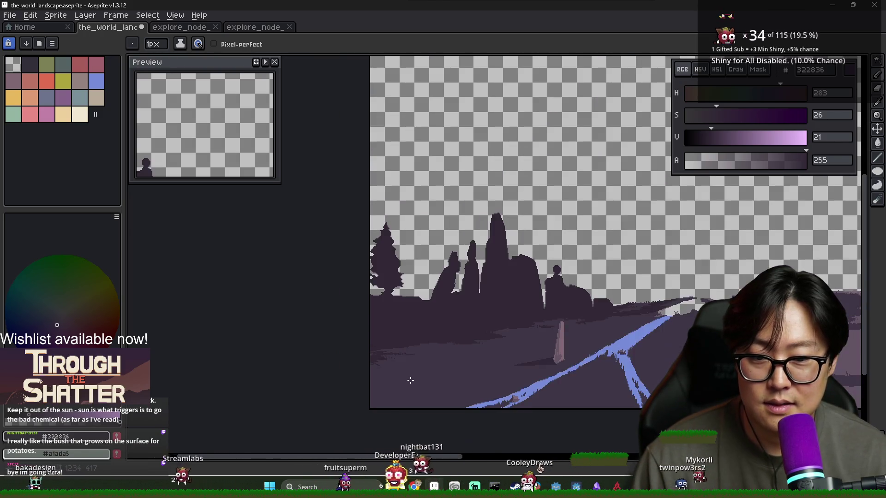
scroll(450, 379, "up", 2)
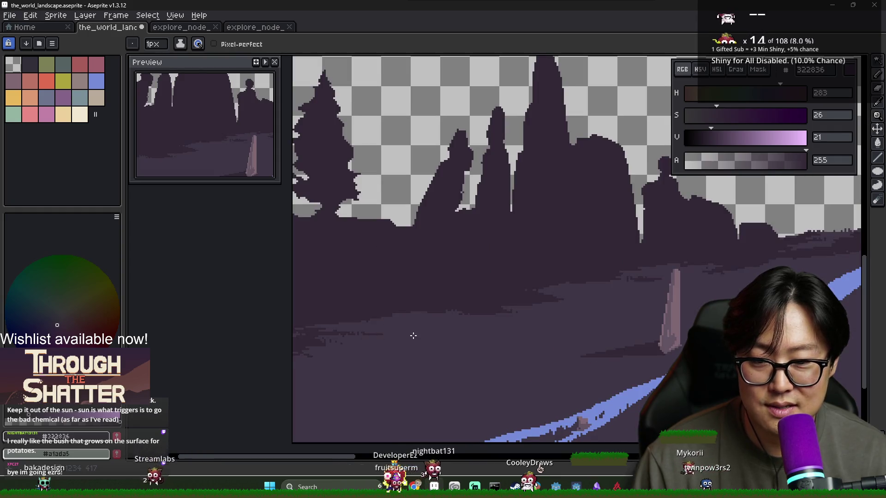
scroll(320, 398, "down", 1)
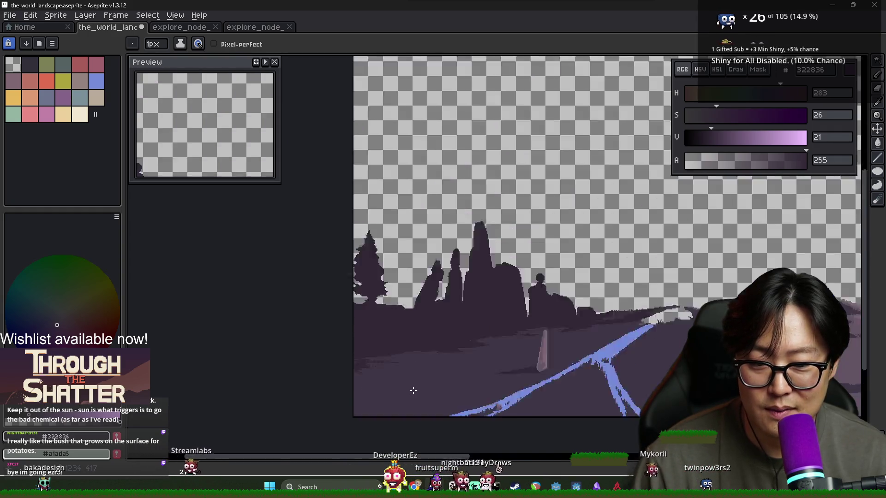
scroll(397, 397, "up", 2)
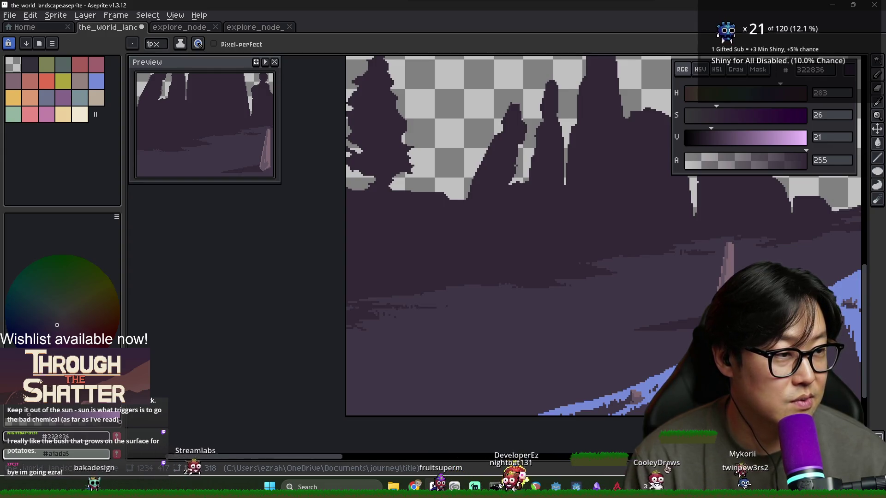
left_click(364, 311, "alt")
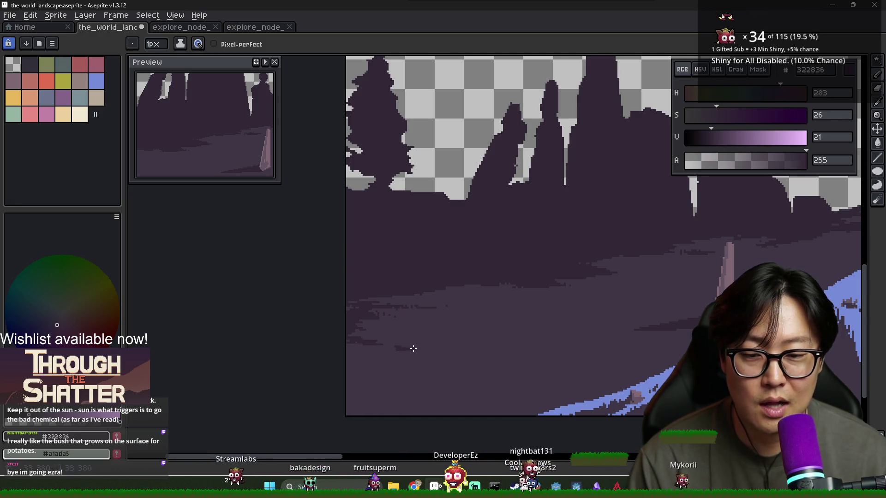
left_click(401, 350, "alt")
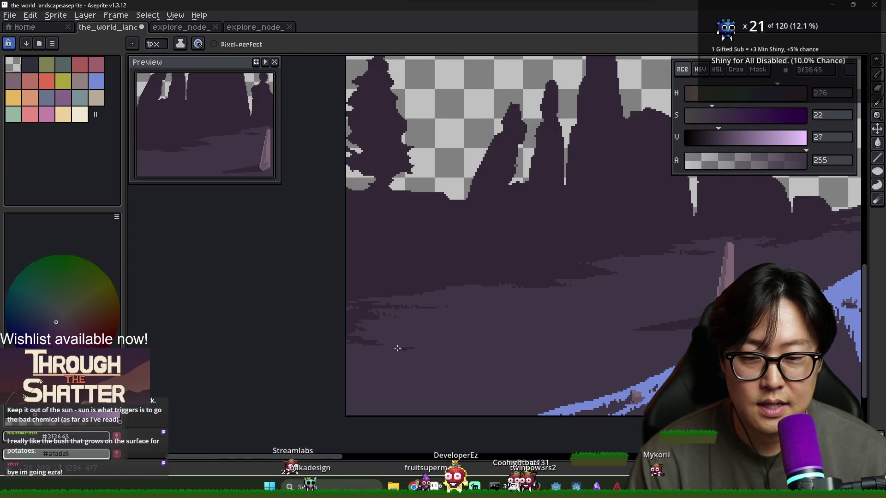
left_click(401, 348, "alt")
scroll(497, 351, "down", 2)
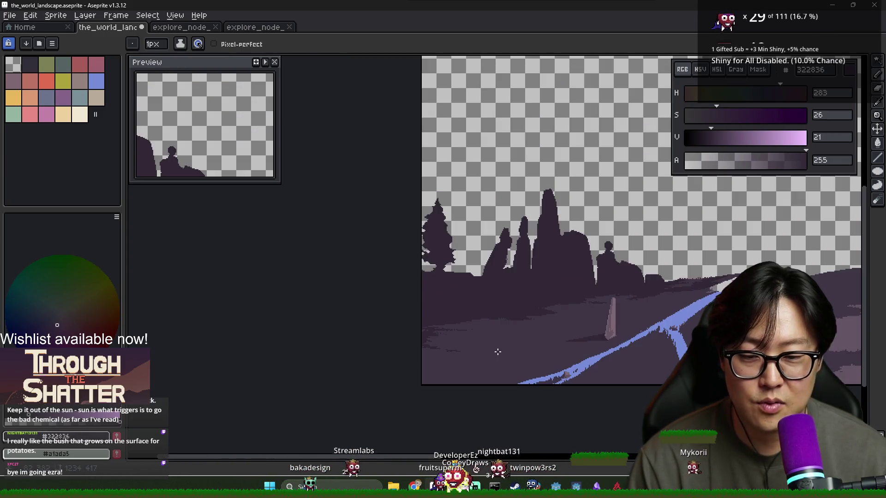
scroll(565, 369, "down", 1)
scroll(406, 332, "up", 3)
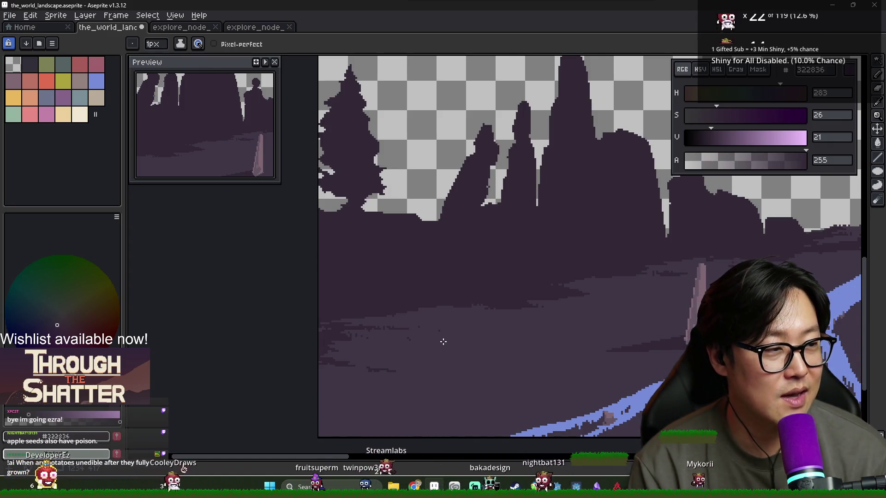
left_click_drag(522, 342, 470, 315)
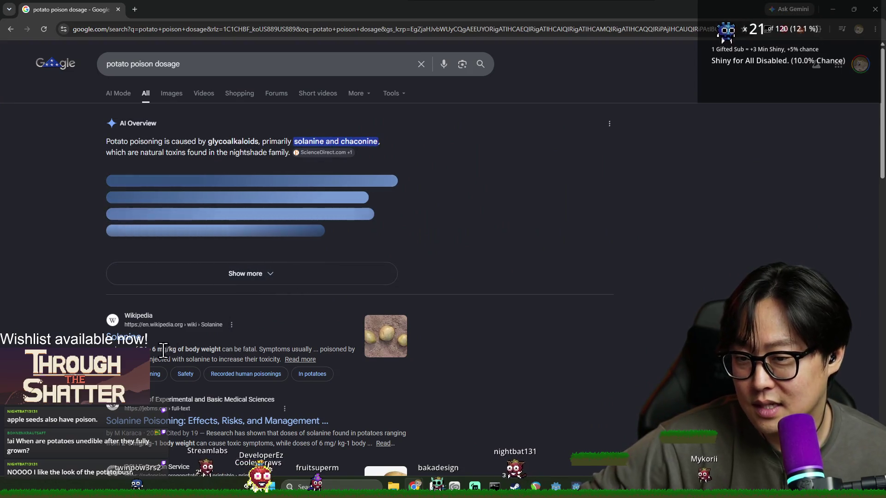
Step: Read the full AI overview on potato poisoning, highlighting the green and bitter potato advice
scroll(145, 344, "down", 1)
scroll(152, 299, "up", 1)
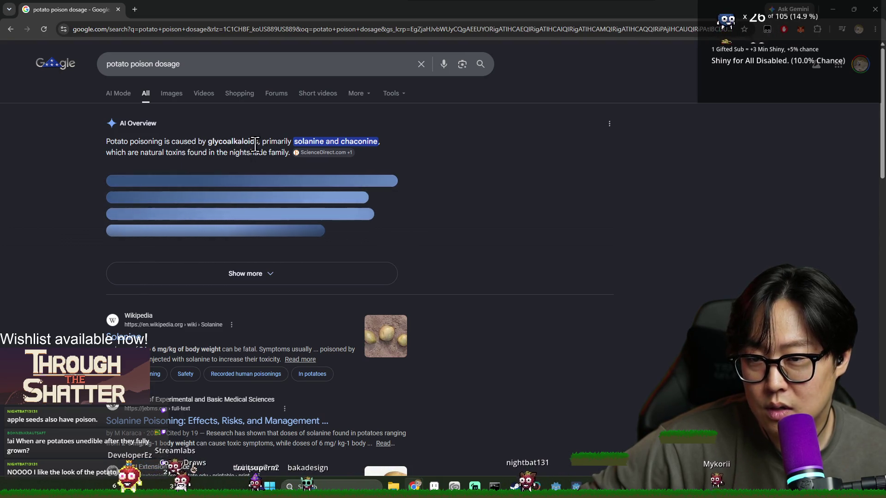
mouse_move(298, 153)
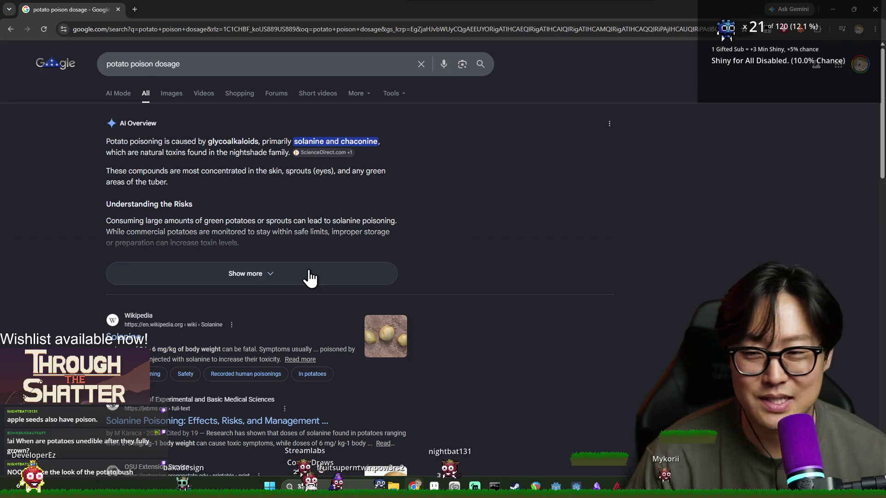
left_click(274, 276)
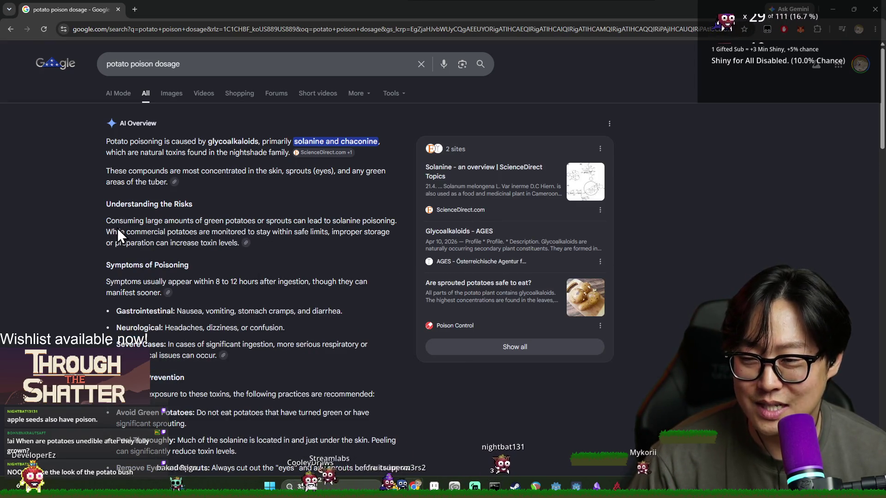
scroll(129, 175, "down", 1)
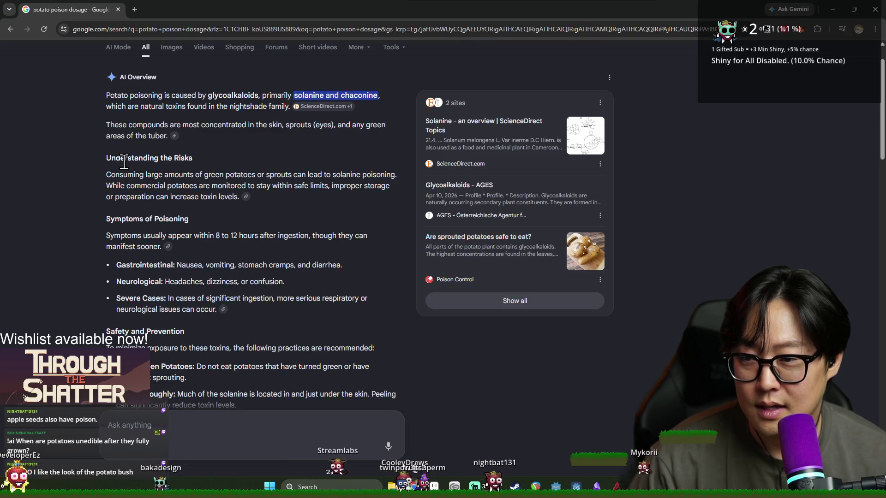
left_click_drag(119, 176, 215, 176)
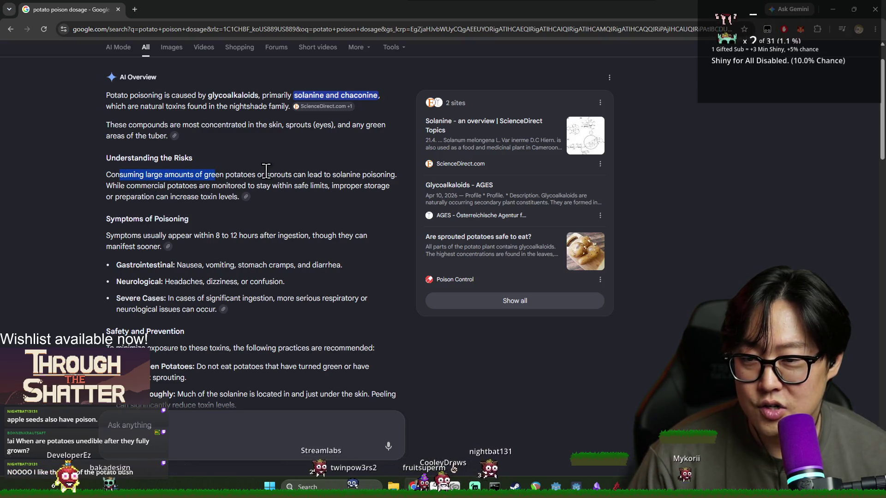
left_click(295, 171)
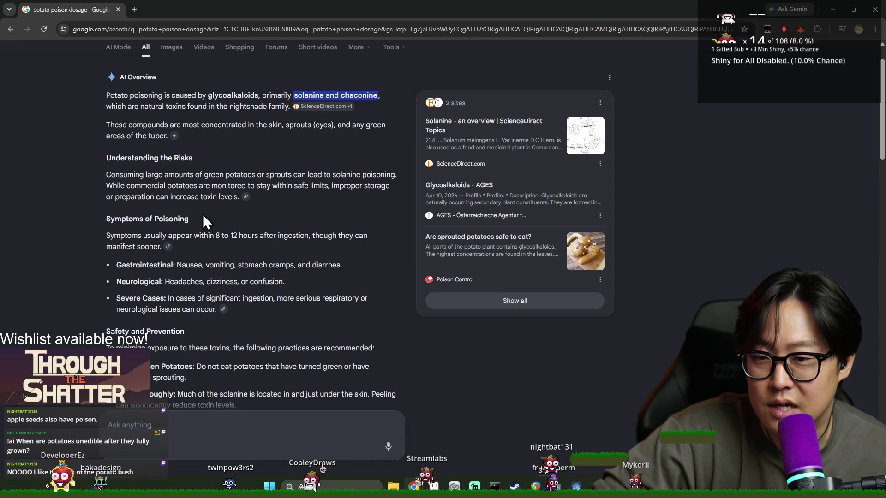
scroll(167, 232, "down", 1)
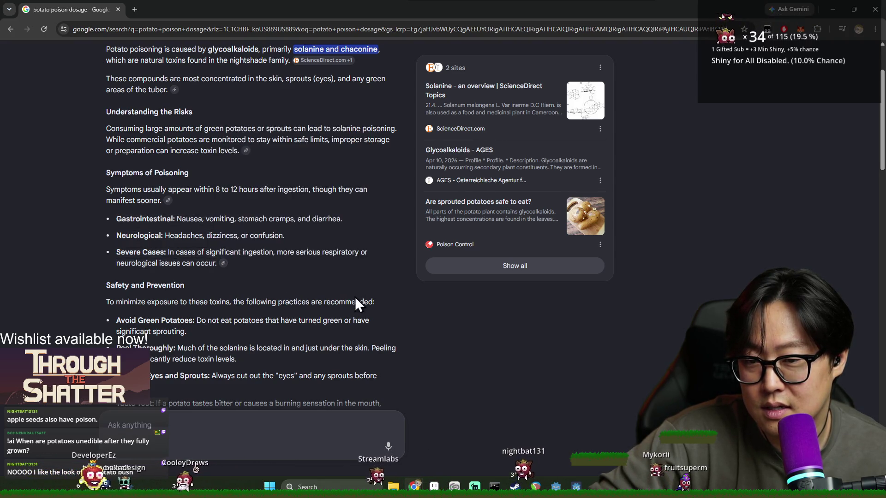
scroll(178, 260, "down", 1)
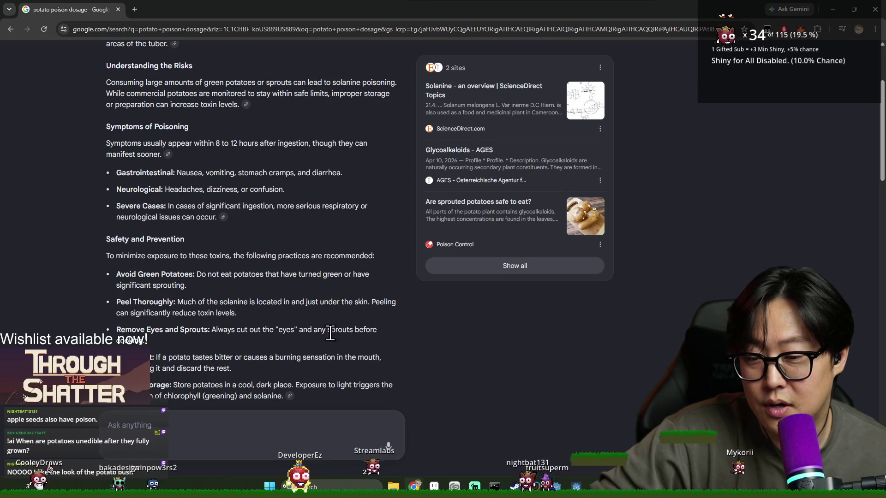
left_click_drag(232, 368, 149, 358)
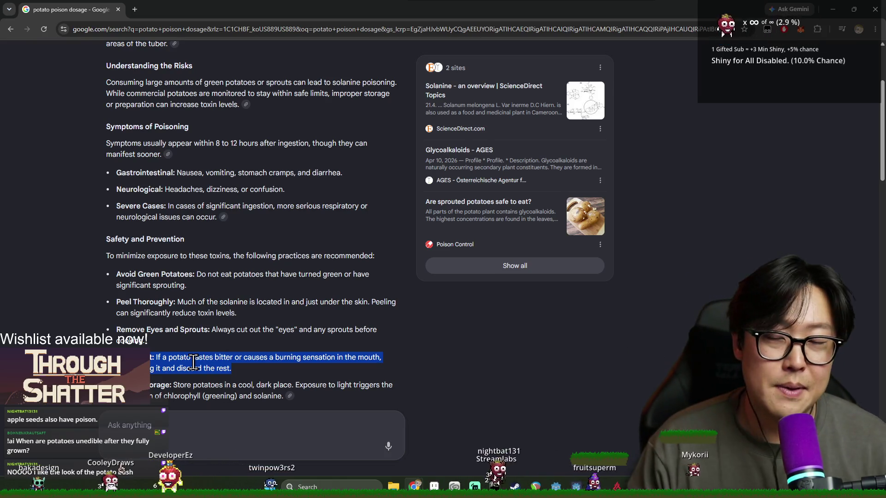
left_click(167, 322)
Step: Close Chrome, glance at the garden of the gods images, and return to the Aseprite landscape
left_click(874, 10)
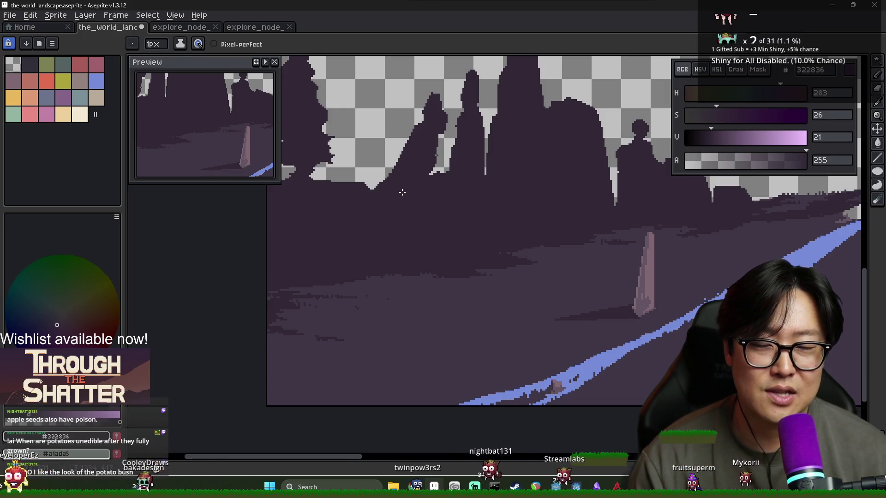
key("alt+Tab")
left_click(454, 192)
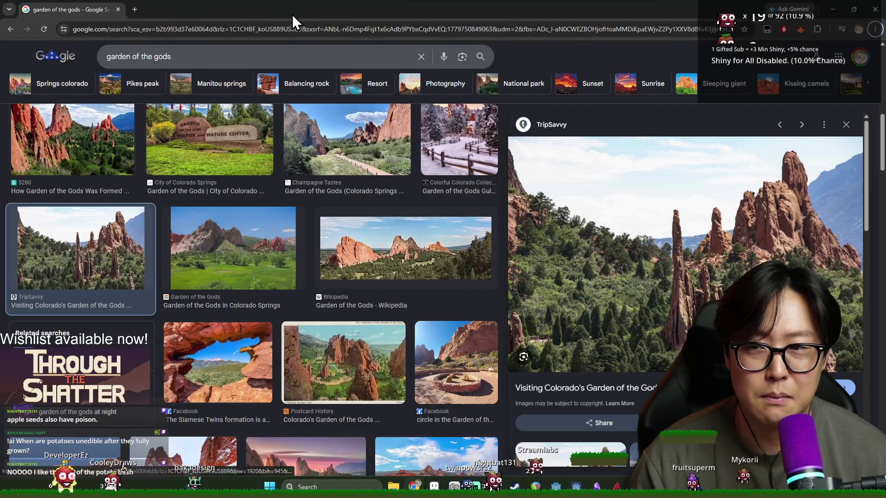
key("alt+Tab")
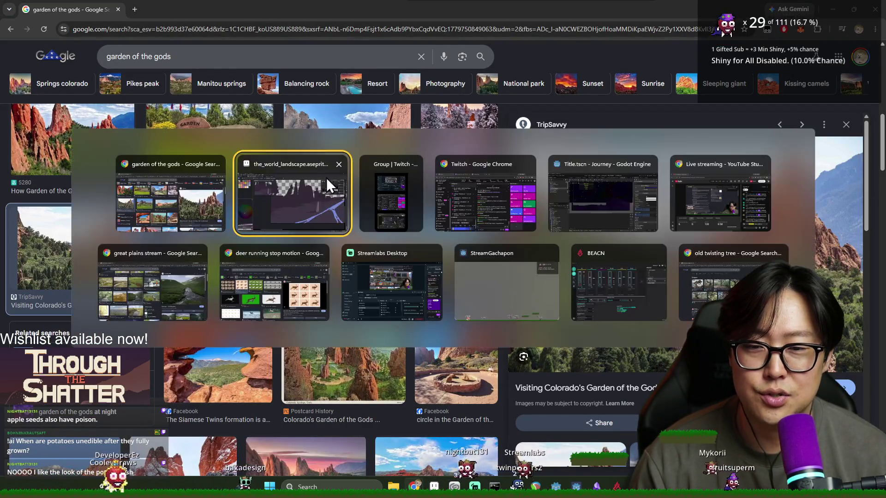
left_click(302, 190)
scroll(466, 290, "up", 2)
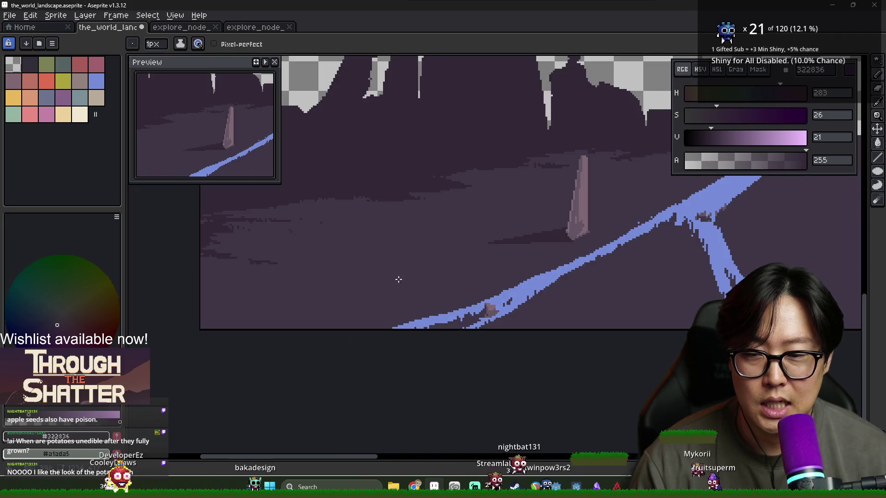
Step: Sample the dark #322836 purple and pencil over the thin light streak by the rocks
left_click(364, 180, "alt")
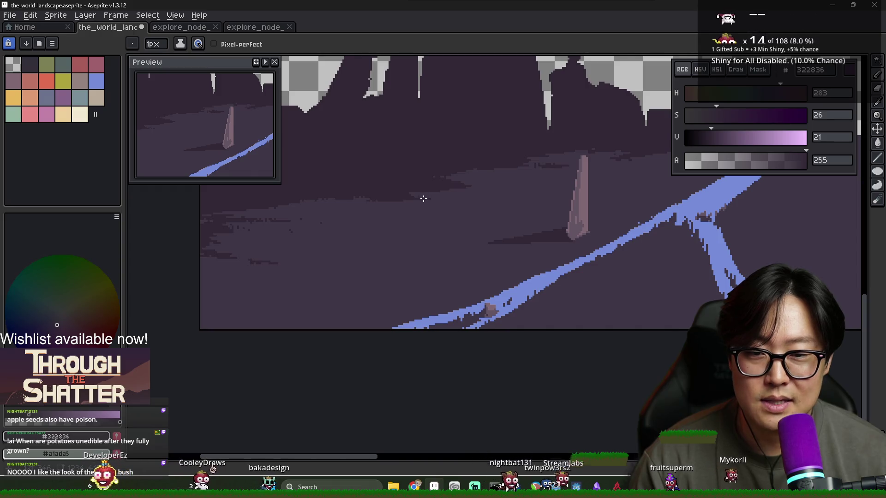
scroll(452, 212, "up", 2)
left_click(418, 187, "alt")
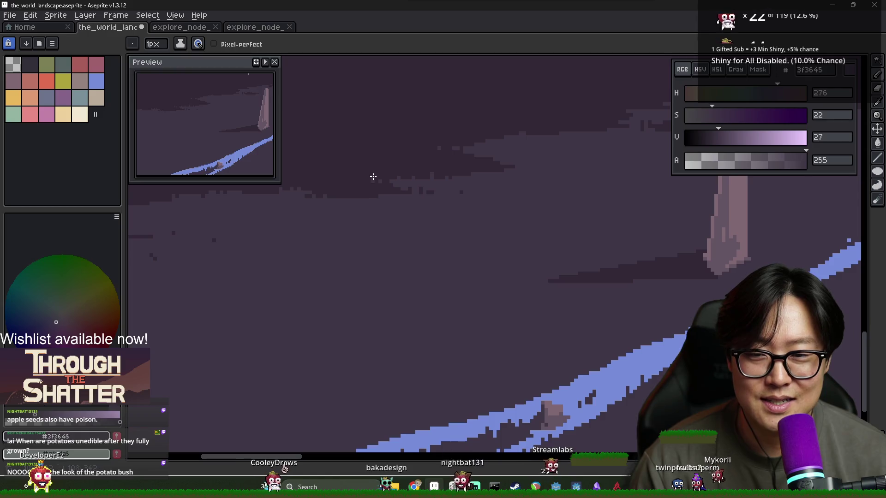
scroll(369, 174, "down", 5)
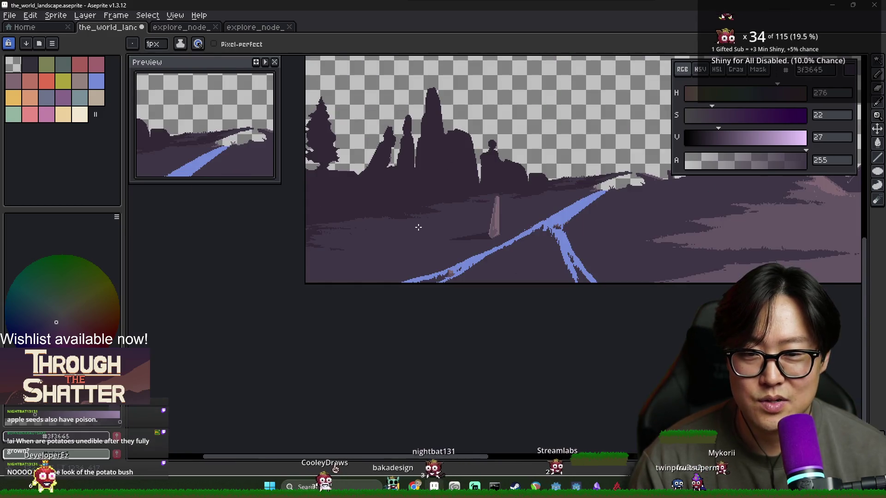
scroll(461, 233, "up", 1)
scroll(389, 237, "down", 1)
scroll(389, 233, "up", 1)
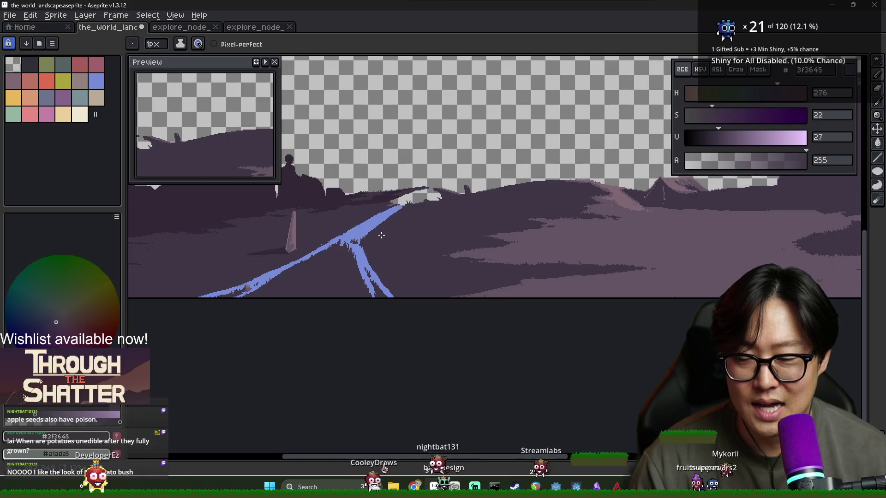
scroll(484, 239, "down", 1)
scroll(385, 206, "up", 1)
left_click(377, 179, "alt")
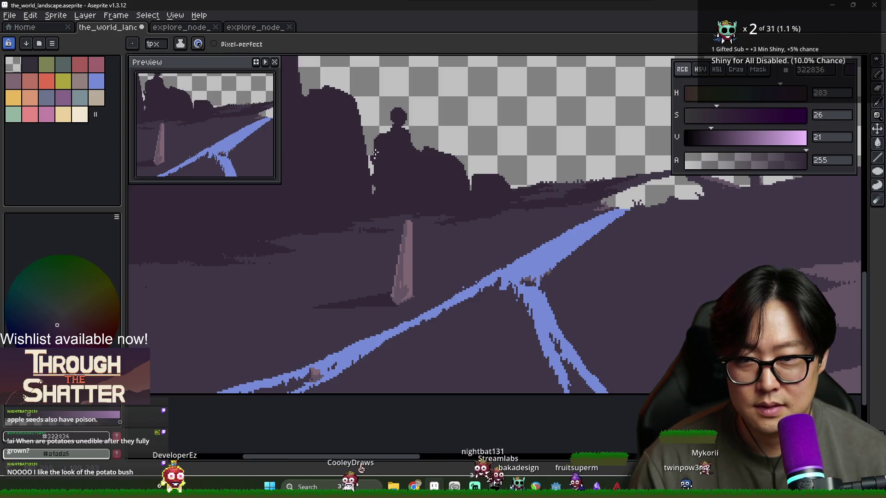
scroll(400, 178, "down", 1)
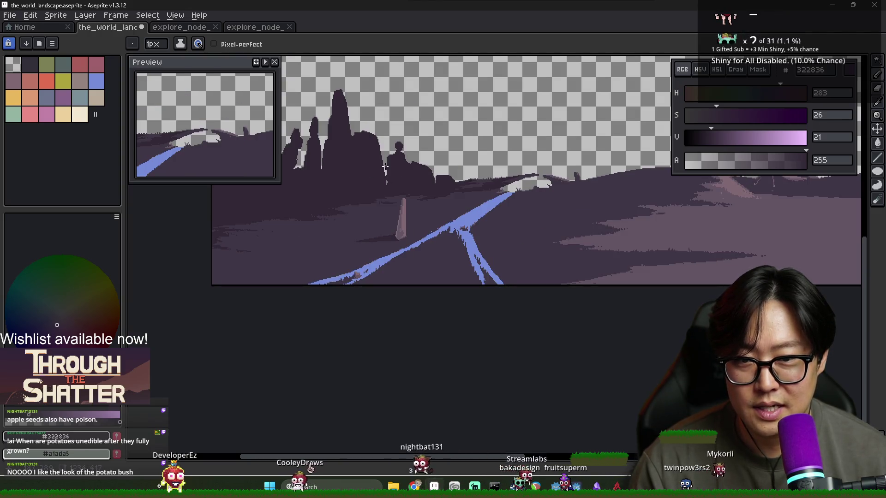
scroll(382, 168, "up", 2)
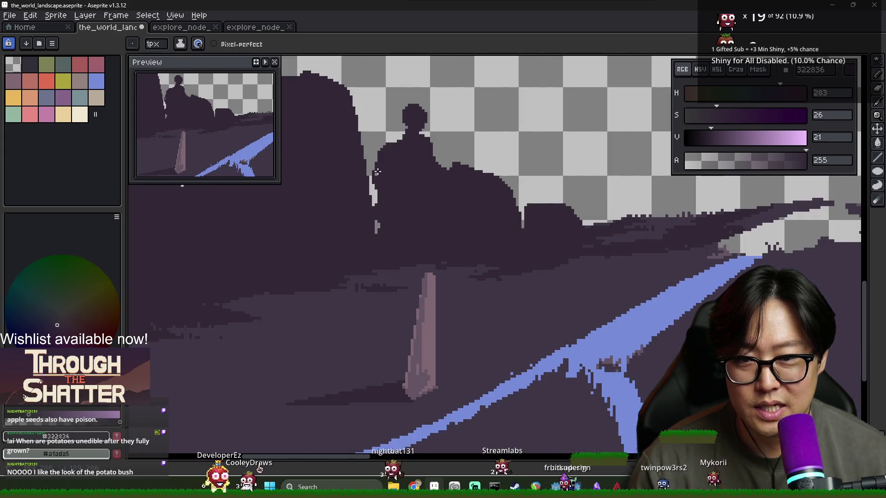
scroll(397, 179, "down", 2)
scroll(420, 187, "up", 2)
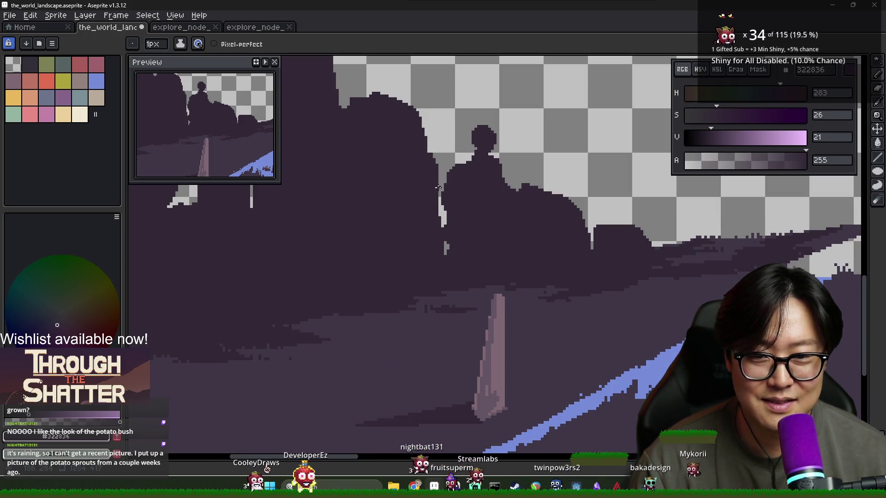
scroll(437, 238, "down", 3)
scroll(365, 226, "up", 3)
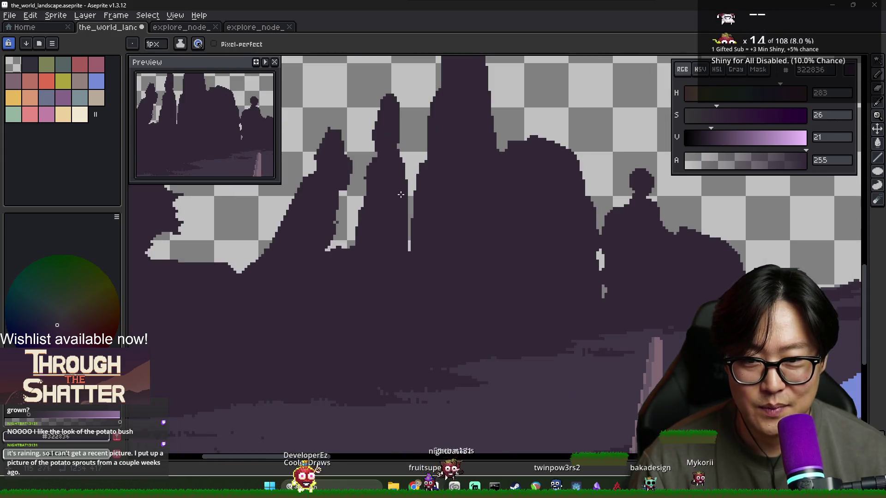
left_click_drag(409, 212, 404, 188)
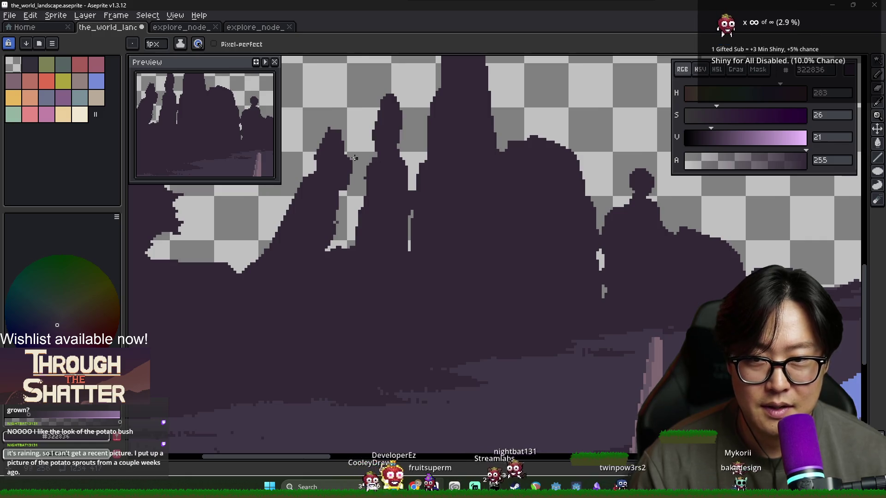
Step: Switch tools and pan across the landscape to review the covered streak
key("e")
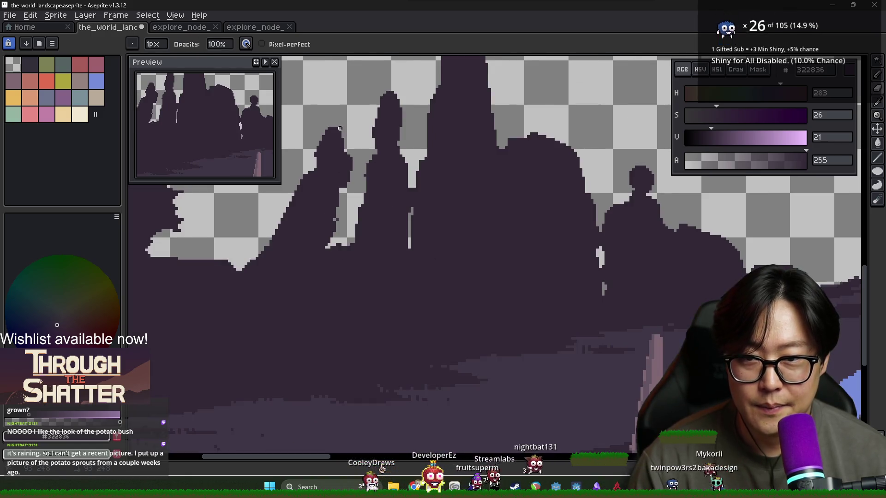
scroll(340, 128, "down", 3)
scroll(507, 231, "up", 1)
left_click_drag(508, 231, 527, 270)
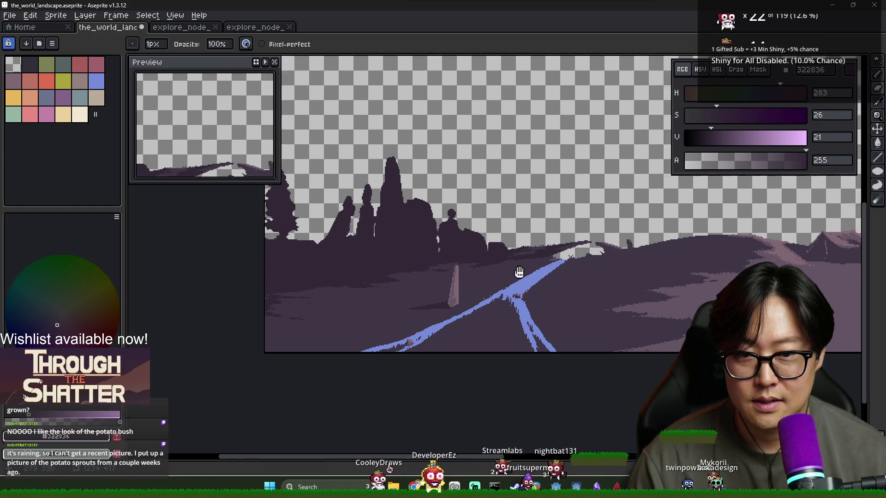
scroll(528, 269, "down", 1)
scroll(471, 312, "up", 1)
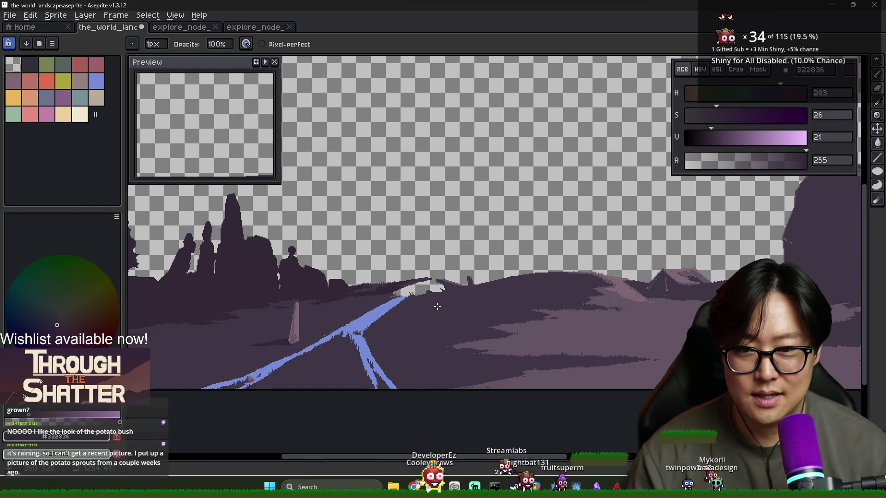
scroll(437, 305, "up", 1)
scroll(462, 312, "down", 1)
key("alt")
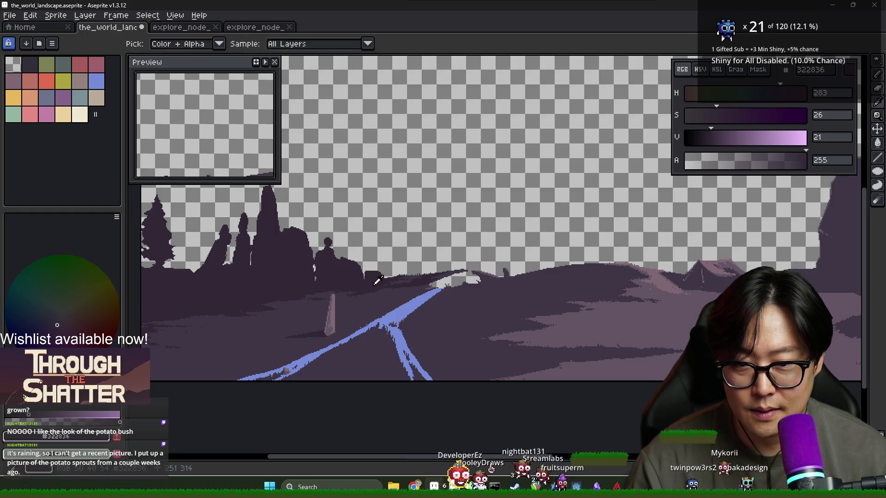
Step: Sample #3f3645 and #322836 by the small plant to paint its shadow on the ground
scroll(305, 380, "up", 2)
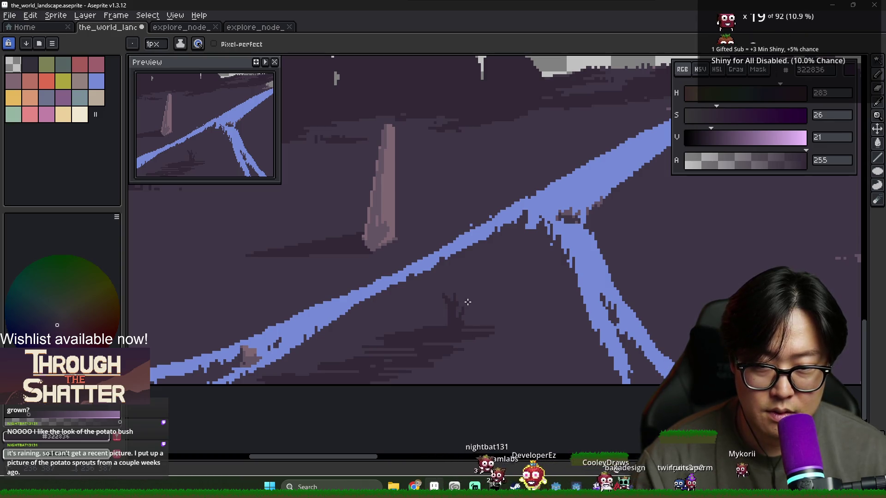
left_click(461, 297, "alt")
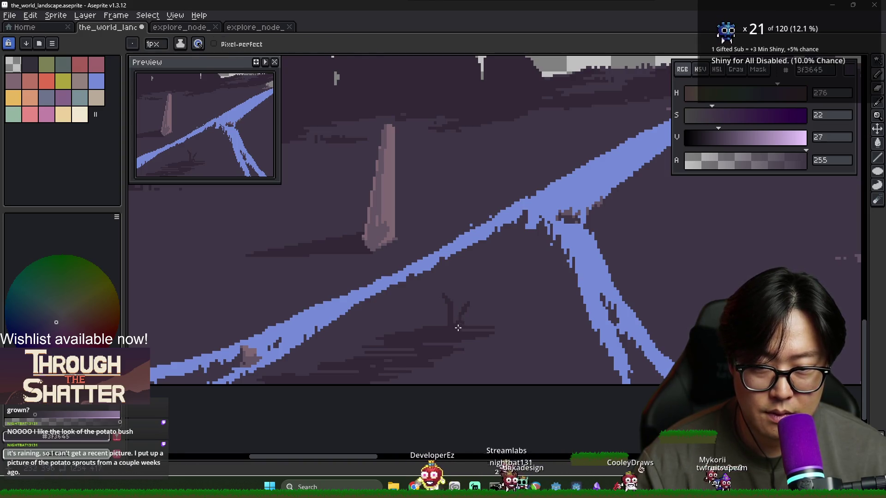
left_click(456, 315, "alt")
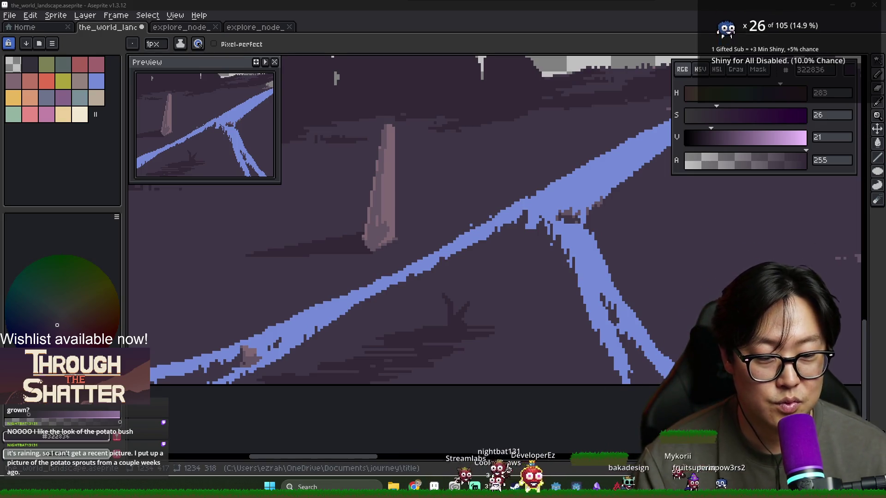
key("alt+Tab")
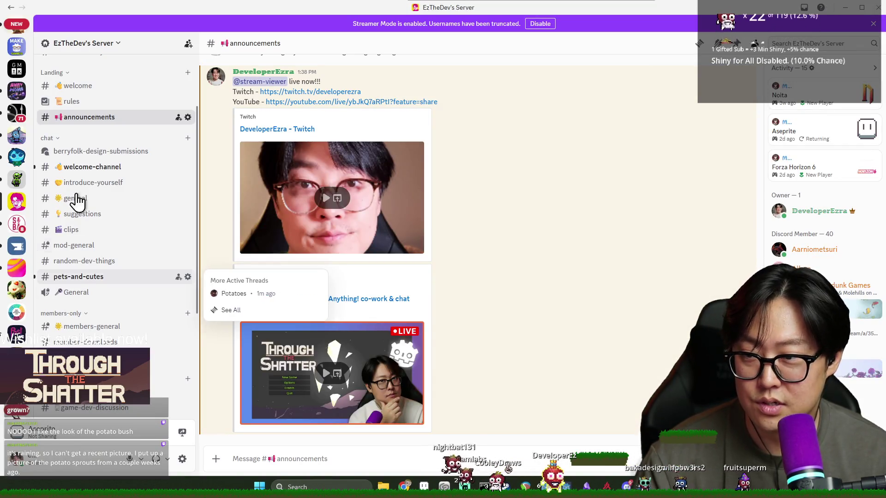
Step: In #pets-and-cutes, browse the cat and Dogooo threads and heart the dog photo
scroll(92, 268, "down", 3)
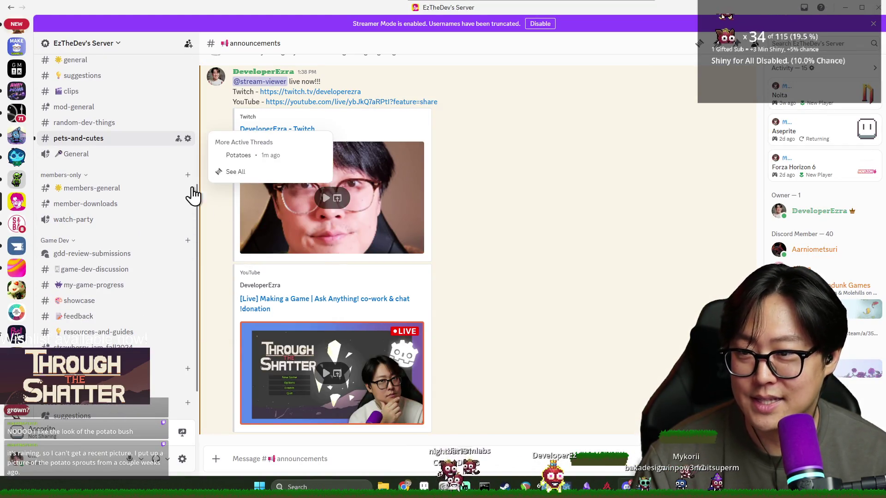
left_click(78, 138)
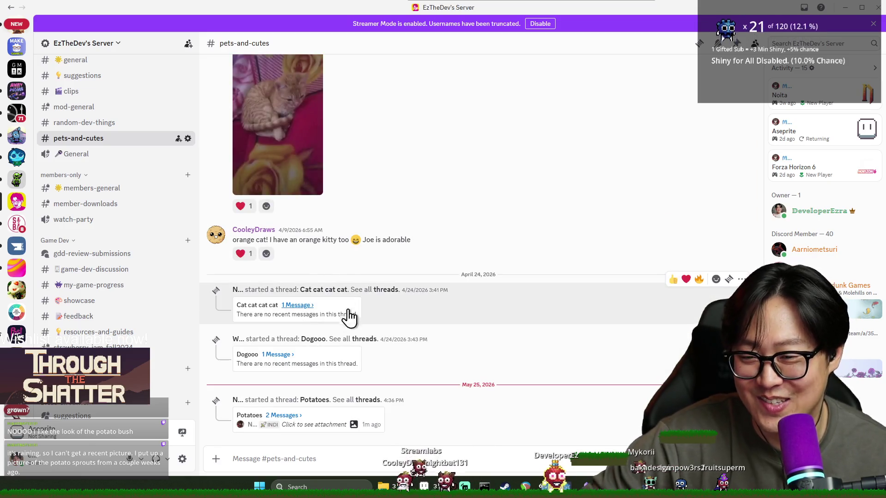
left_click(305, 307)
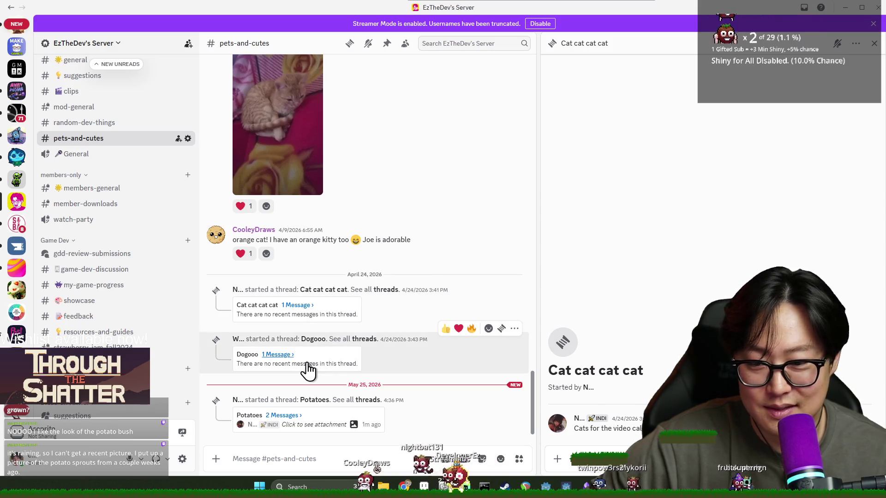
left_click(291, 360)
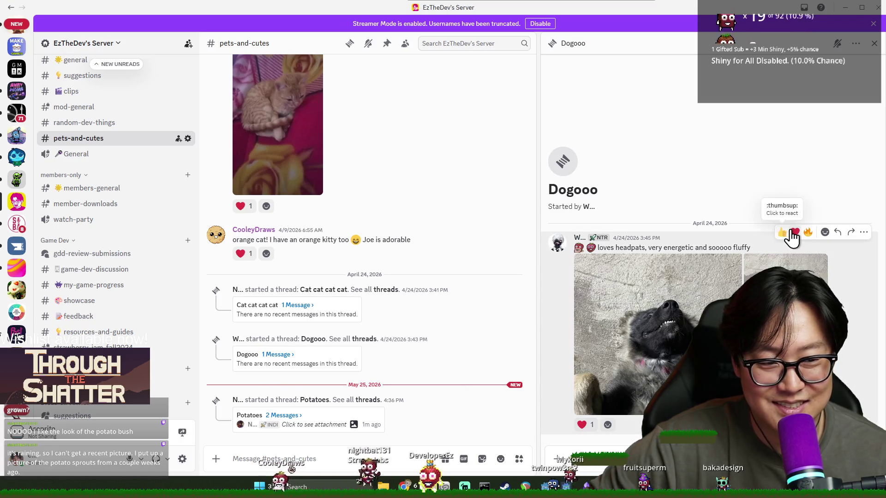
left_click(795, 233)
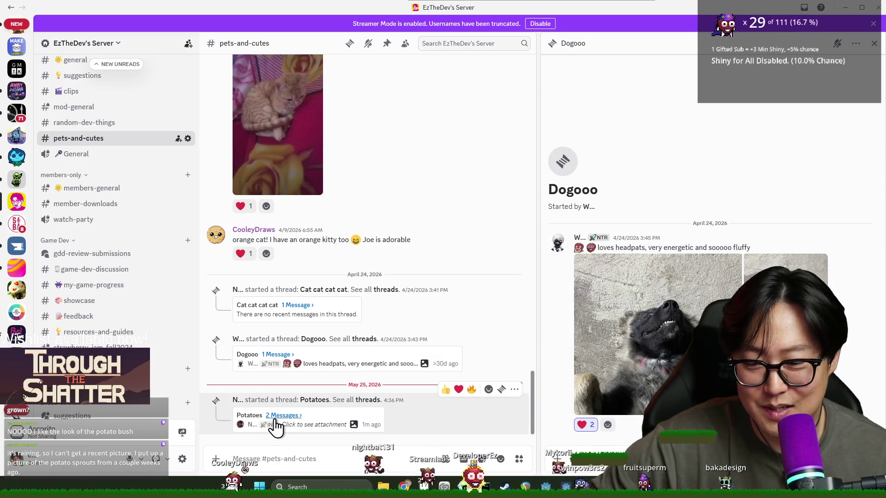
Step: View the Potatoes thread's photos full size, then leave a heart on the Potatoes photo
left_click(276, 427)
left_click(599, 372)
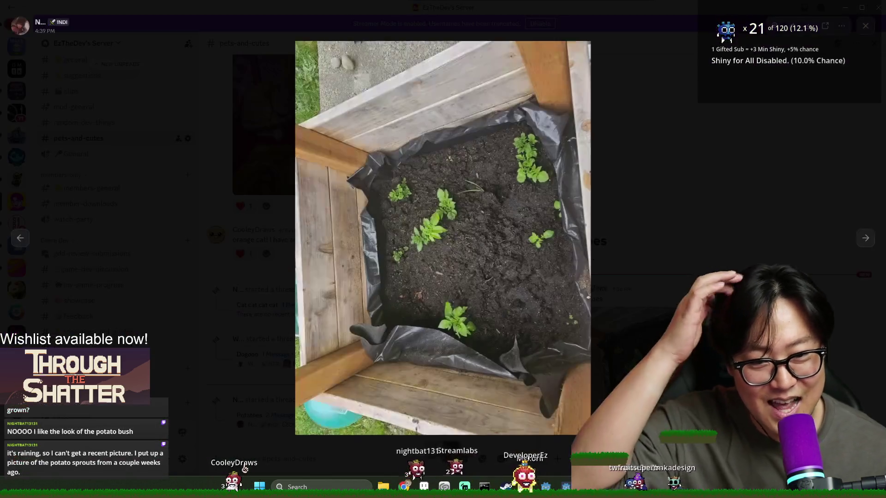
left_click(874, 241)
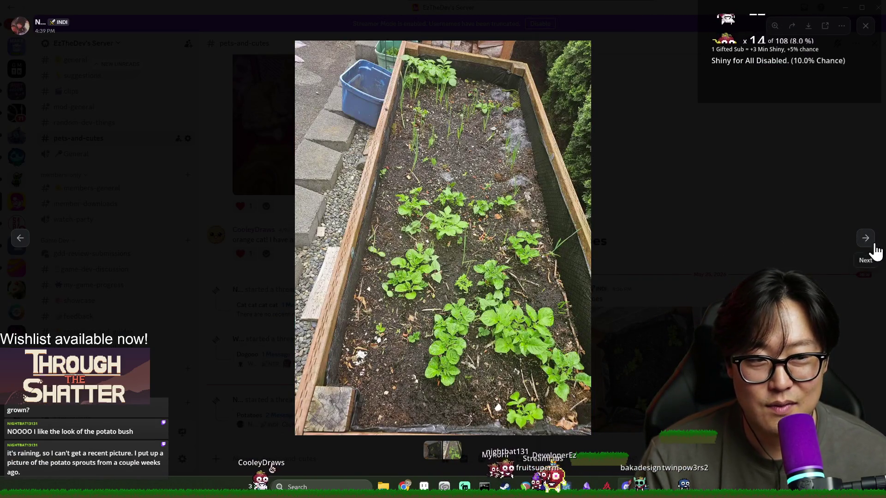
left_click(866, 238)
left_click(688, 327)
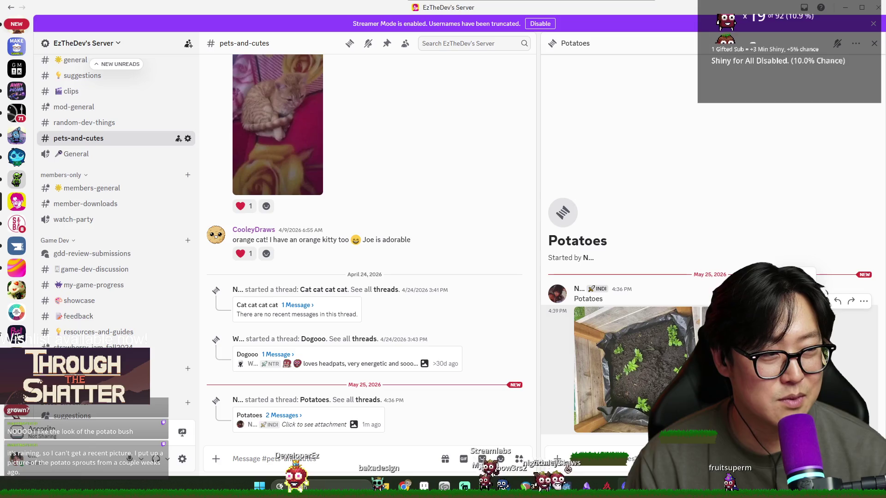
left_click(811, 301)
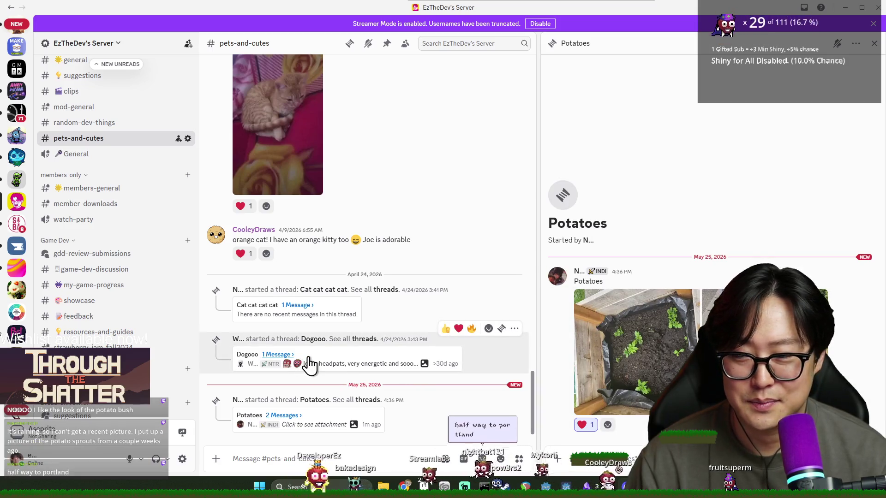
Step: Open #welcome-channel, then close Discord to get back to Aseprite
scroll(116, 277, "up", 5)
left_click(87, 213)
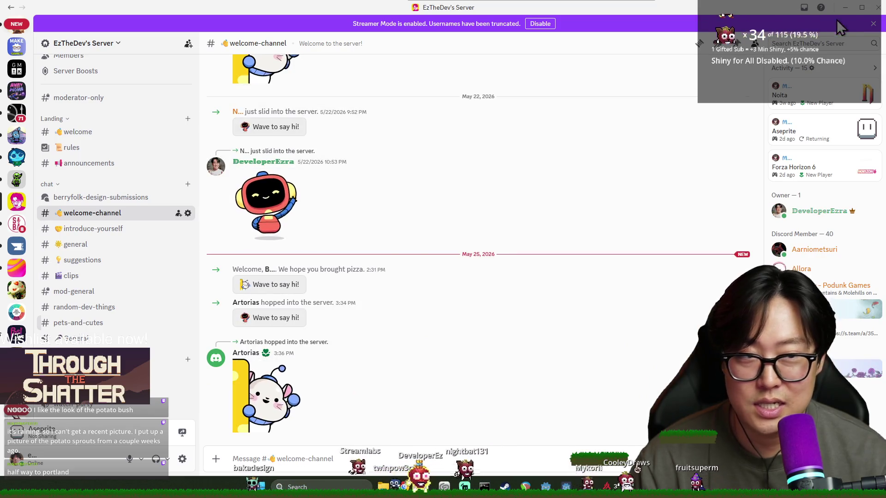
scroll(17, 185, "up", 3)
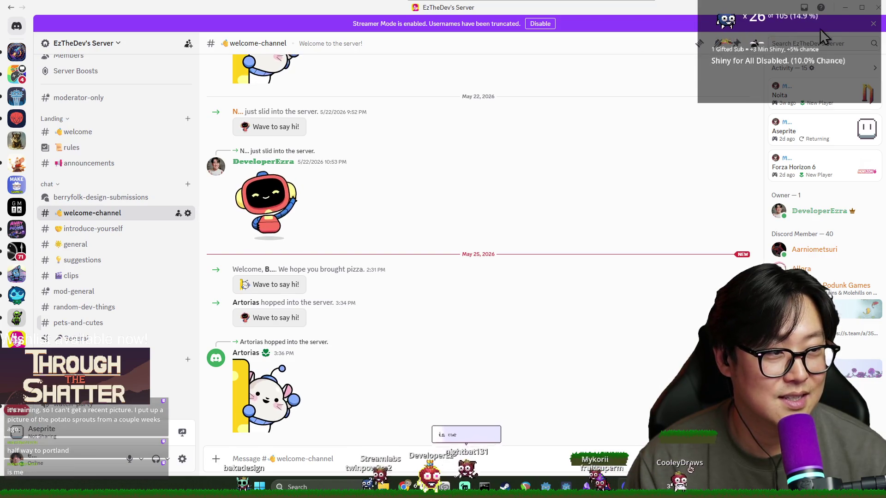
left_click(874, 7)
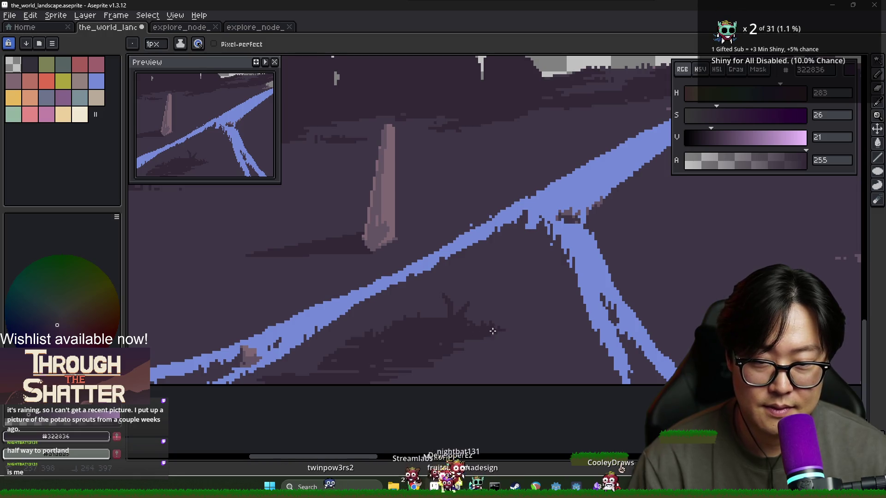
Step: Step through the animation frames, then paint a small dark patch over the river
key("Return")
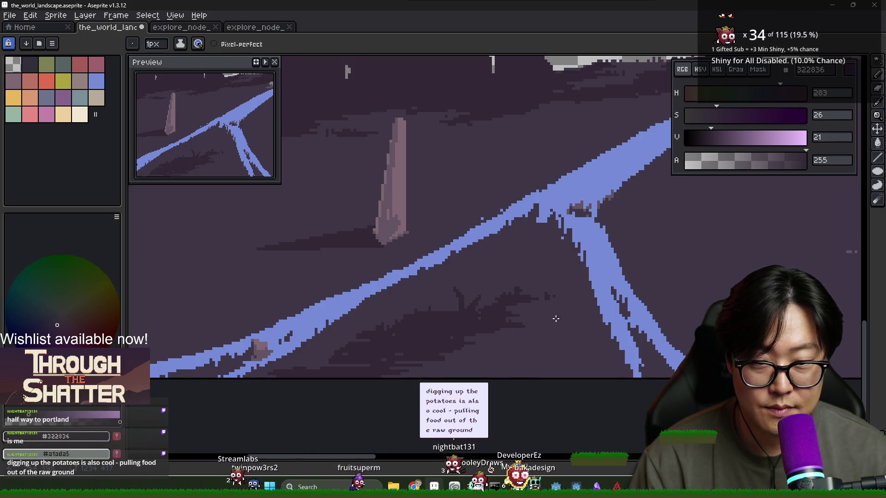
scroll(535, 340, "down", 3)
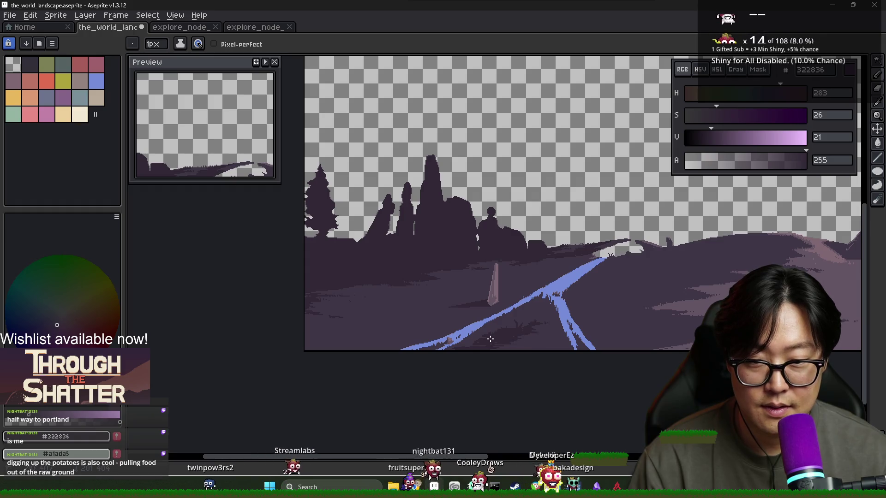
scroll(459, 348, "up", 3)
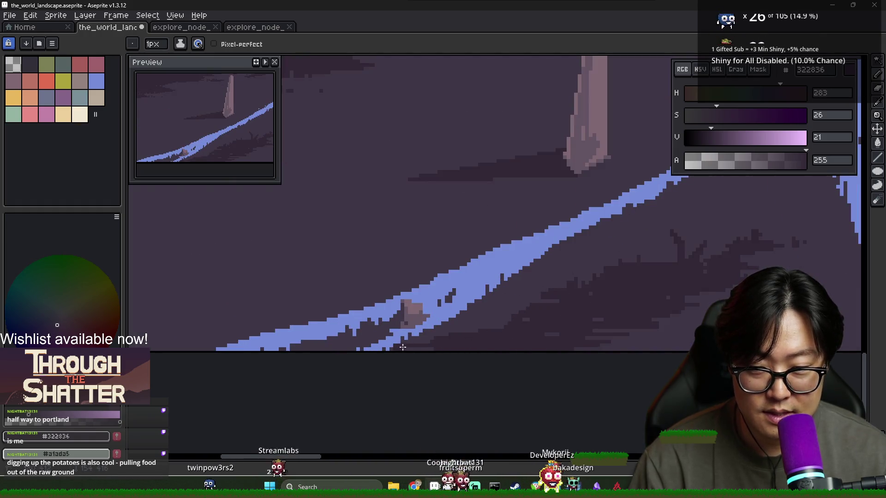
left_click(389, 334)
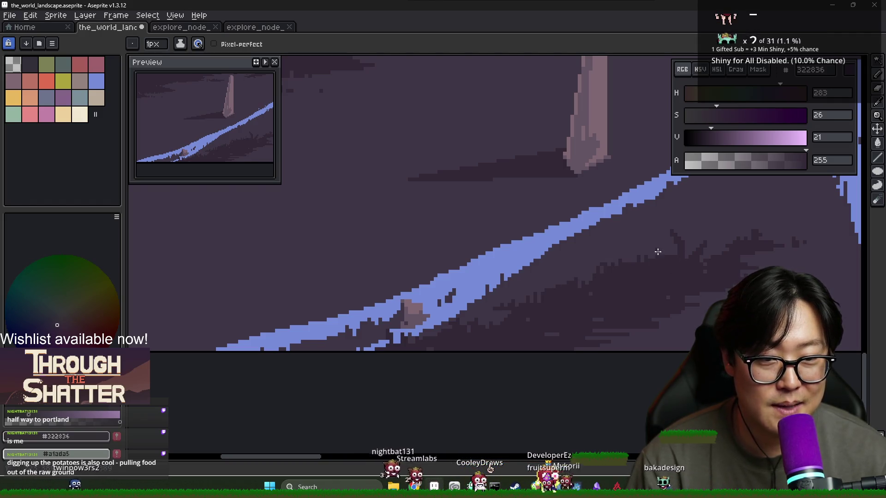
Step: Eyedropper the river blue #758cd9 from the canvas
scroll(669, 266, "down", 4)
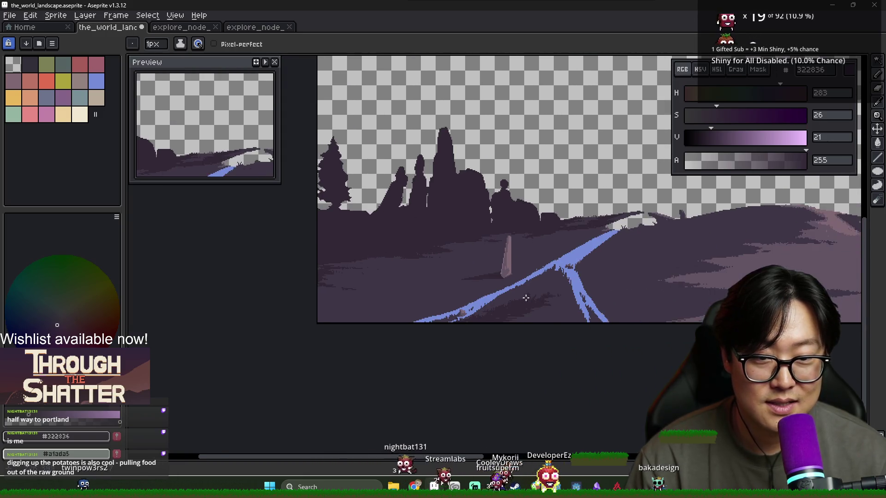
scroll(451, 297, "up", 3)
key("alt")
left_click(444, 299, "alt")
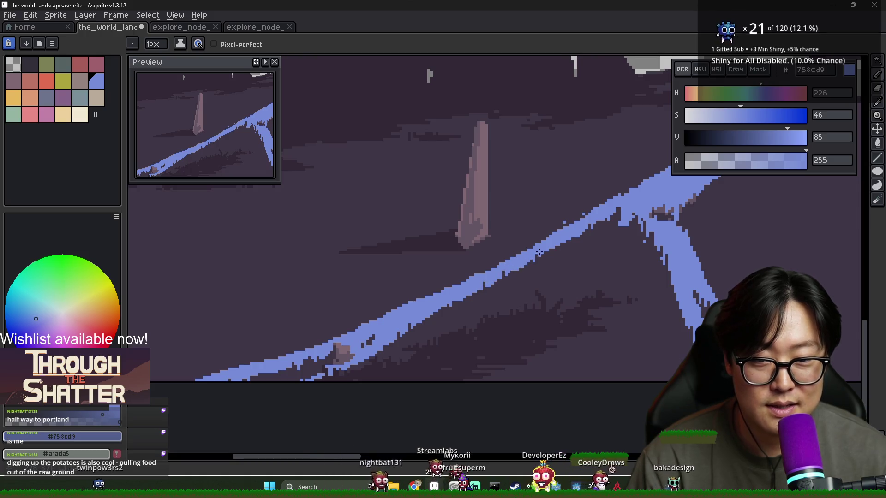
Step: Sample the dark ground purple #3F3645 and dot dark pixels onto the blue path by the stone
left_click(558, 248, "alt")
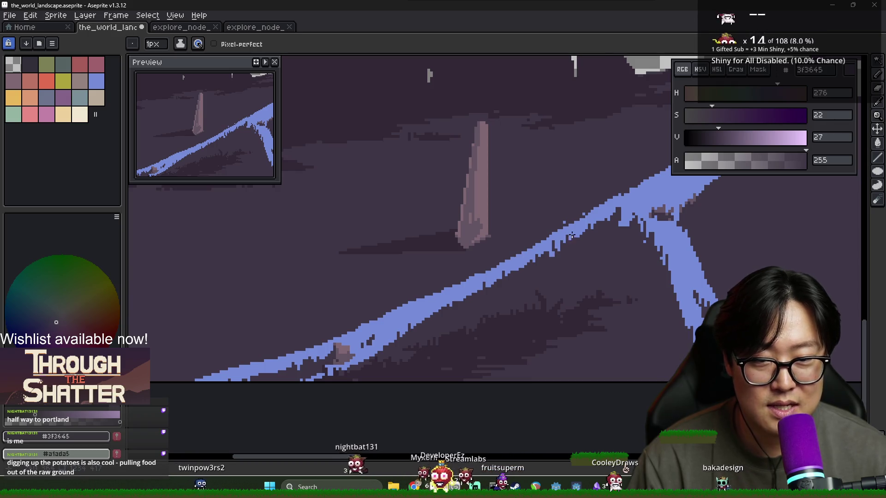
scroll(574, 249, "down", 3)
scroll(576, 258, "up", 2)
left_click(579, 266, "alt")
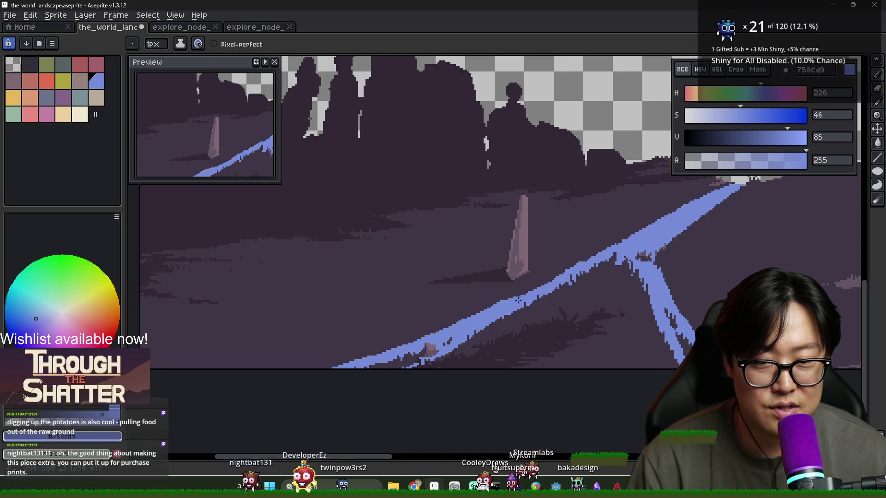
left_click(535, 291, "alt")
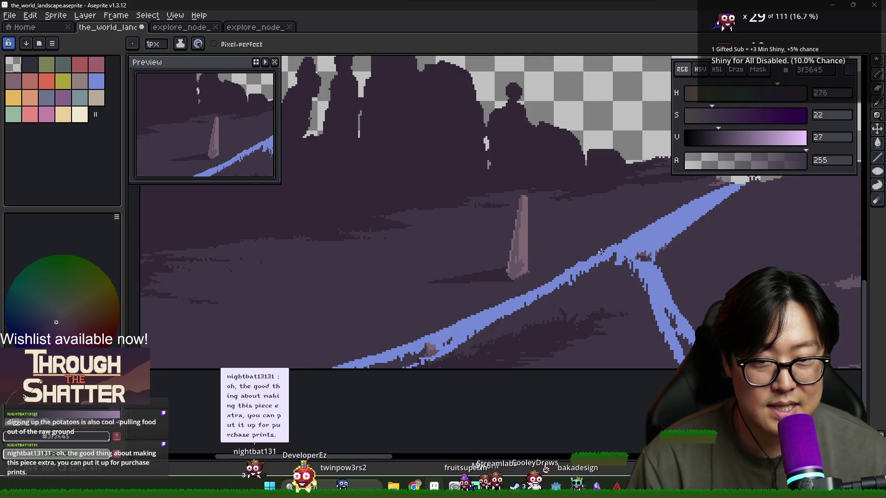
scroll(545, 287, "up", 1)
scroll(484, 295, "up", 1)
scroll(485, 295, "down", 2)
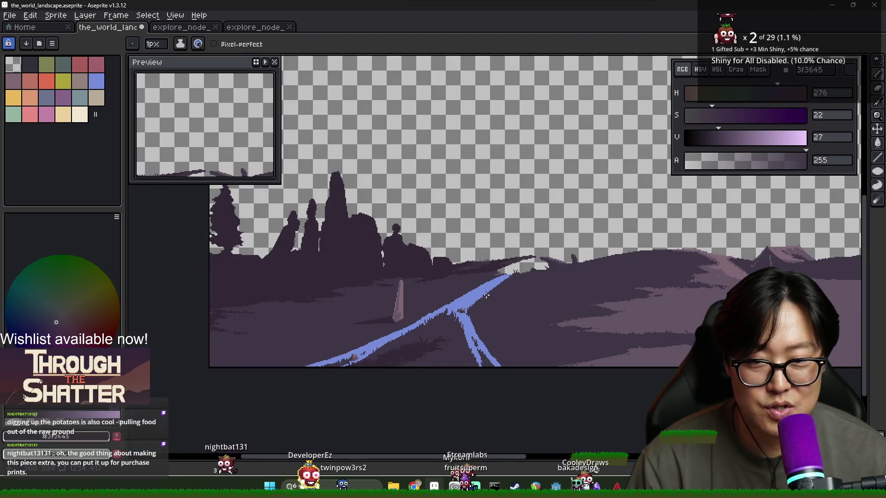
scroll(417, 295, "up", 3)
key("alt")
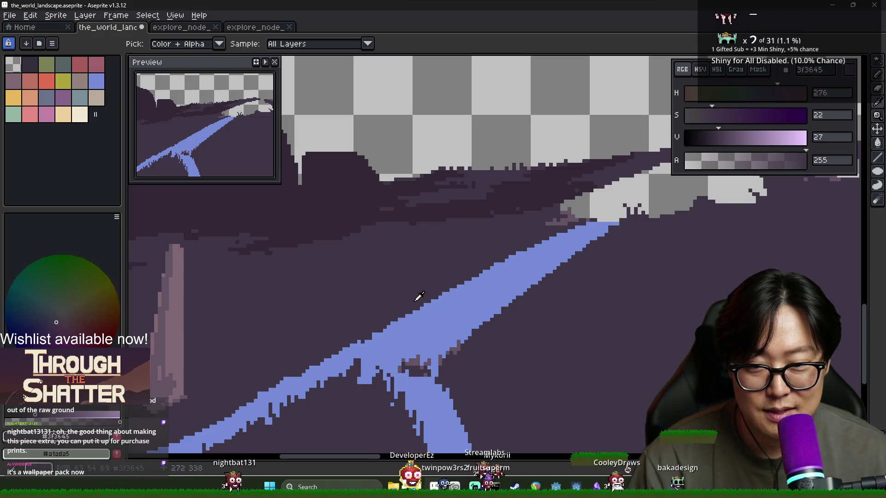
left_click(451, 302)
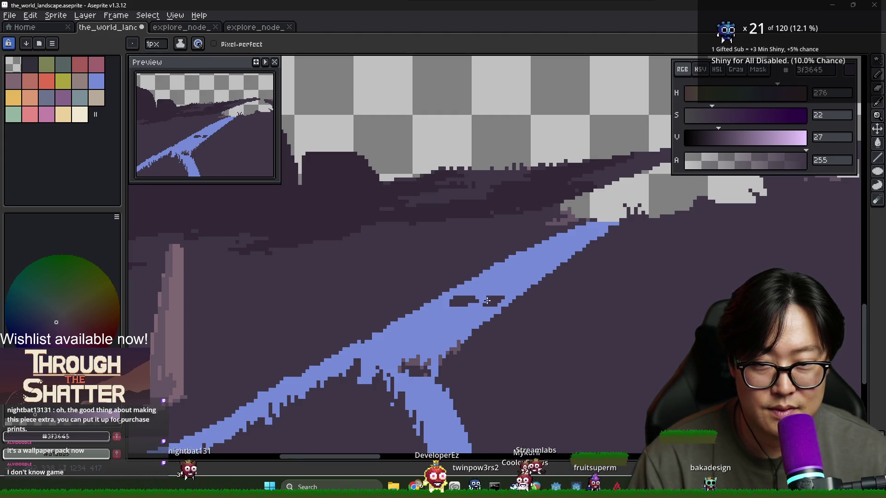
Step: Eyedropper between path blue and the dark patches, ending on purple-grey 635463, then zoom out and in
left_click(472, 297, "alt")
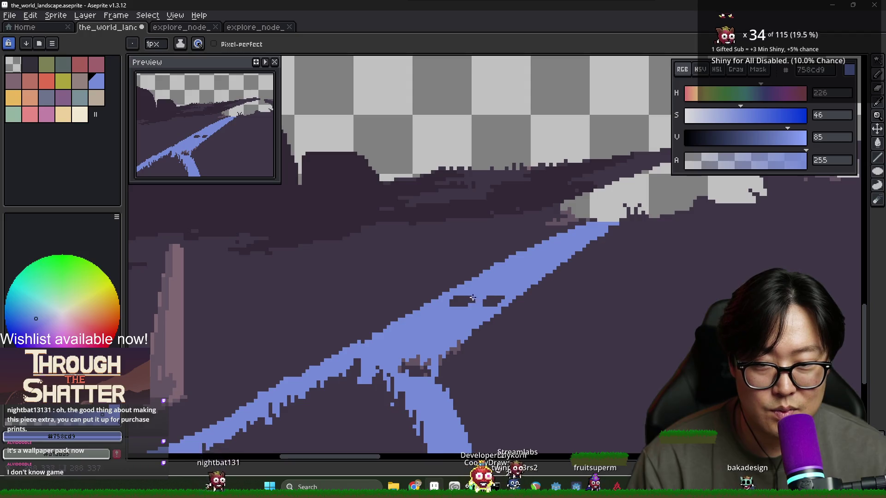
left_click(467, 297, "alt")
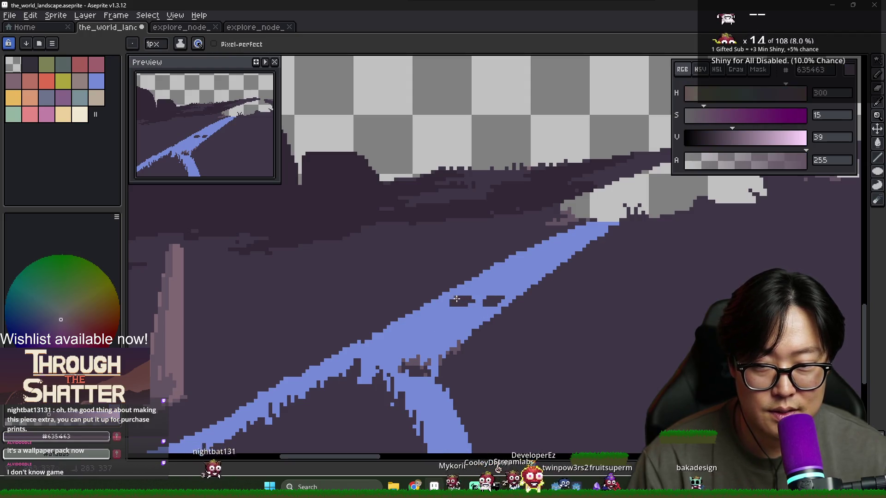
left_click(468, 295, "alt")
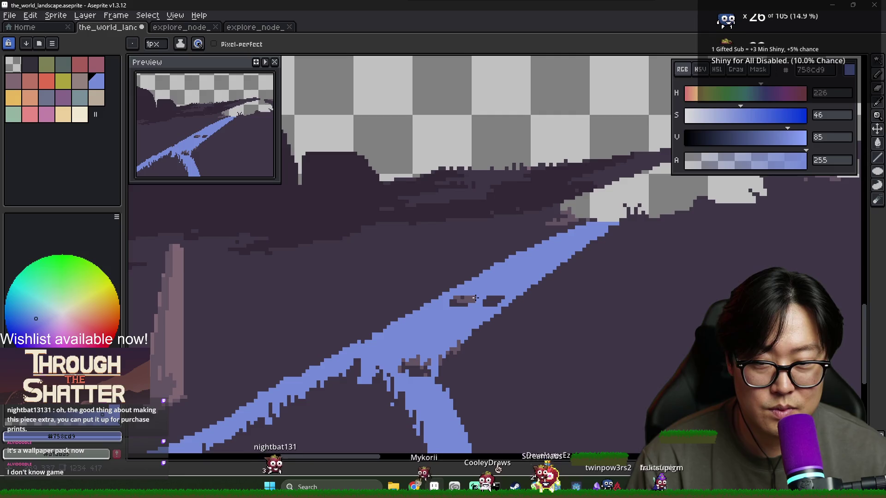
left_click(490, 301, "alt")
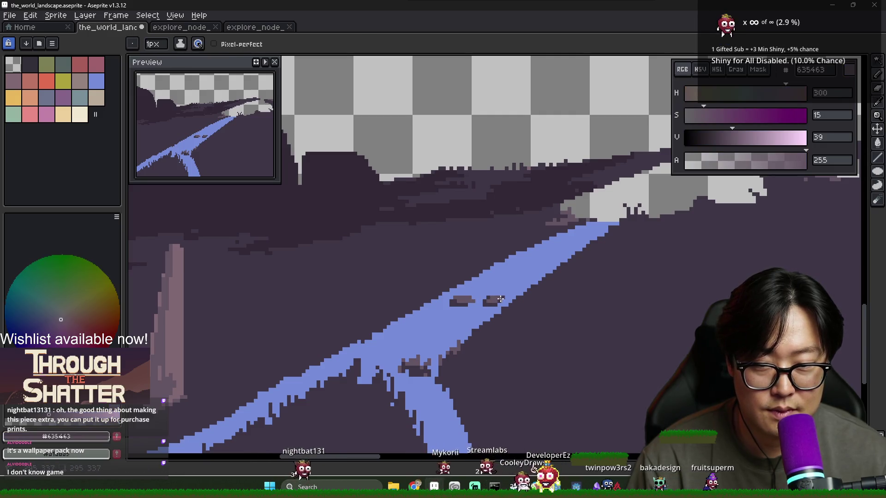
scroll(544, 308, "down", 3)
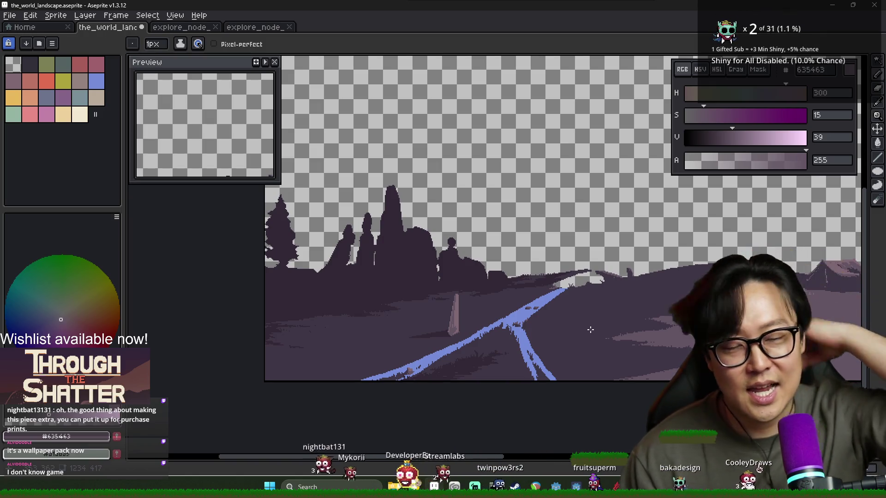
scroll(522, 308, "up", 3)
scroll(521, 309, "up", 2)
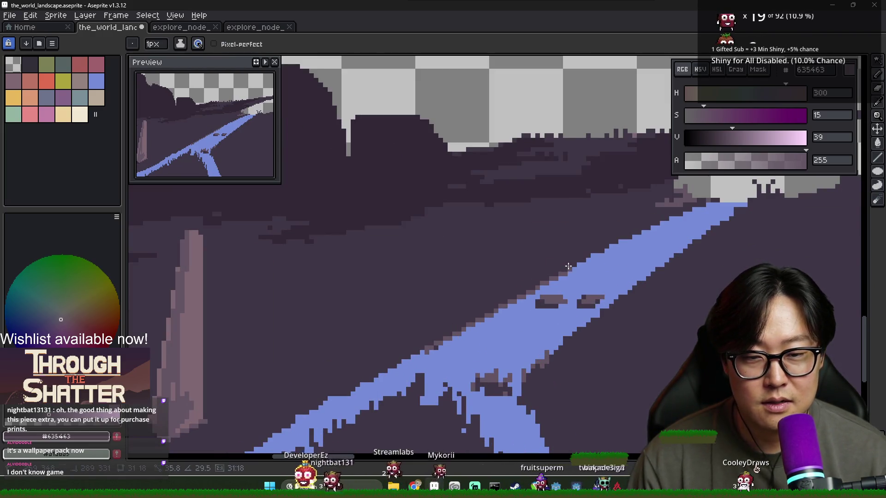
Step: Draw a dark purple line along the path's upper edge
left_click(614, 237, "shift")
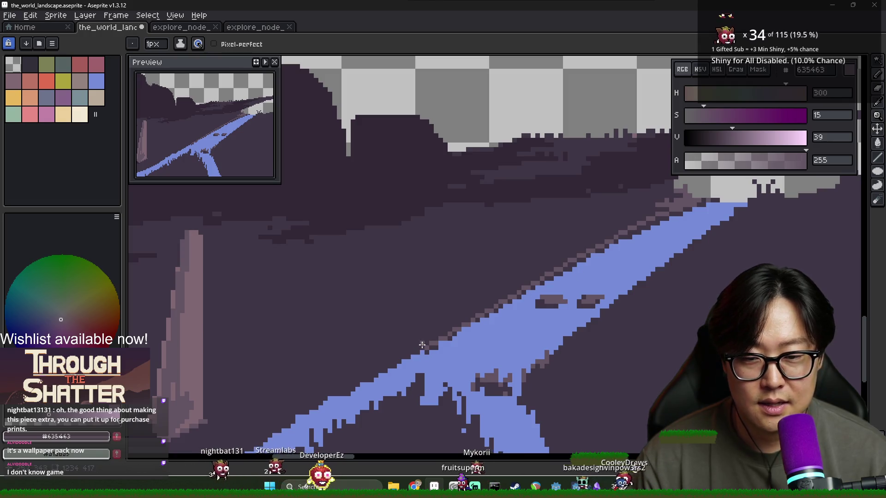
scroll(425, 345, "left", 3)
scroll(425, 345, "down", 2)
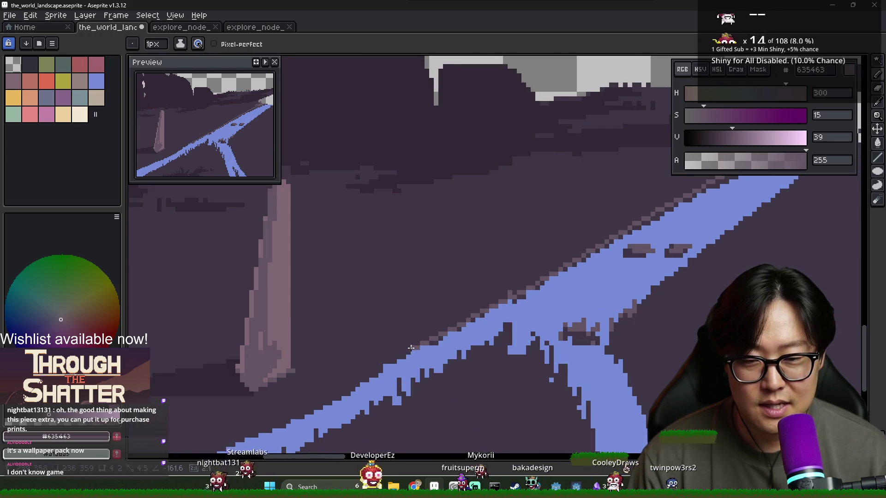
scroll(425, 345, "left", 2)
scroll(425, 345, "down", 1)
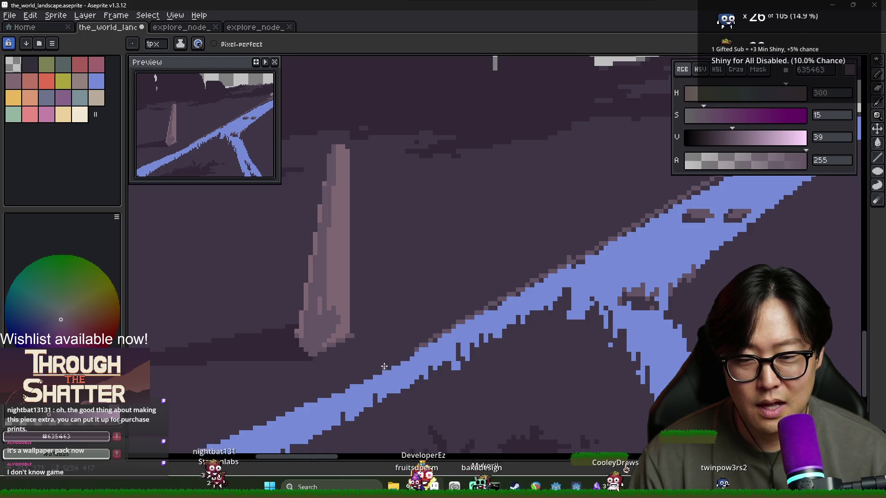
scroll(375, 369, "left", 2)
scroll(374, 369, "down", 1)
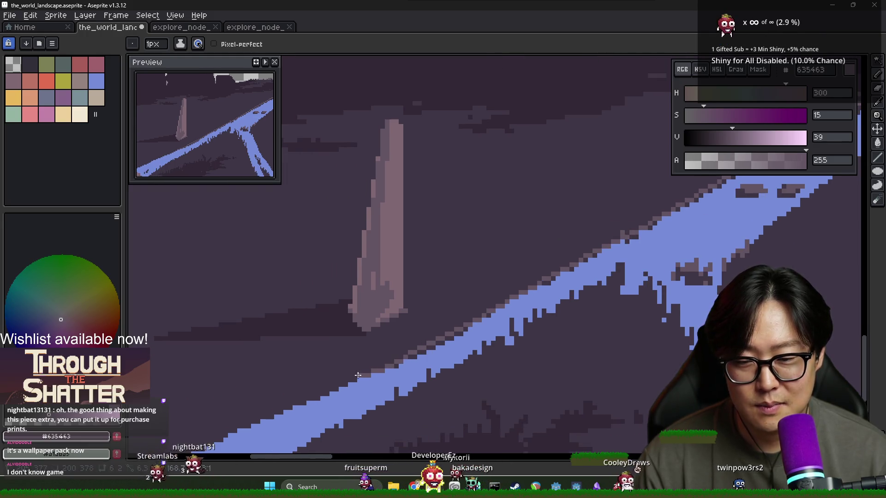
Step: Pan back along the river and eyedropper the dark ground colour #3F3645
scroll(333, 382, "down", 2)
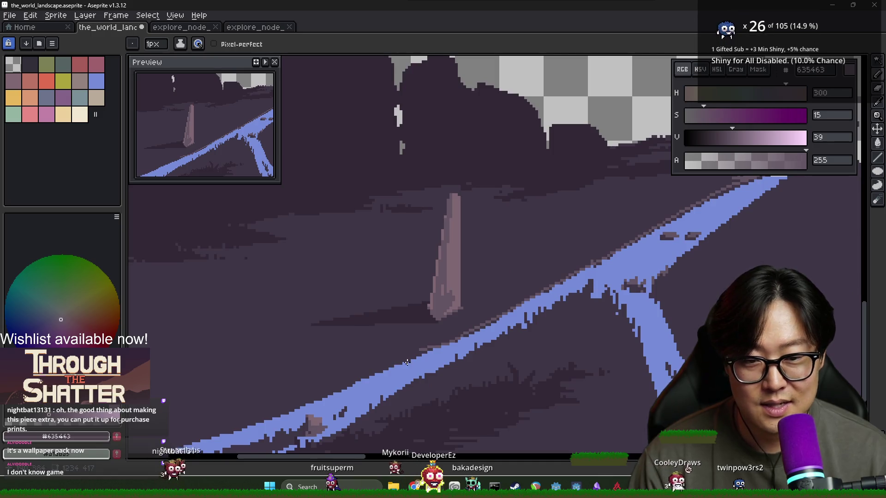
scroll(418, 353, "left", 2)
scroll(418, 352, "down", 1)
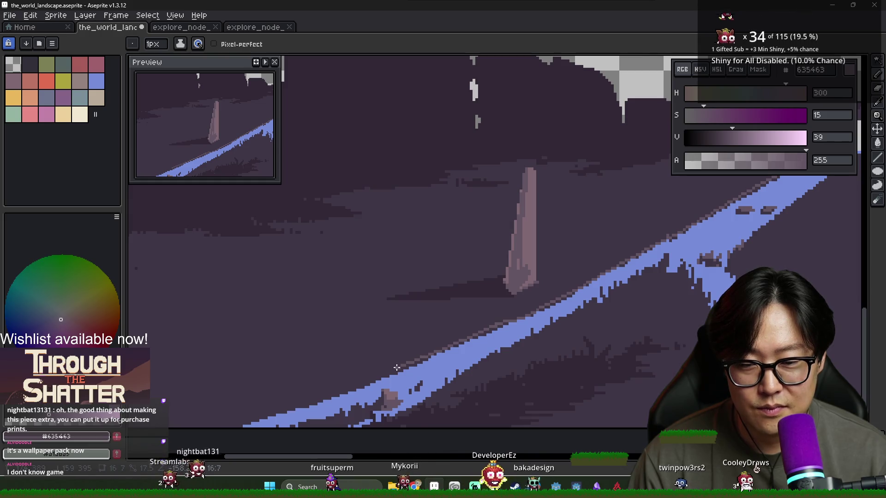
scroll(392, 371, "left", 2)
scroll(392, 372, "down", 1)
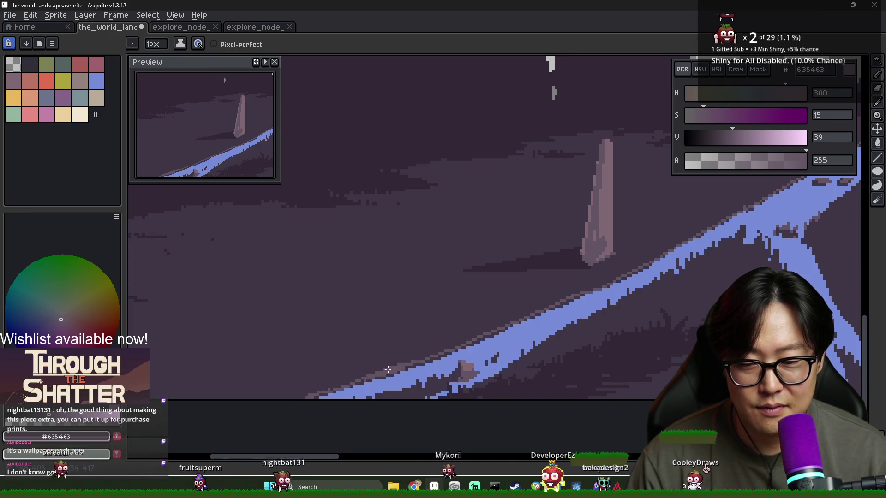
scroll(439, 355, "right", 1)
scroll(439, 355, "up", 1)
left_click_drag(440, 355, 389, 366)
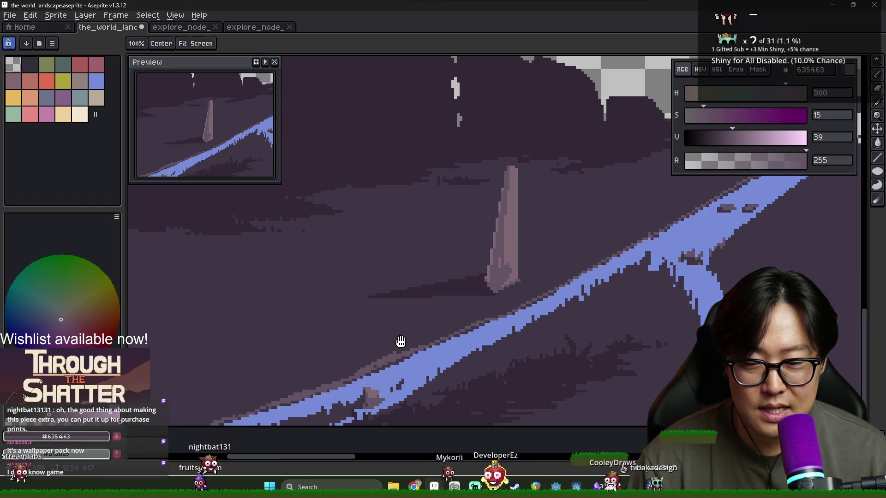
key("i")
left_click(377, 343)
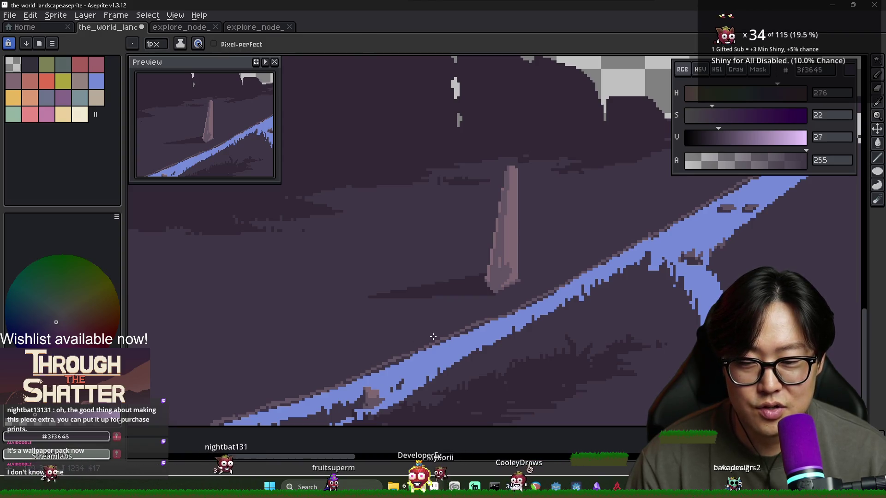
Step: Eyedropper the lighter ground purple, then the dark ground #3F3645 again
key("alt")
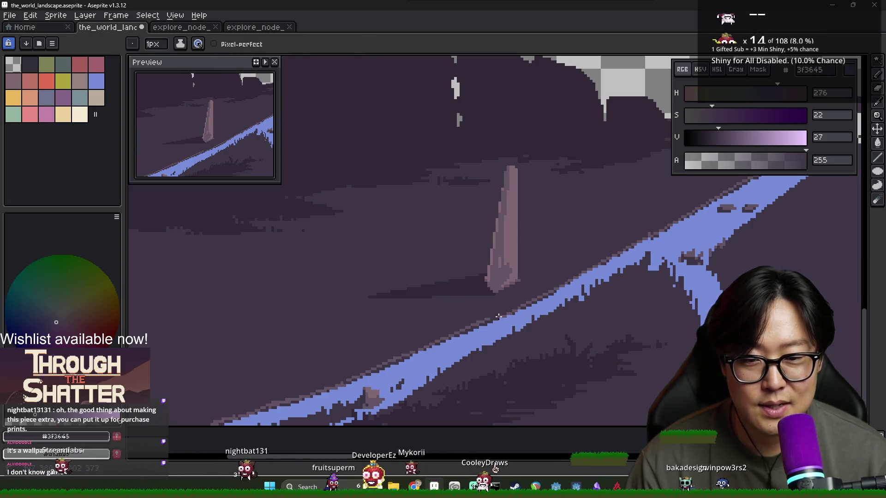
scroll(492, 319, "down", 1)
scroll(484, 316, "up", 2)
left_click(482, 315, "alt")
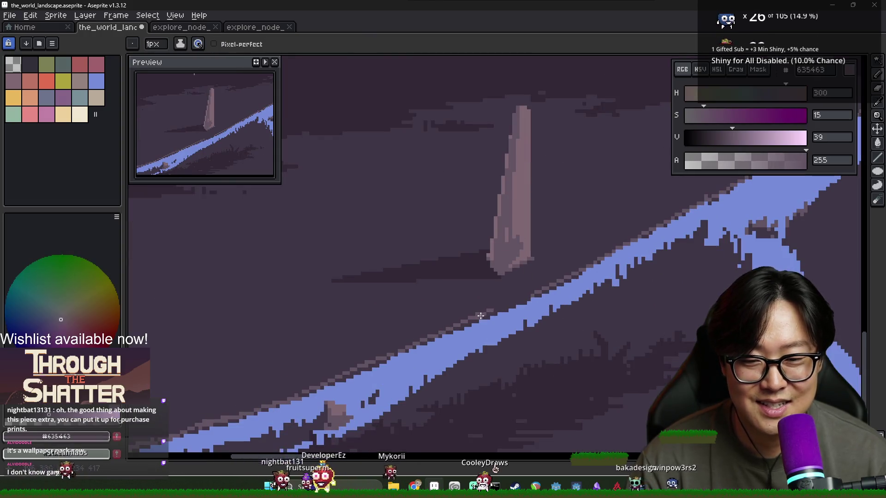
left_click(521, 293, "alt")
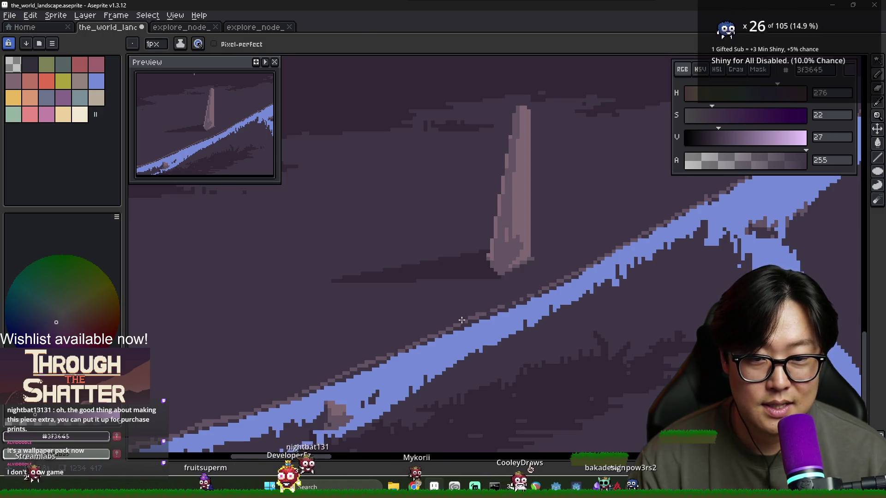
Step: Touch up the road fork, alternating between the road blue and the dark ground colour
scroll(535, 289, "down", 1)
left_click_drag(535, 288, 490, 316)
scroll(491, 316, "up", 1)
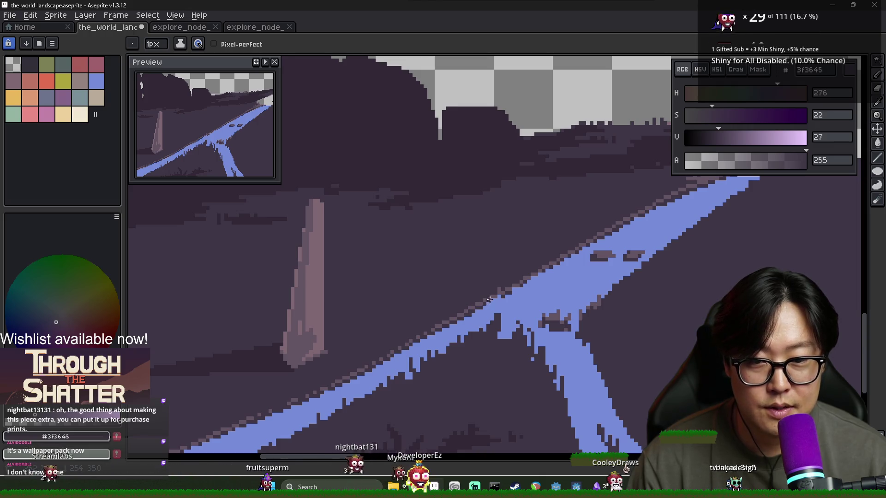
scroll(546, 285, "down", 1)
scroll(533, 300, "down", 1)
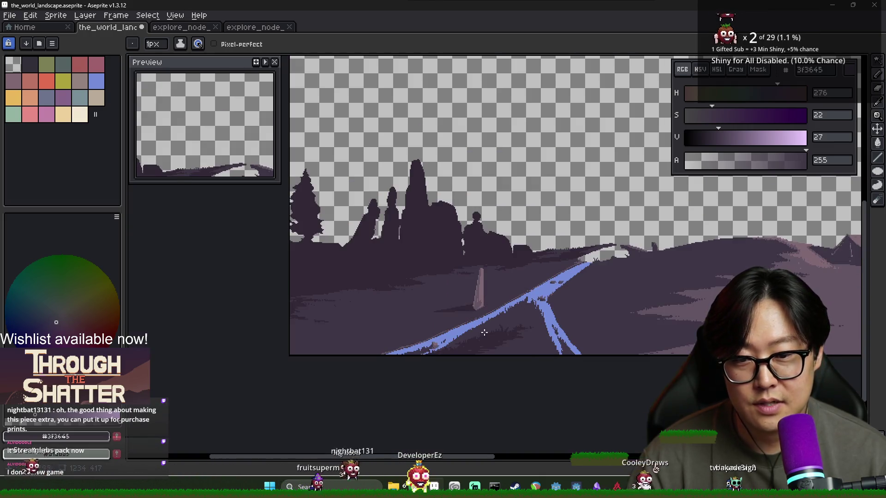
scroll(386, 351, "up", 3)
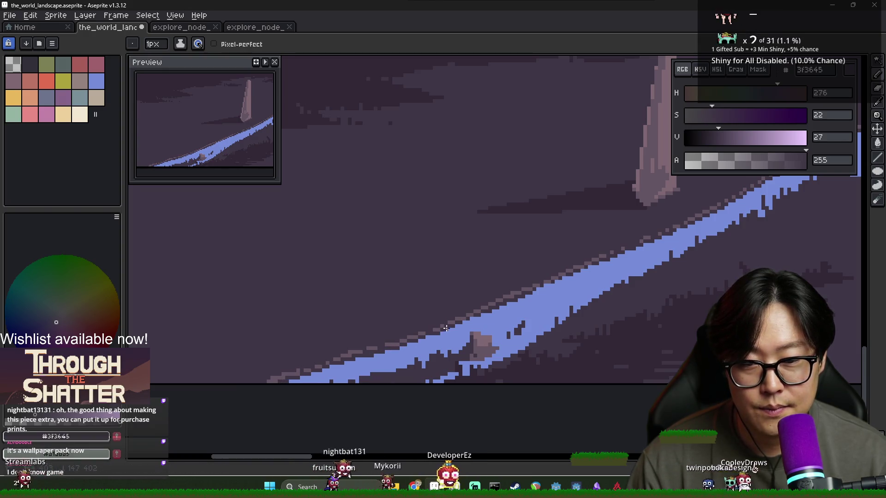
scroll(486, 318, "down", 1)
scroll(544, 316, "down", 1)
scroll(468, 318, "down", 1)
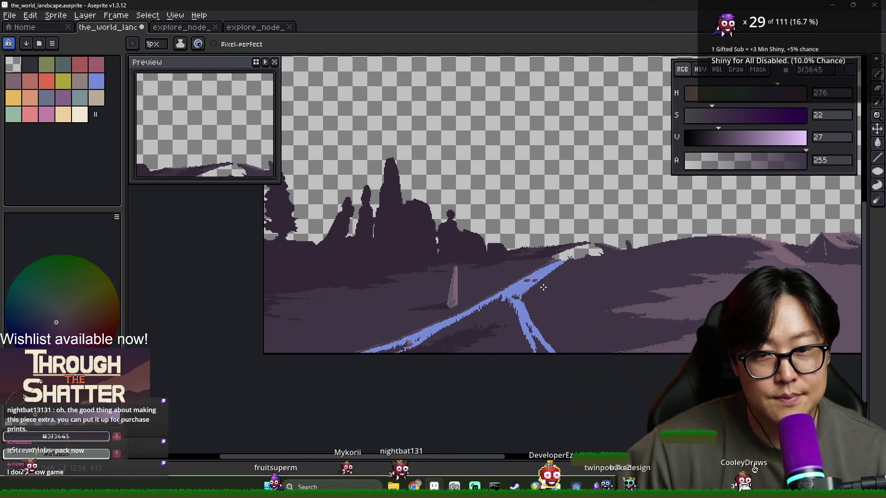
scroll(476, 316, "up", 2)
left_click(446, 308, "alt")
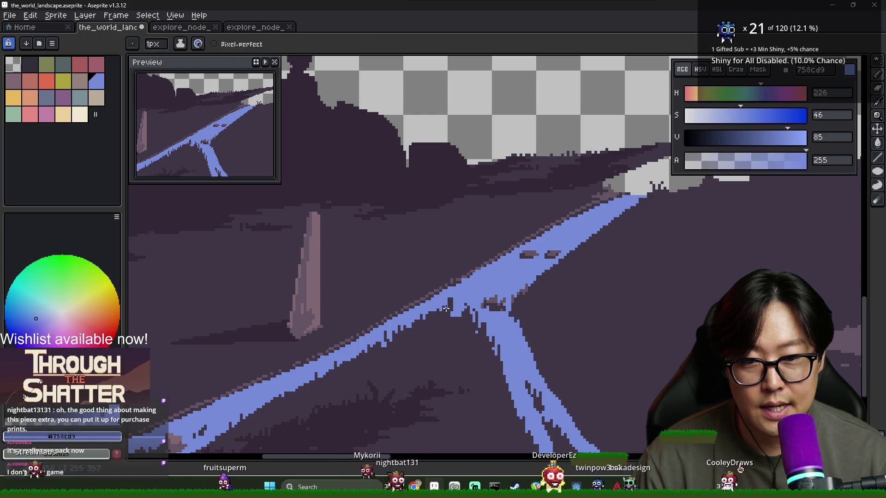
scroll(478, 326, "down", 2)
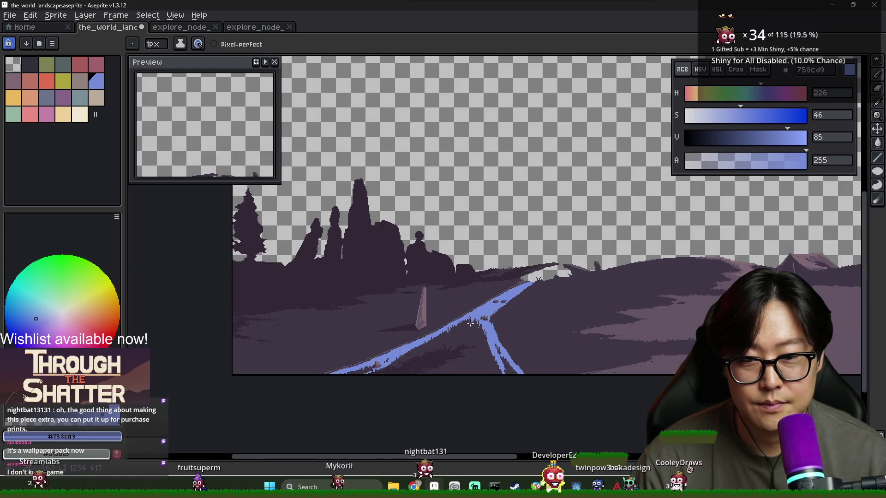
scroll(470, 325, "up", 2)
left_click(511, 328, "alt")
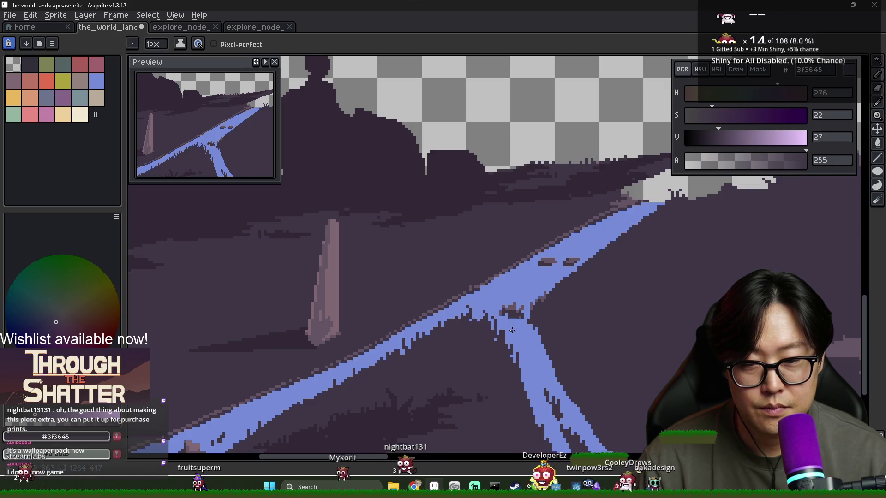
scroll(508, 323, "down", 2)
scroll(490, 274, "up", 2)
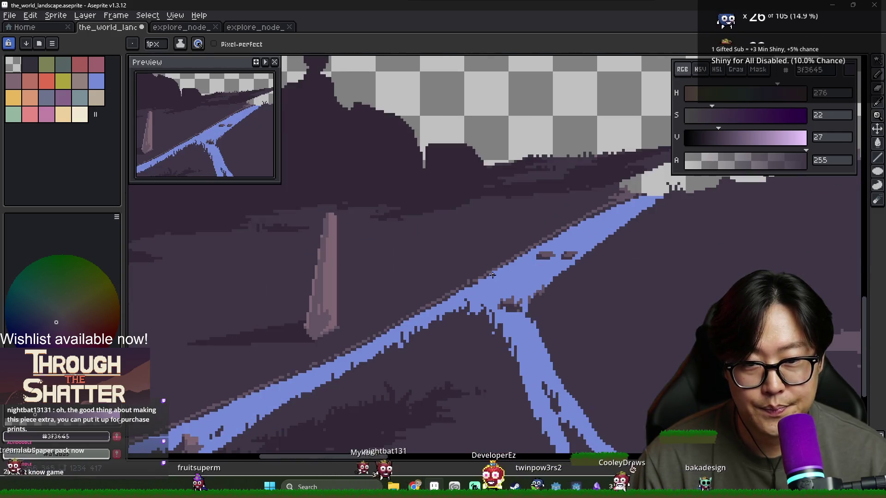
scroll(489, 275, "down", 2)
left_click_drag(413, 336, 358, 340)
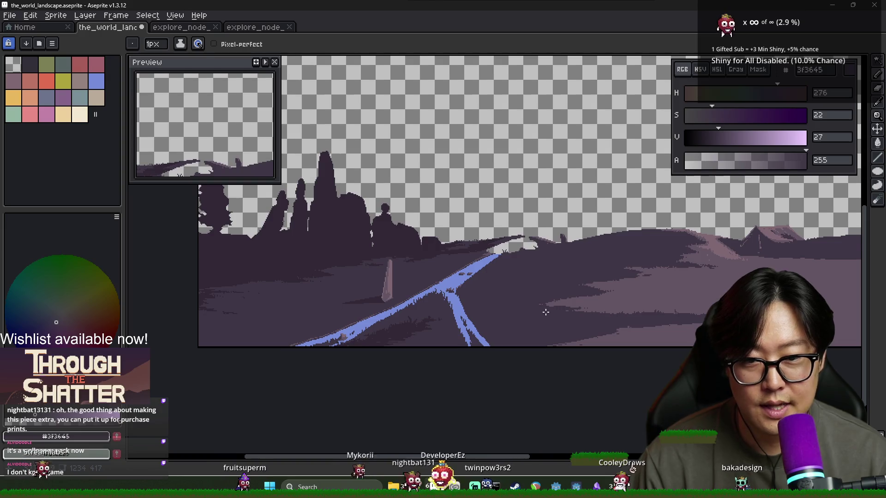
Step: Eyedropper the darkest ground purple #322836 to touch up the ground
left_click(404, 344, "alt")
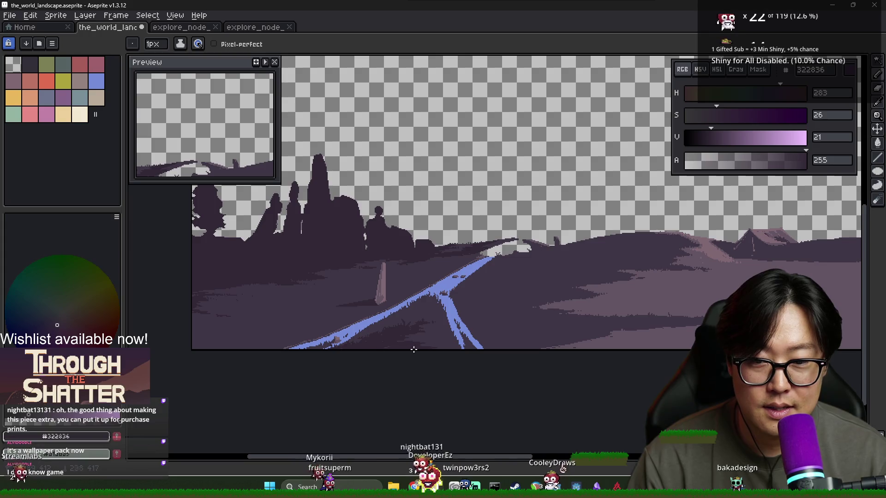
scroll(420, 346, "up", 4)
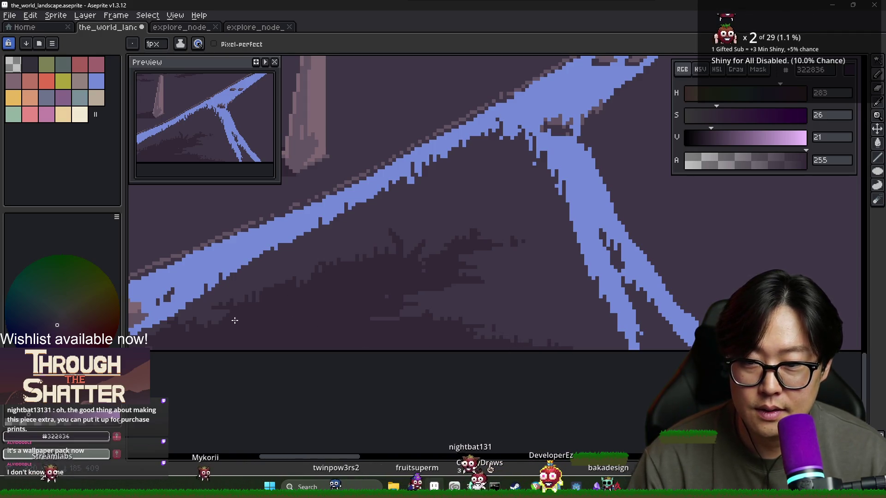
scroll(388, 298, "down", 4)
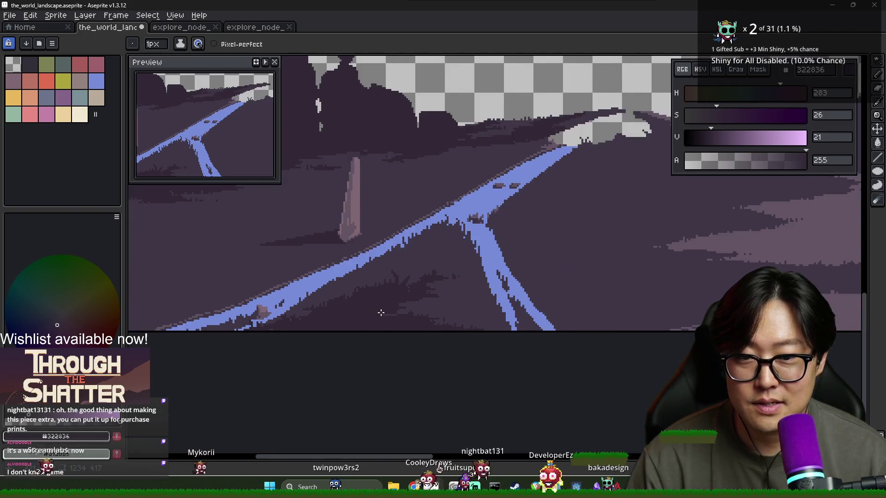
Step: Save the landscape .aseprite file
key("ctrl+s")
scroll(518, 290, "down", 1)
scroll(514, 306, "up", 1)
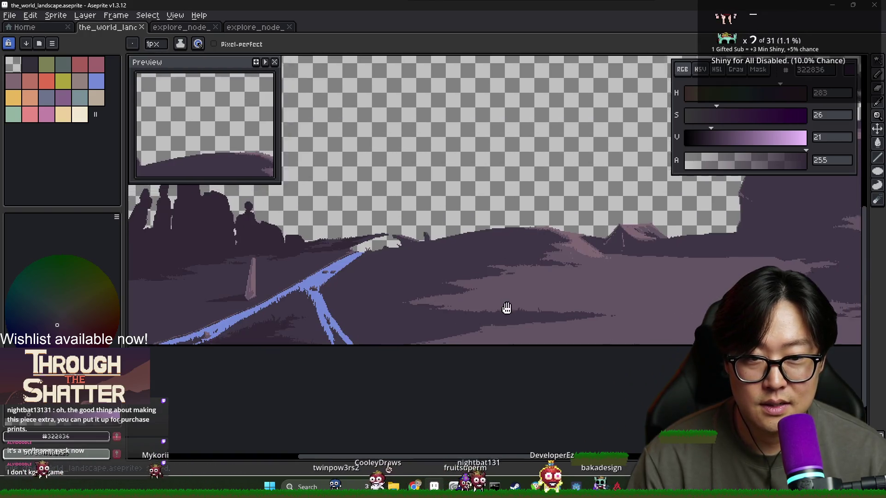
scroll(514, 307, "down", 1)
scroll(453, 319, "up", 1)
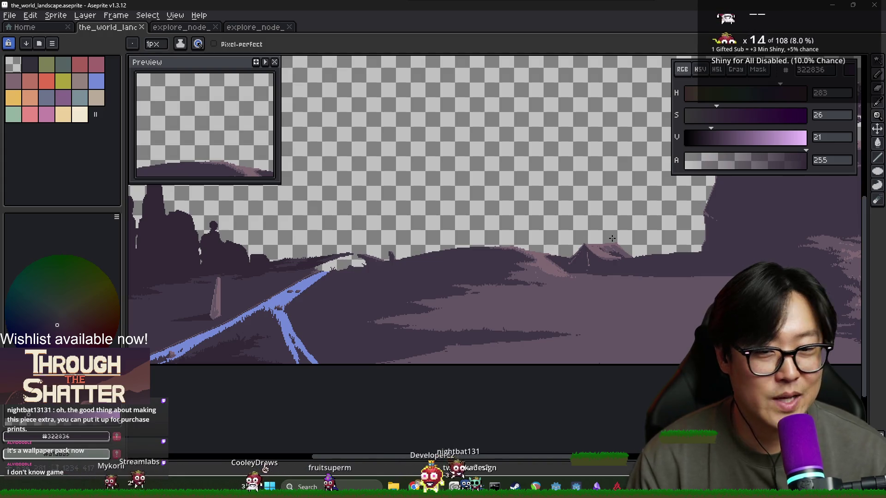
scroll(434, 291, "down", 1)
scroll(451, 287, "up", 1)
scroll(451, 287, "down", 1)
scroll(493, 231, "up", 1)
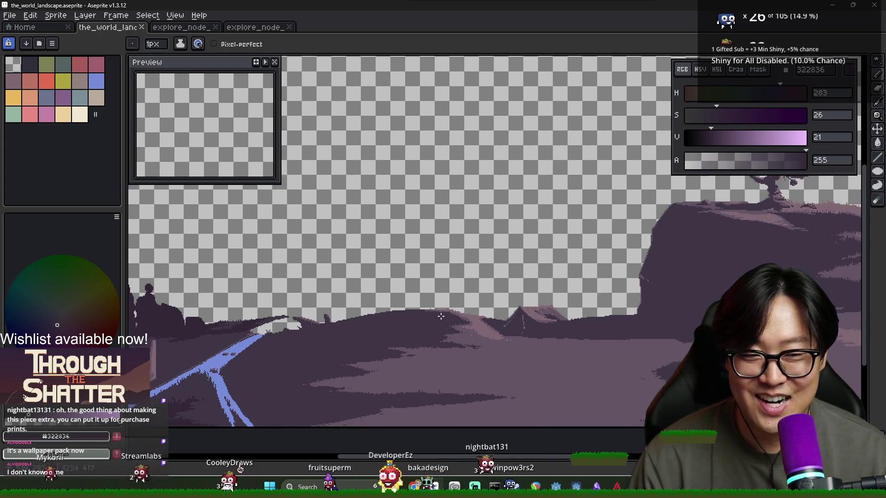
scroll(461, 318, "up", 1)
scroll(460, 317, "down", 1)
scroll(421, 312, "down", 1)
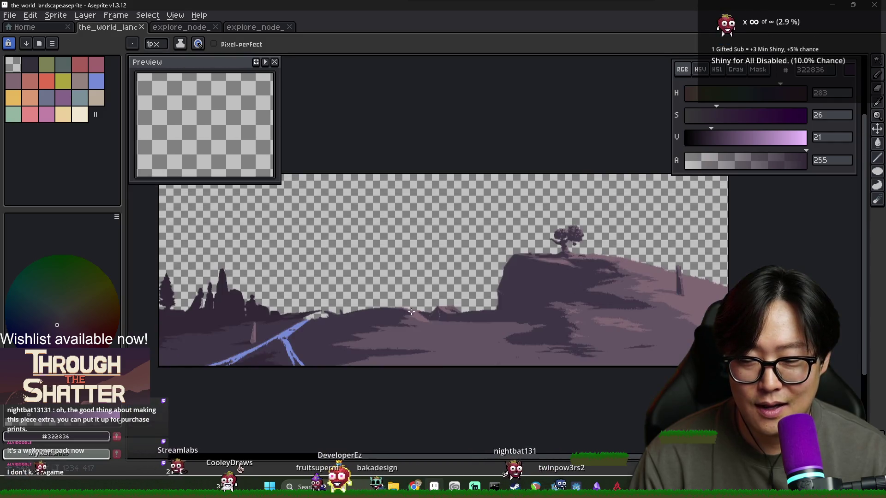
scroll(404, 316, "up", 1)
scroll(405, 316, "down", 1)
scroll(343, 313, "up", 1)
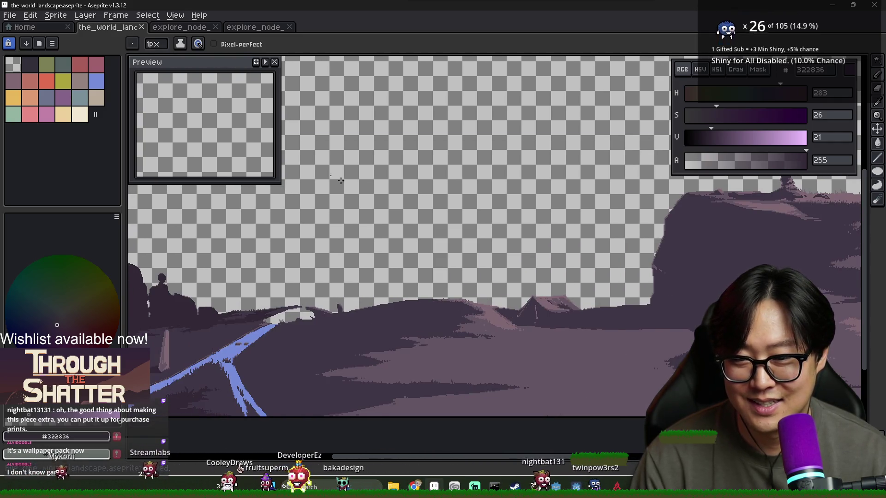
Step: Export As PNG, overwriting the_world_landscape.png, then Alt+Tab over to Godot
left_click(10, 19)
mouse_move(28, 108)
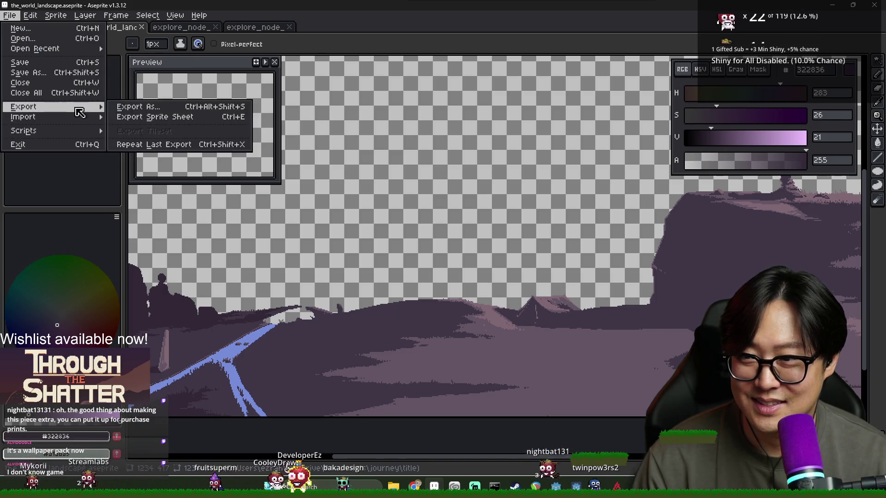
left_click(138, 109)
left_click(510, 147)
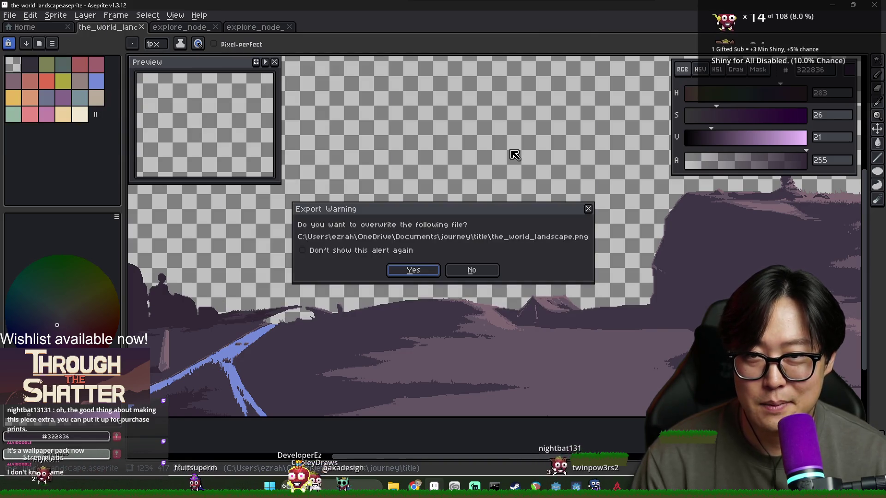
left_click(415, 273)
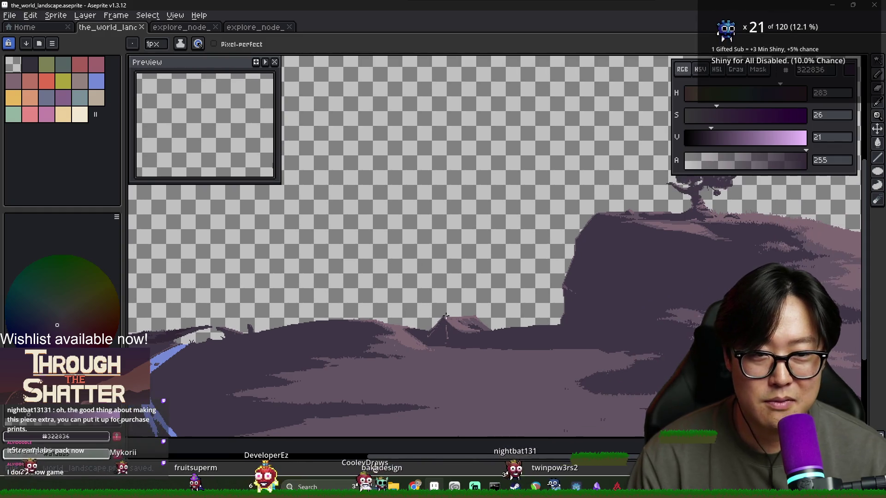
key("alt+Tab")
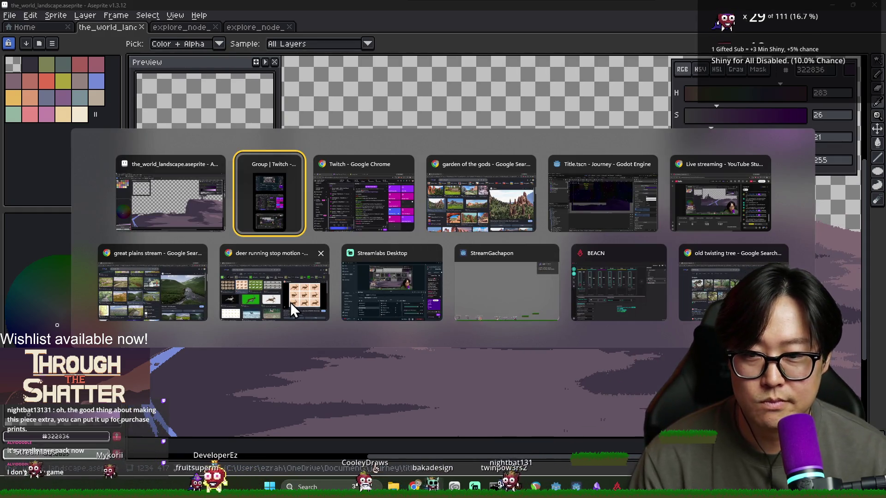
key("alt+Tab")
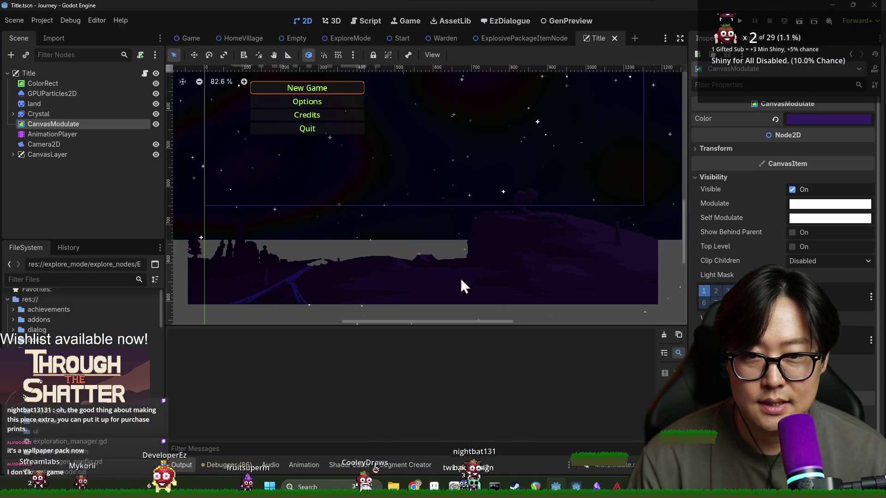
key("F5")
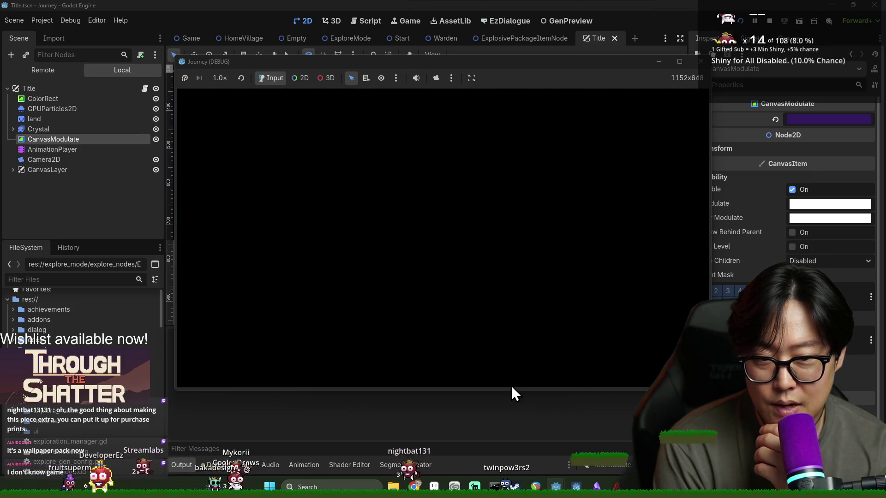
key("F8")
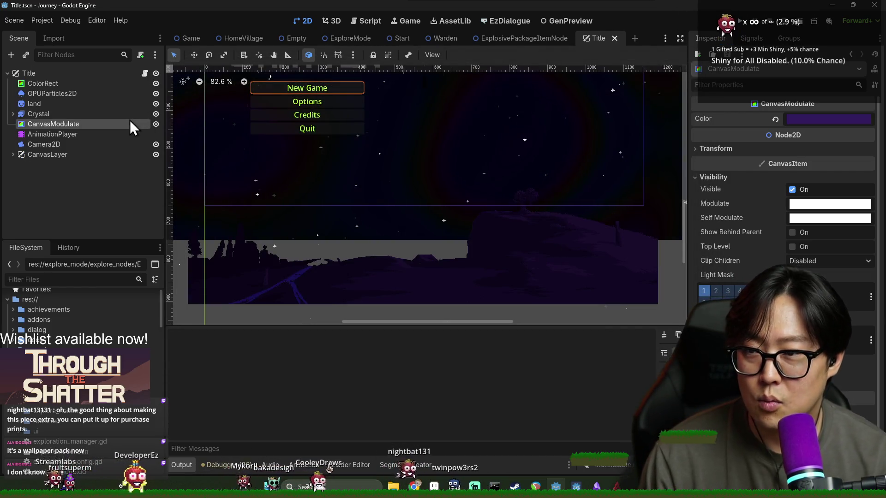
left_click(144, 74)
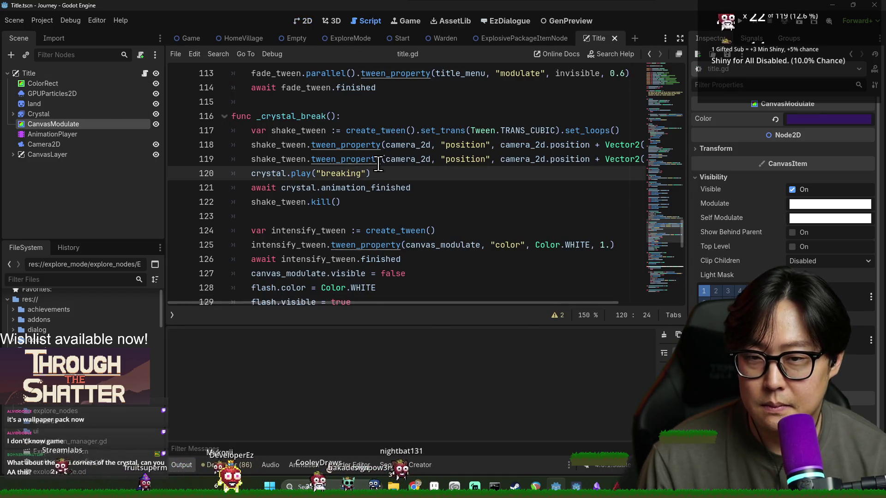
key("ctrl+f")
type("break")
key("Return")
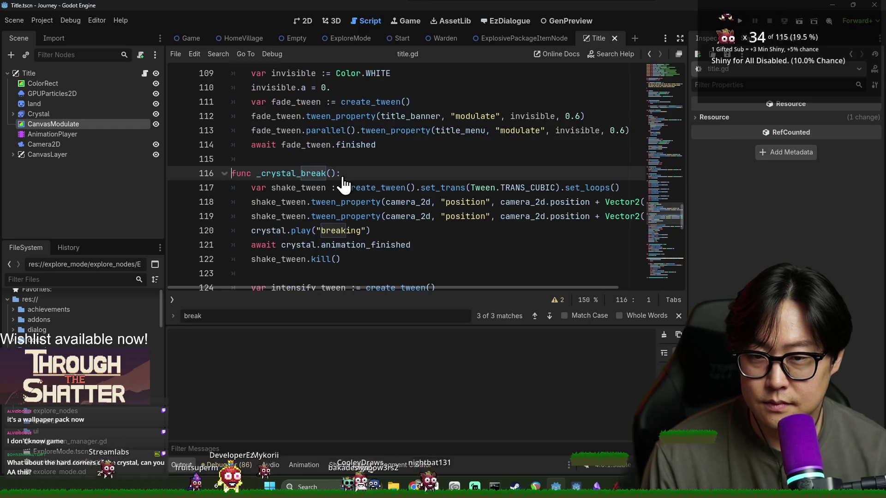
scroll(343, 184, "down", 8)
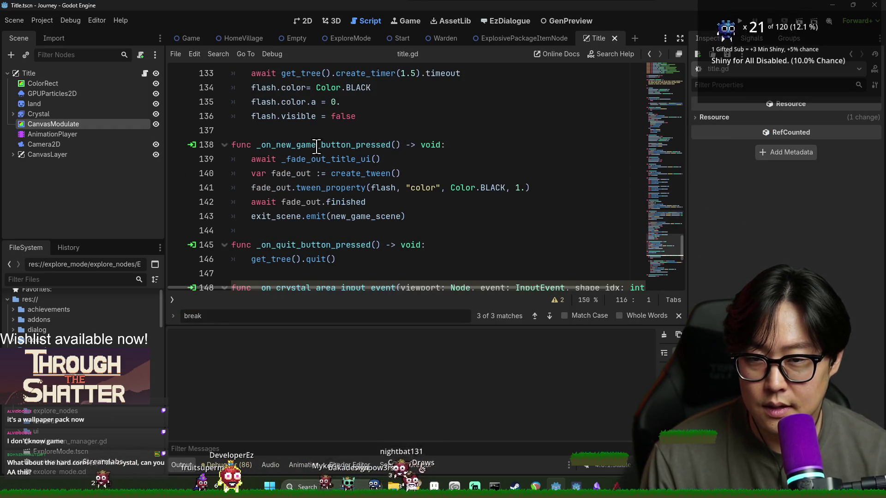
scroll(319, 166, "up", 2)
double_click(282, 173)
double_click(263, 173)
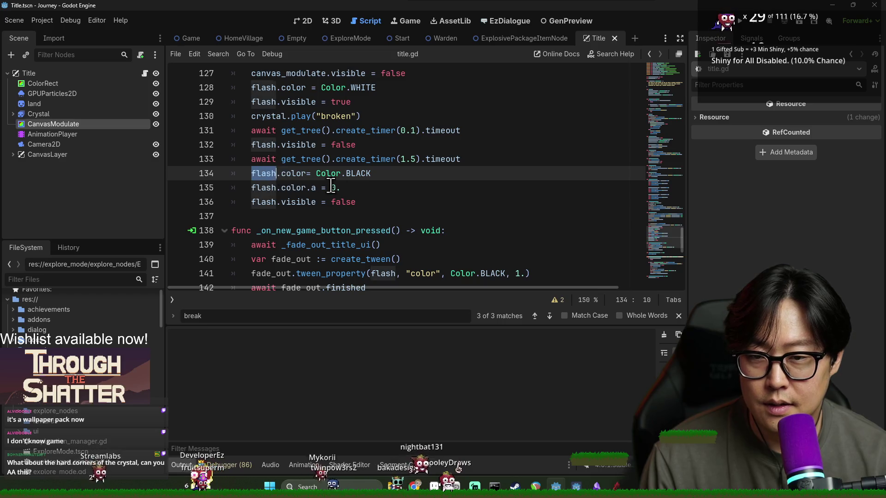
double_click(297, 202)
double_click(269, 179)
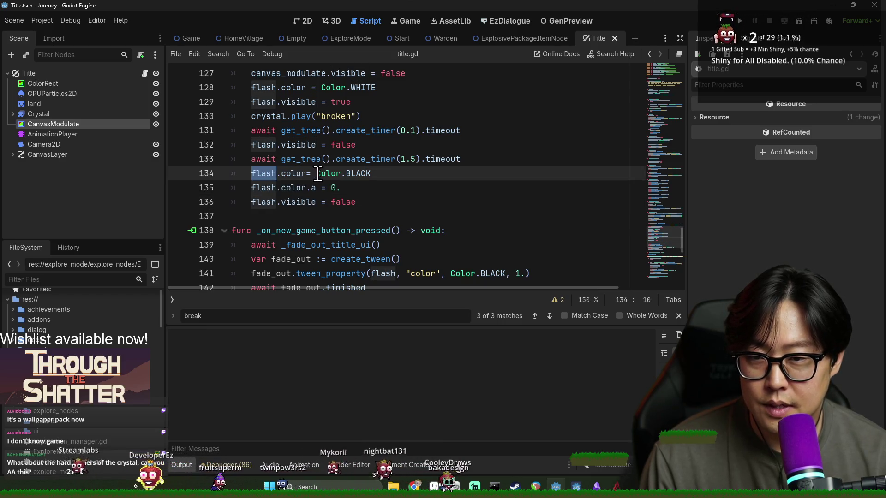
scroll(329, 177, "up", 1)
left_click(279, 159)
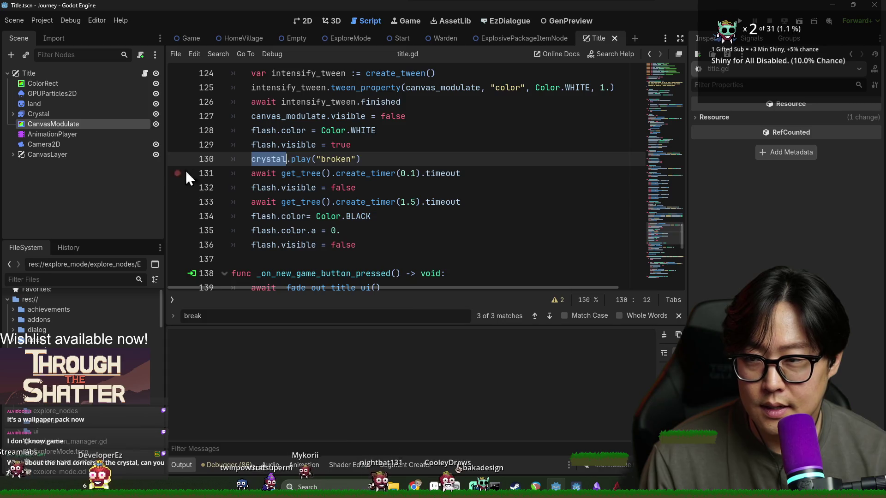
left_click(280, 173)
double_click(292, 188)
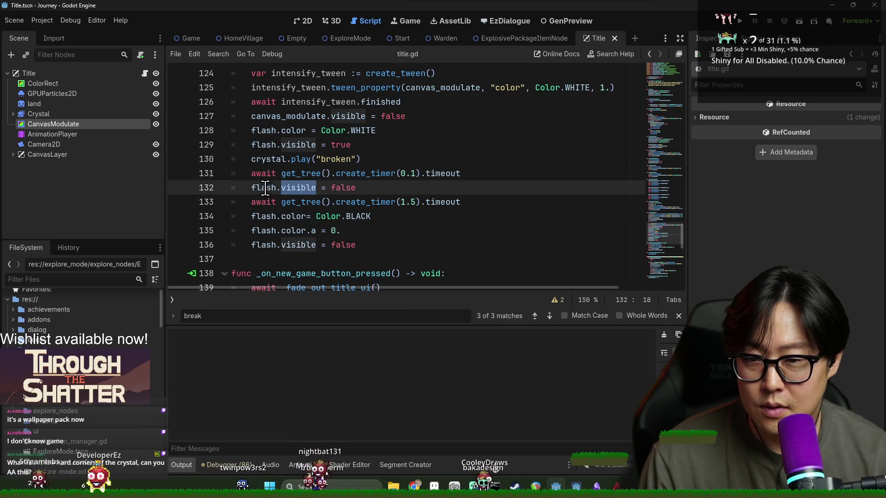
double_click(317, 202)
double_click(369, 202)
double_click(302, 202)
double_click(367, 203)
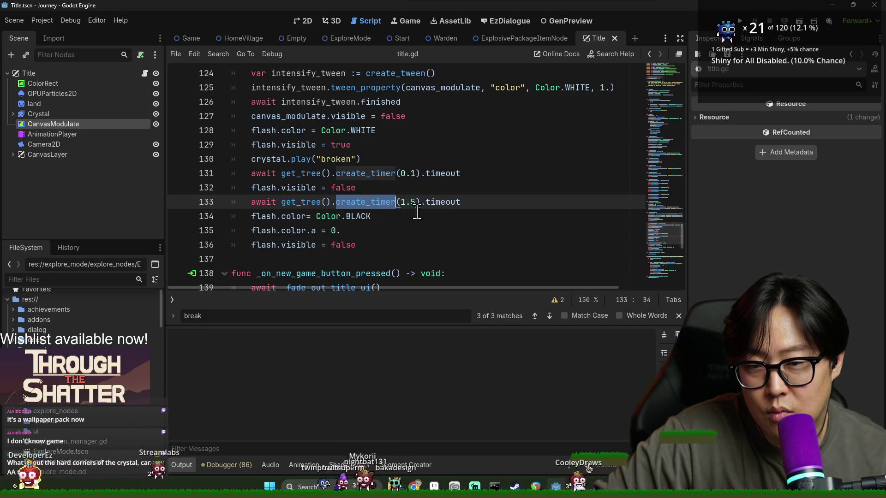
left_click(318, 214)
double_click(273, 187)
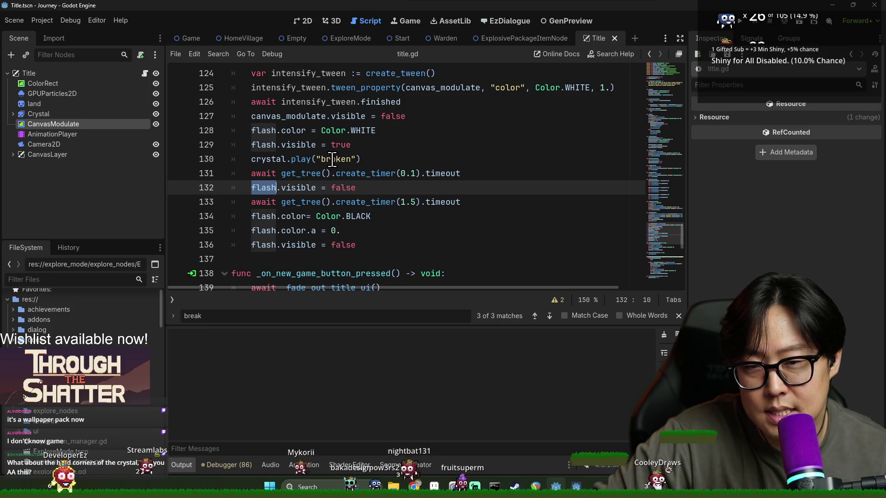
double_click(298, 145)
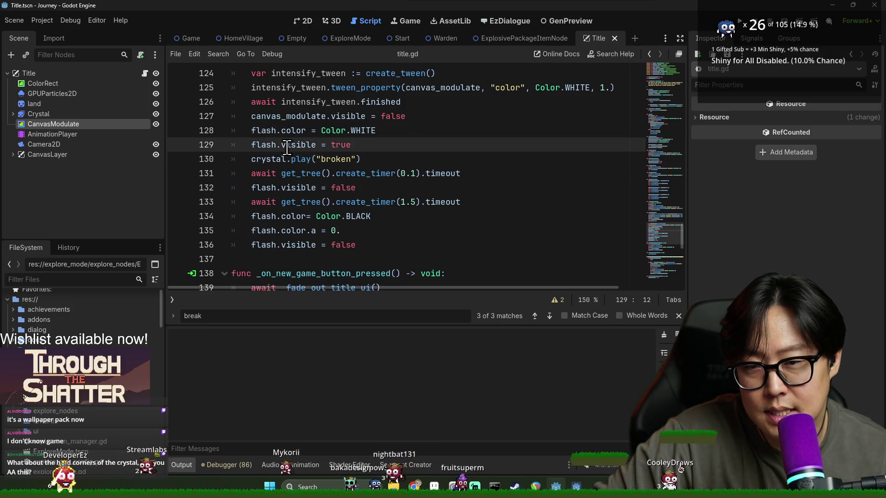
left_click(353, 177)
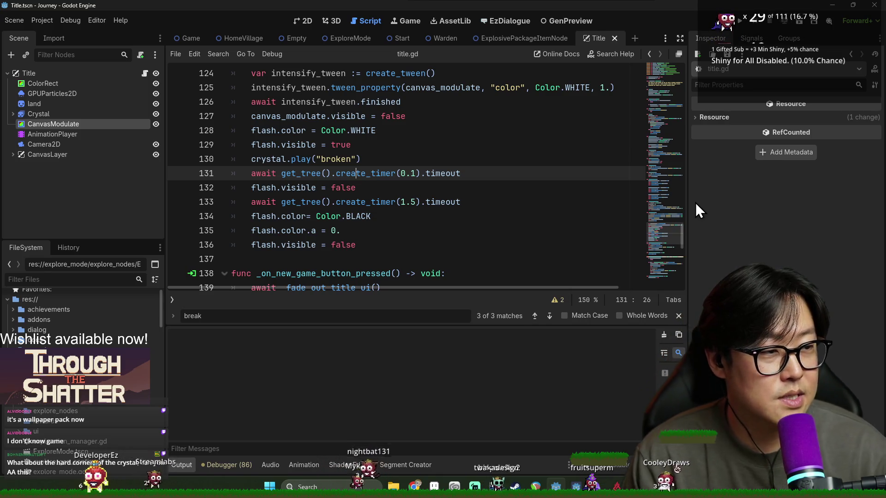
Step: Save the landscape drawing with Ctrl+S, cancel the Open dialog, and return to Godot
key("alt+Tab")
key("ctrl+s")
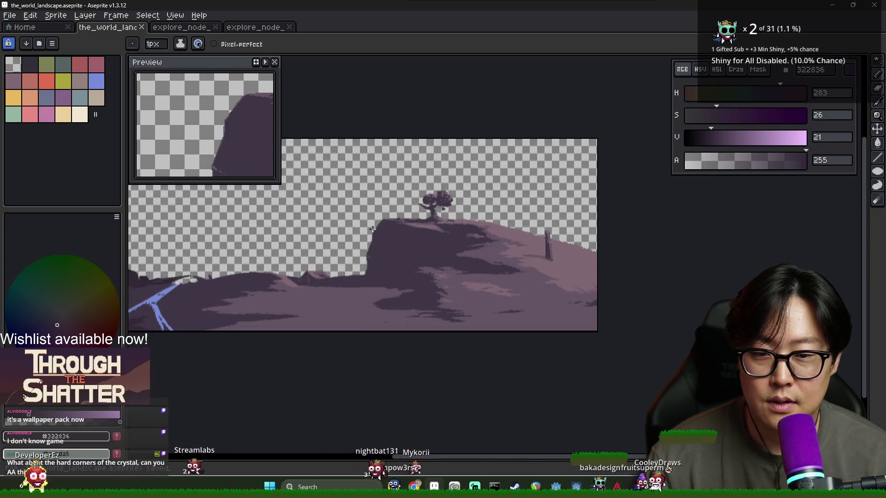
key("ctrl+o")
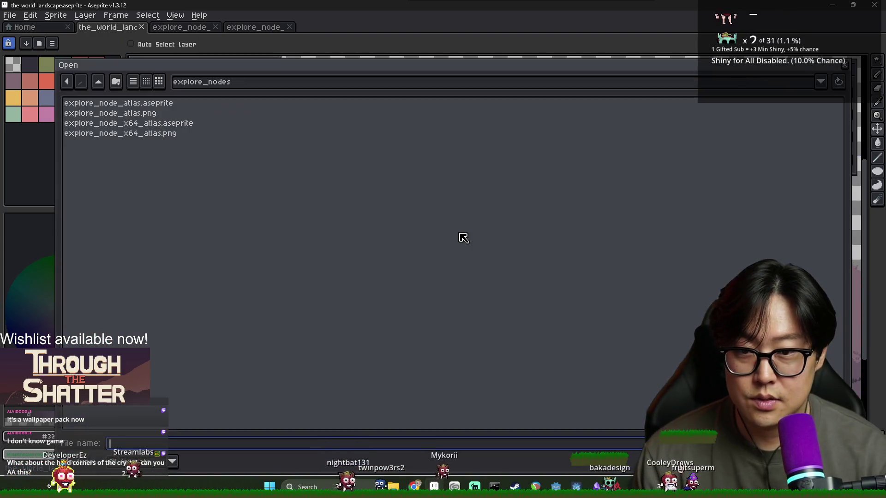
left_click(200, 85)
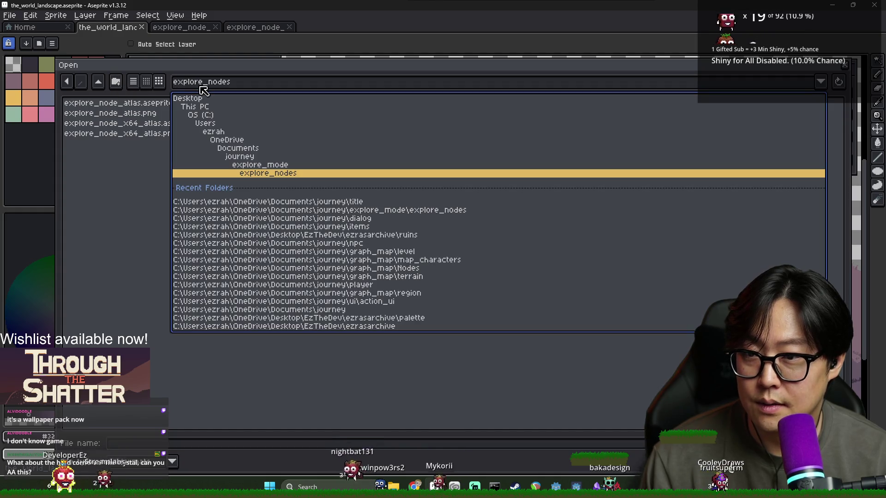
key("Escape")
key("Escape")
key("alt+Tab")
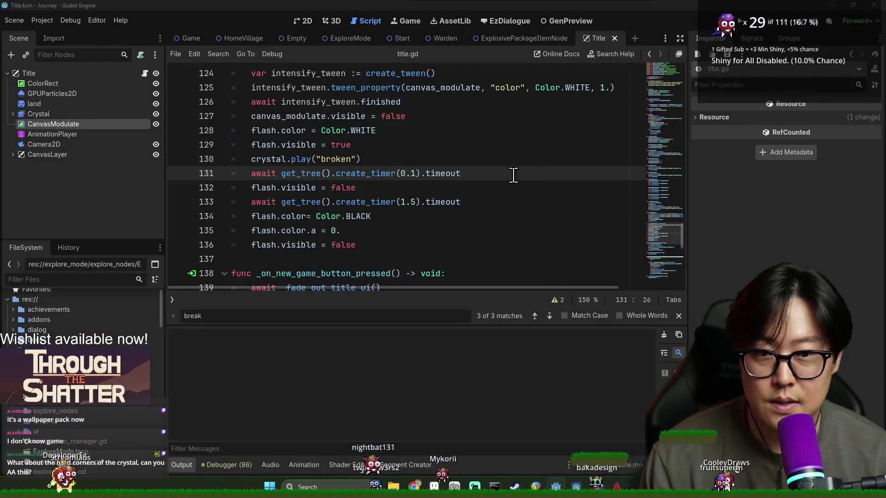
Step: Review the crystal-break code (intensify_tween, canvas_modulate, flash) in title.gd, then run the project
key("alt+Tab")
key("alt+Tab")
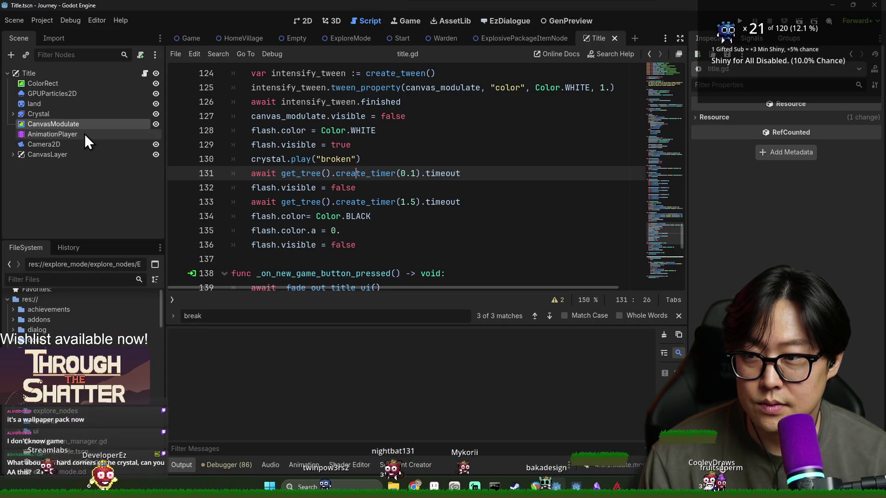
left_click(365, 173)
scroll(362, 188, "up", 1)
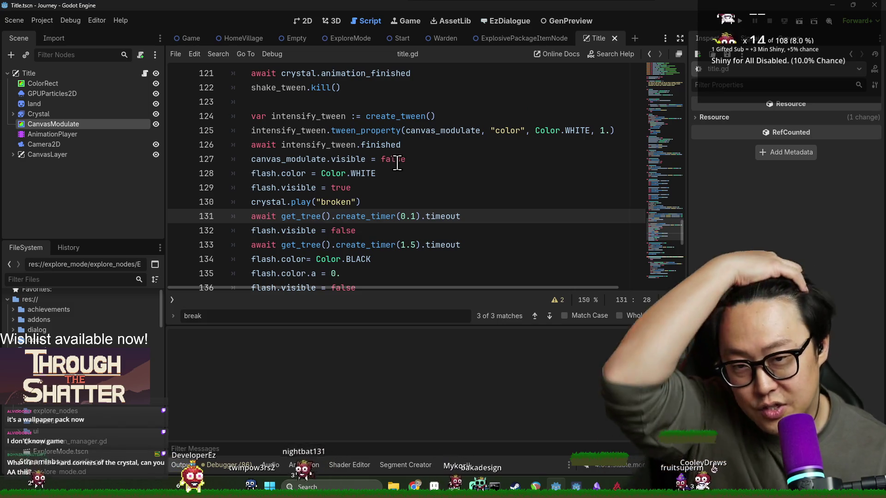
double_click(341, 145)
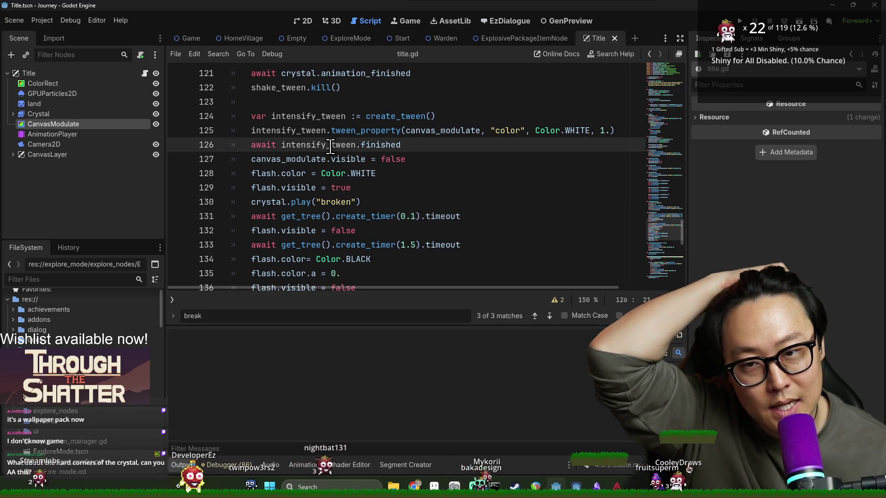
double_click(293, 158)
double_click(310, 145)
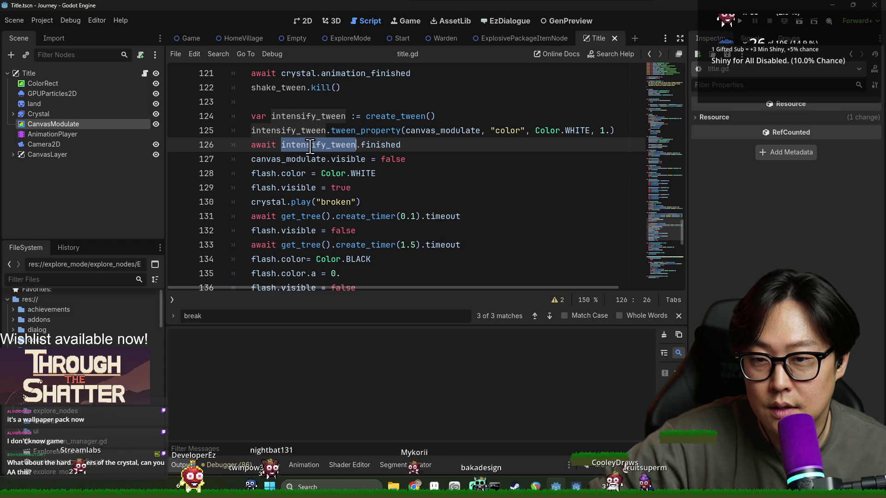
double_click(294, 174)
double_click(265, 173)
double_click(268, 202)
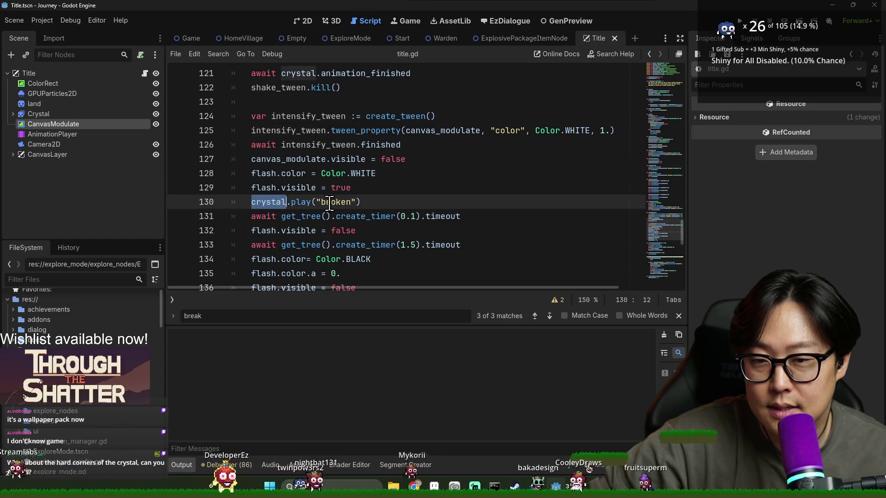
double_click(300, 216)
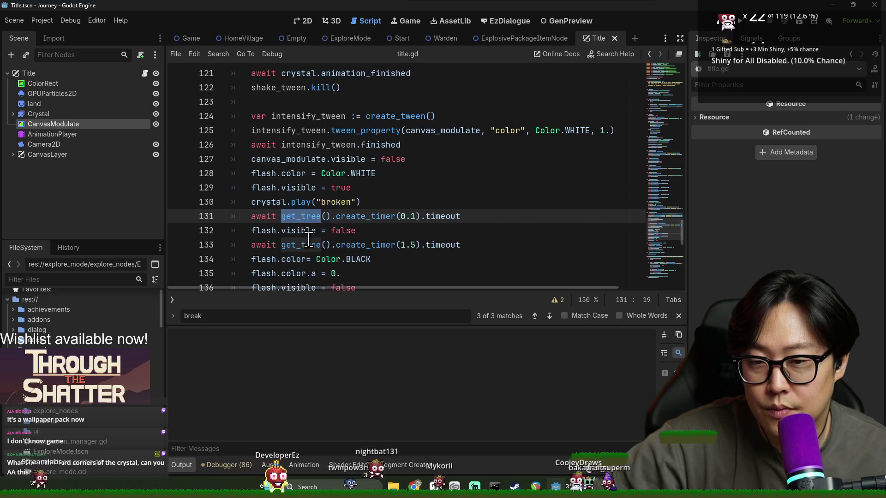
left_click(739, 21)
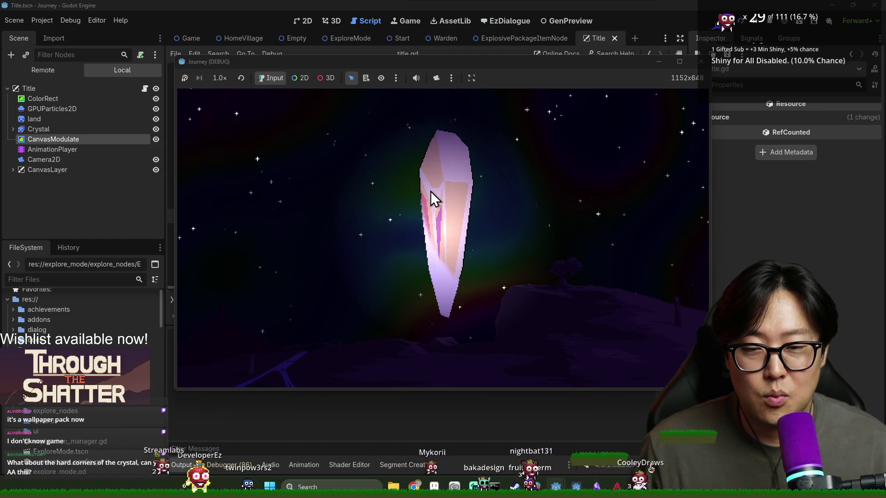
Step: Crack the title crystal repeatedly until it shatters and the debugger halts at title.gd line 132
left_click(431, 191)
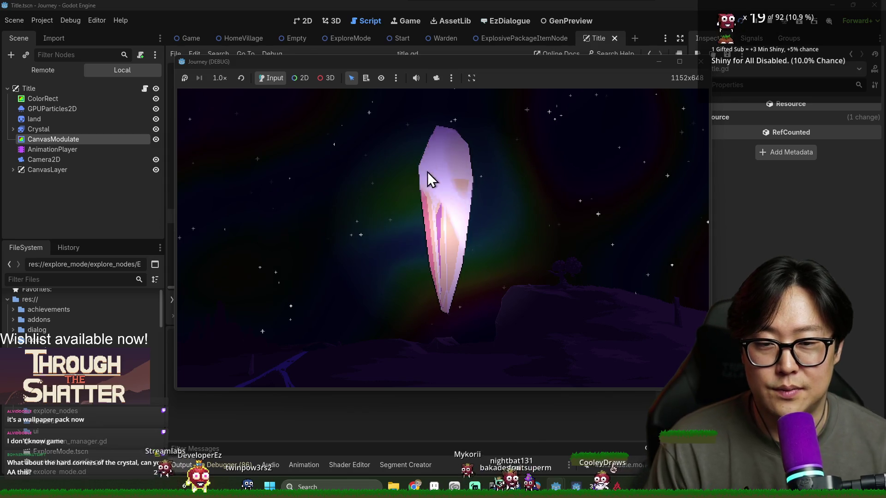
left_click(465, 186)
left_click(465, 187)
left_click(465, 186)
left_click(465, 186)
left_click(464, 184)
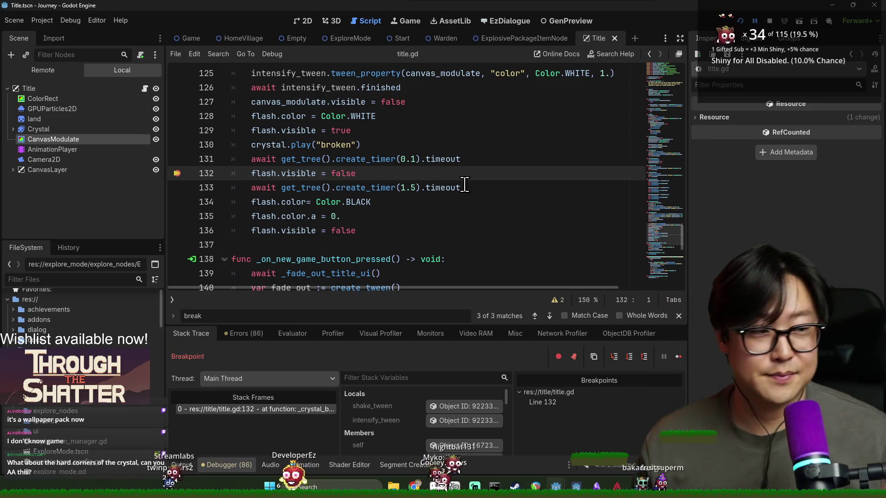
key("F12")
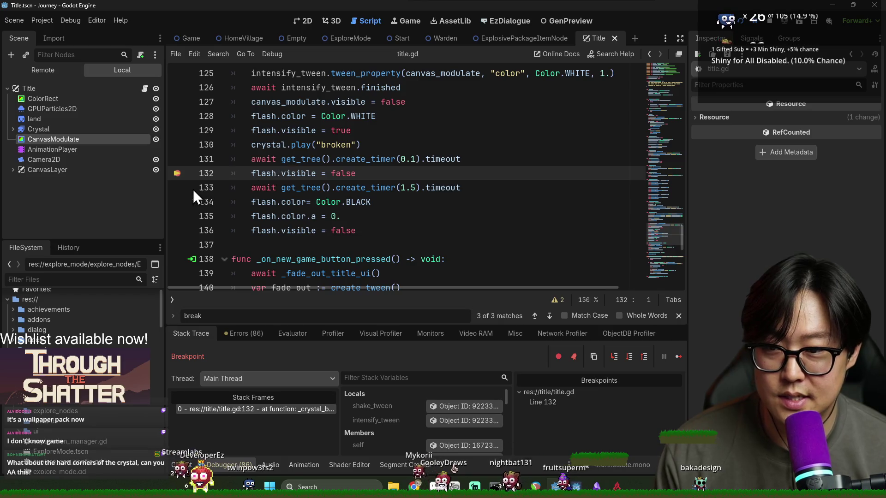
left_click(677, 356)
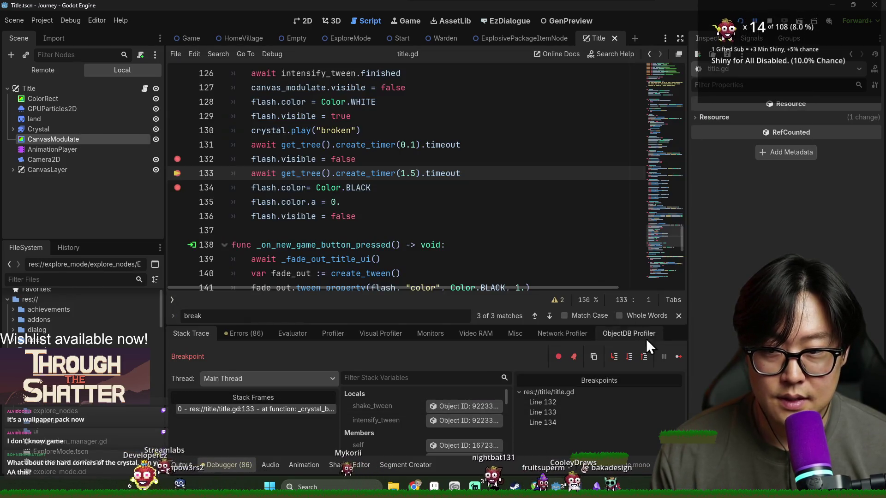
left_click(678, 357)
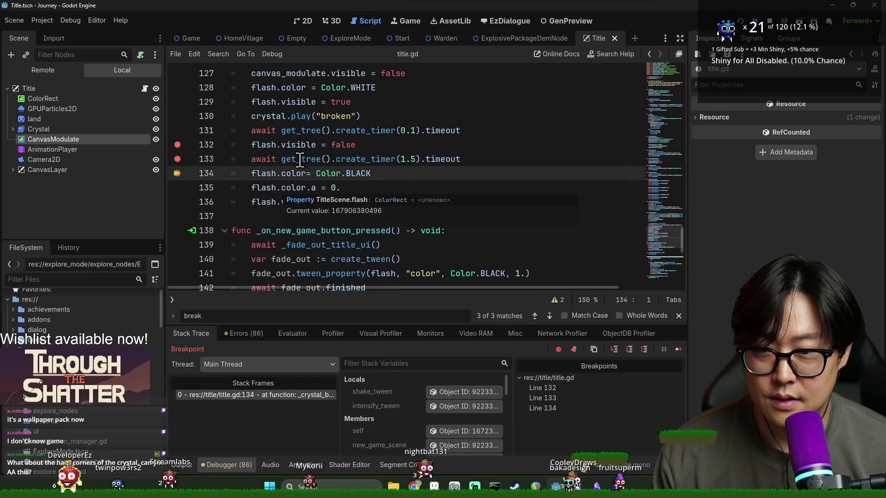
key("F12")
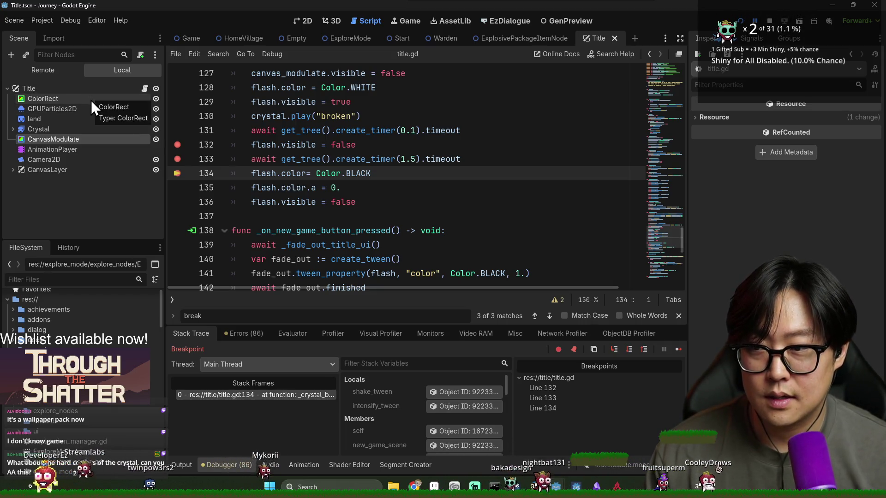
left_click(74, 69)
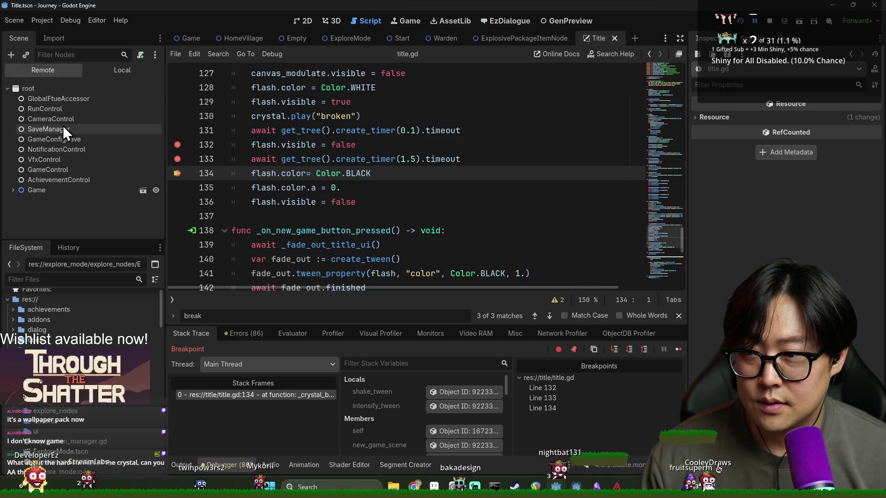
left_click(13, 190)
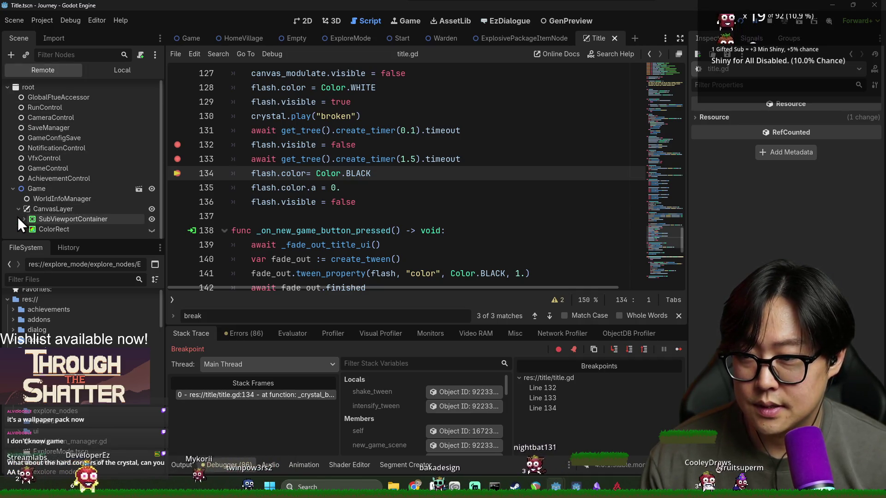
left_click(29, 230)
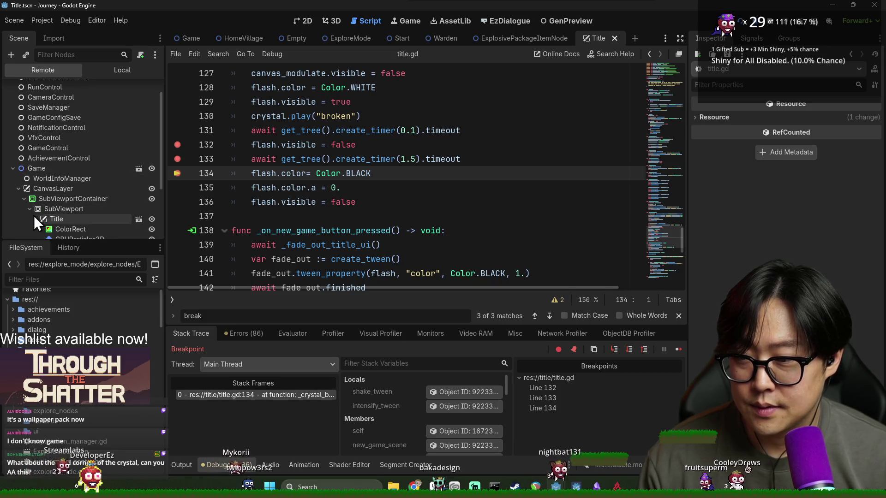
scroll(47, 215, "down", 5)
left_click(63, 173)
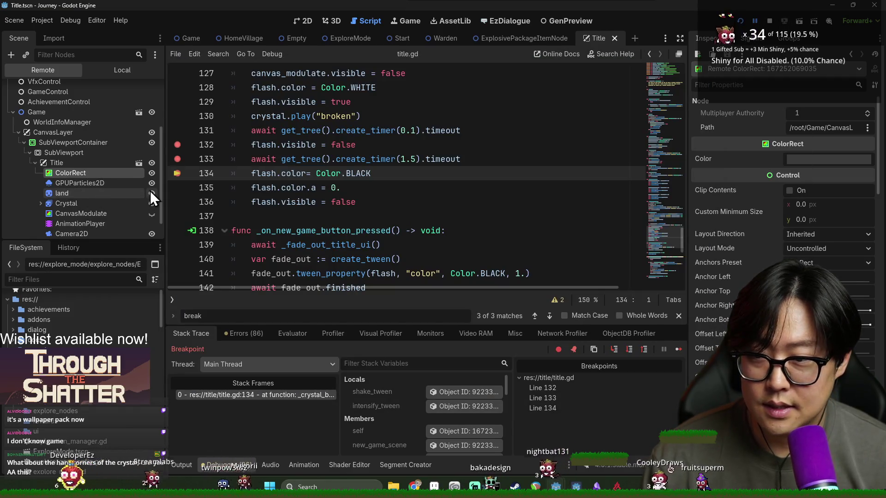
left_click(152, 174)
left_click(151, 175)
left_click(114, 211)
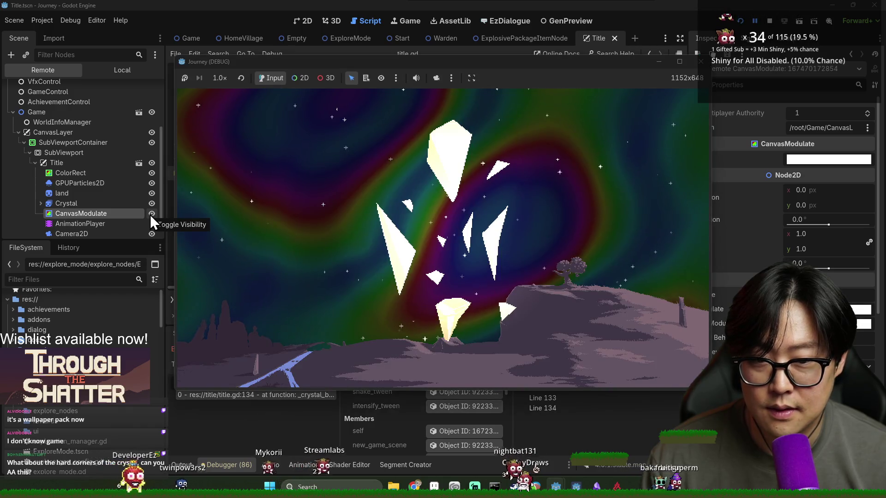
left_click(151, 214)
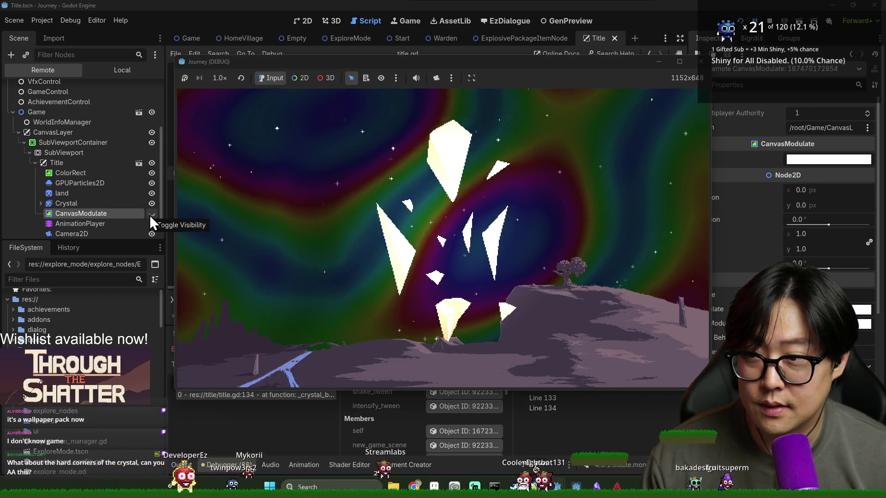
left_click(151, 215)
left_click(149, 215)
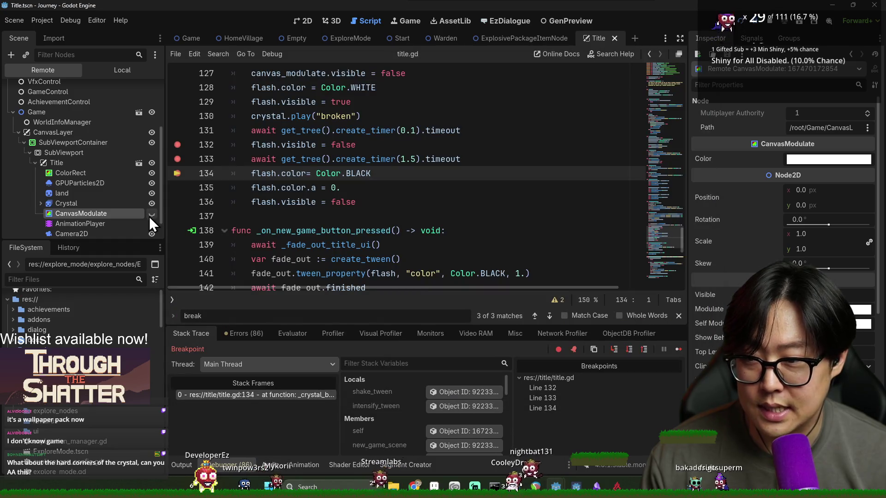
scroll(142, 212, "down", 1)
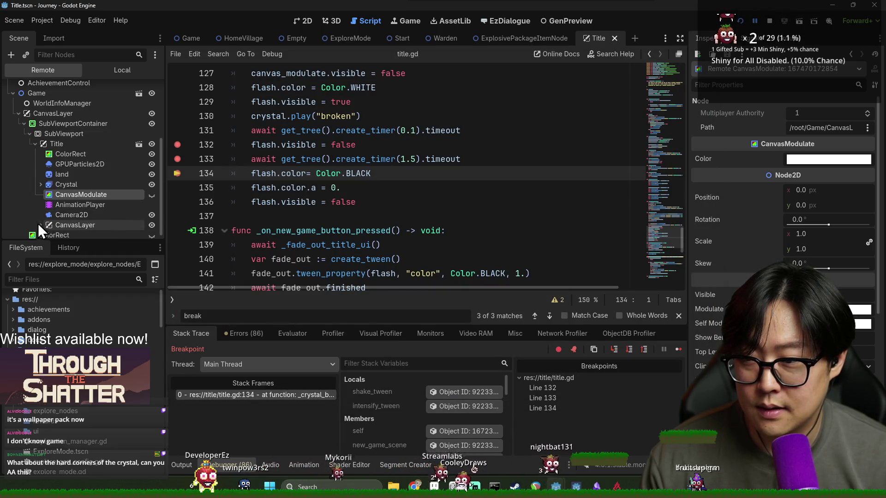
left_click(151, 185)
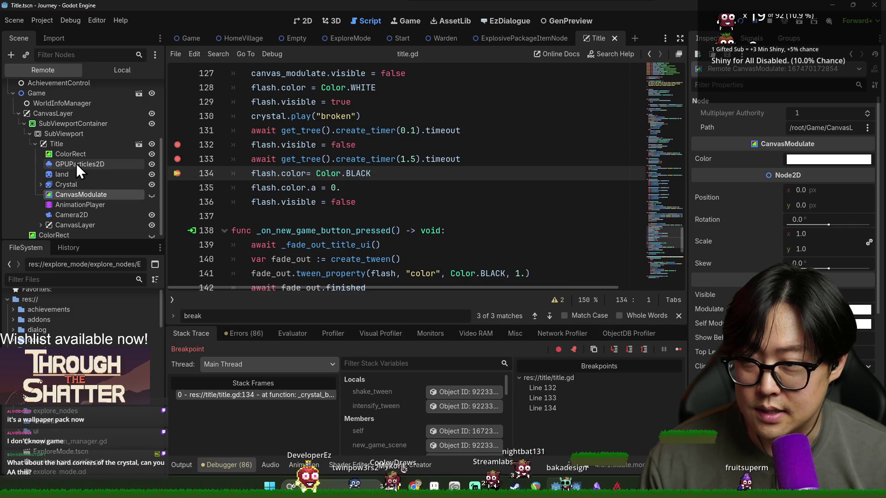
left_click(73, 174)
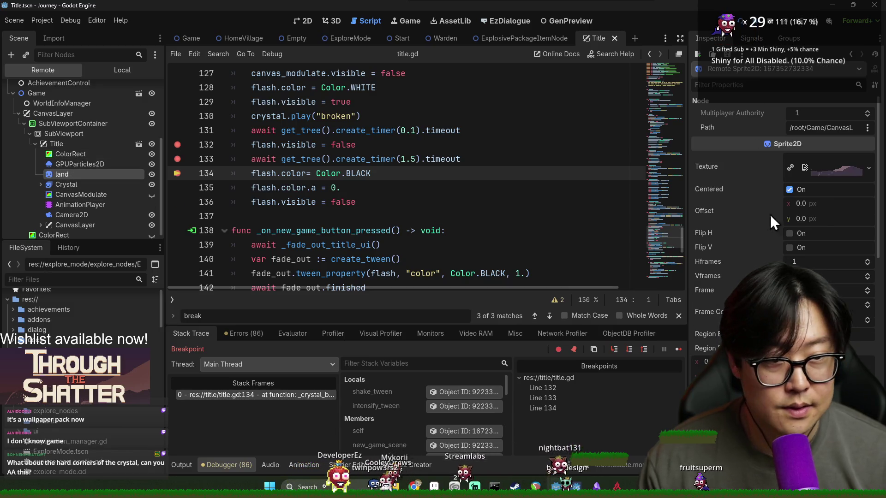
scroll(826, 237, "down", 10)
scroll(822, 239, "up", 5)
scroll(823, 249, "up", 3)
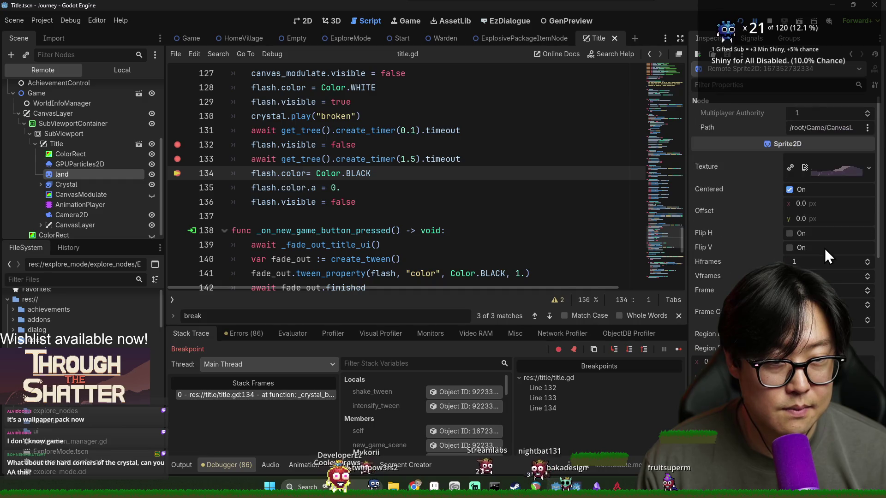
scroll(815, 259, "down", 10)
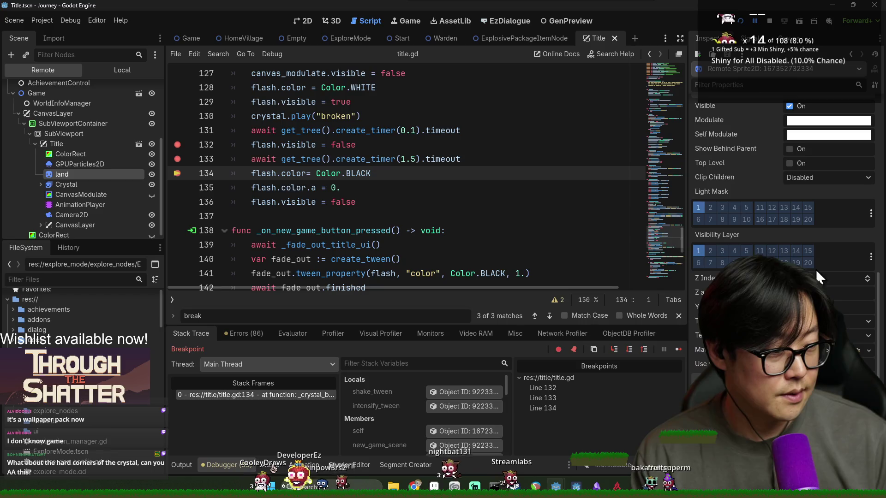
key("F12")
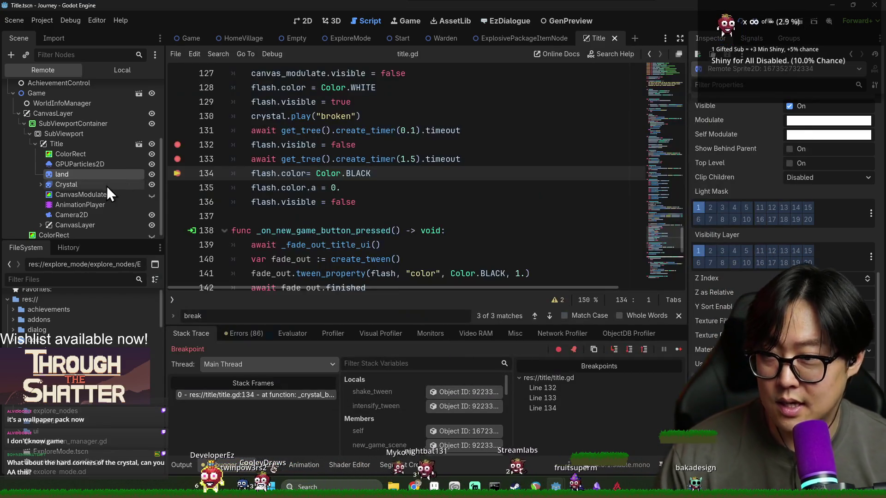
scroll(38, 216, "down", 2)
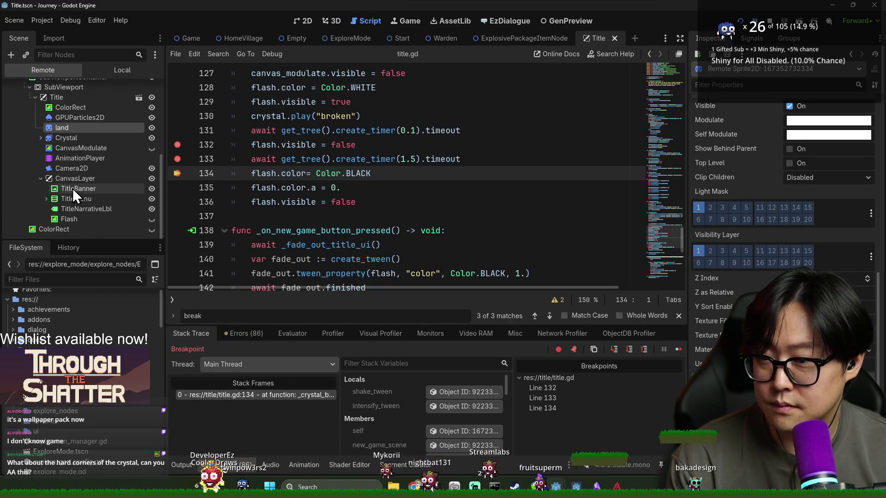
left_click(84, 222)
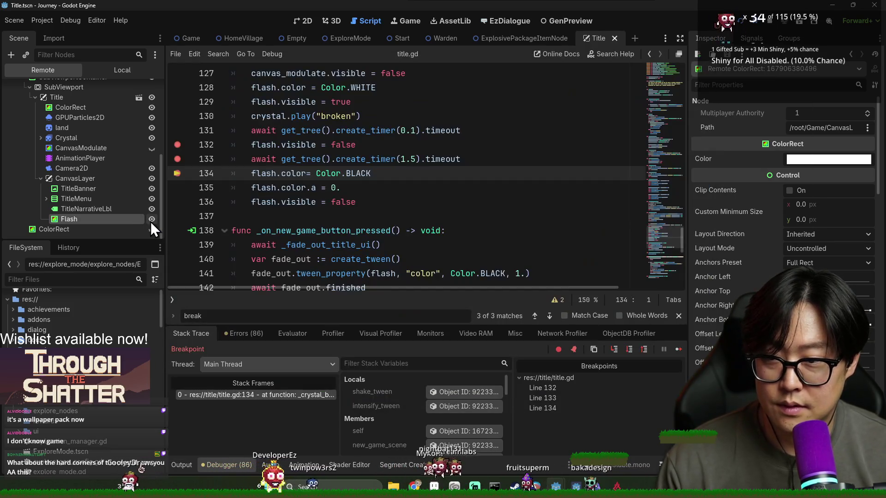
Step: In the Remote tree, toggle the Flash overlay and the crystal's PointLight2D off and back on
left_click(150, 221)
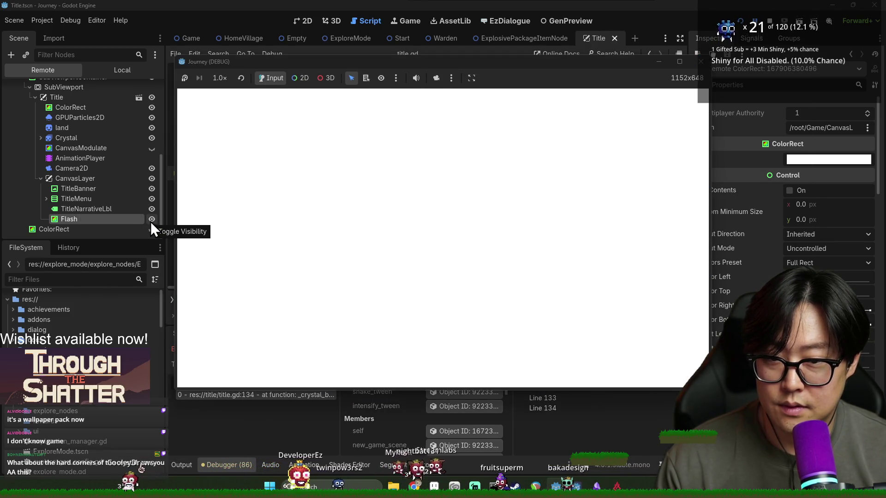
left_click(150, 222)
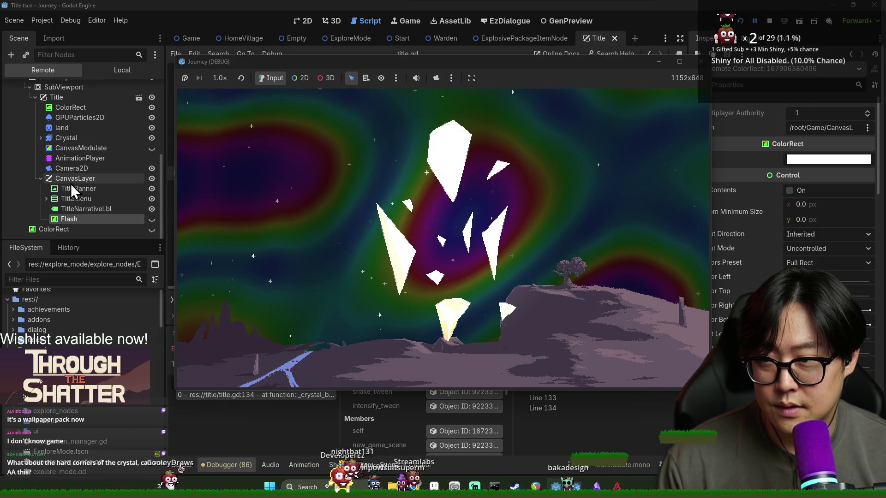
left_click(41, 138)
left_click(79, 148)
left_click(151, 158)
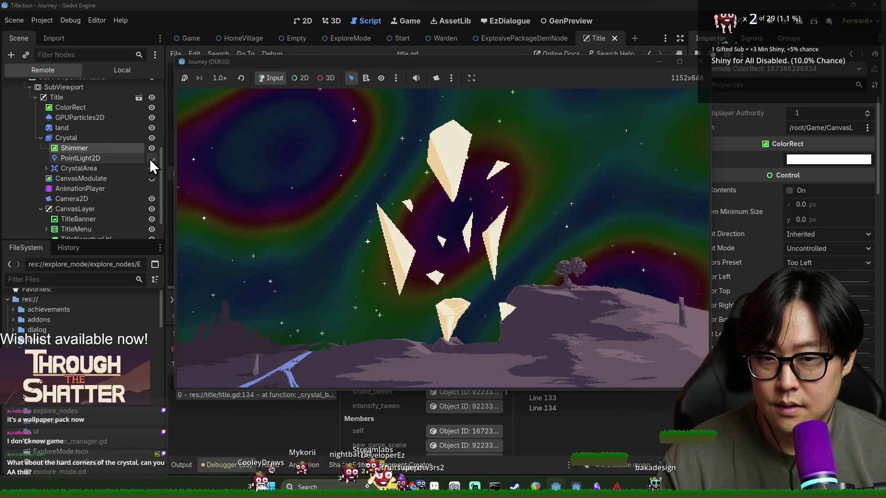
left_click(151, 158)
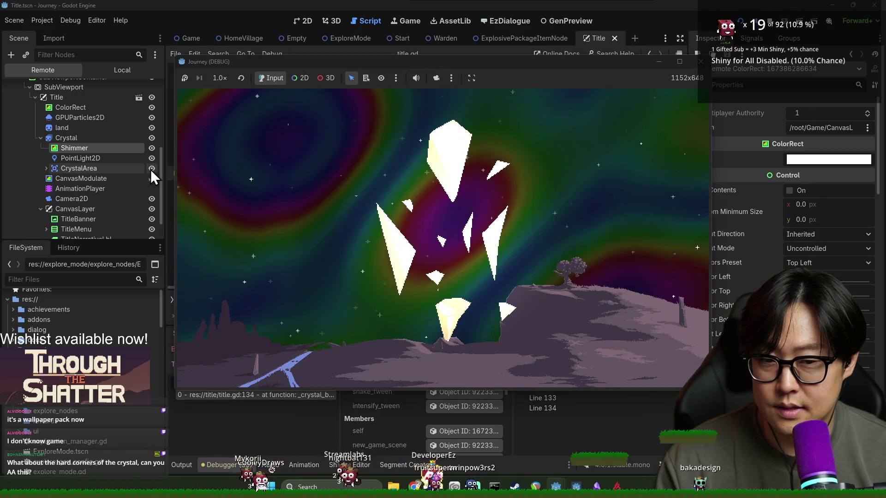
Step: Hide CanvasModulate to preview untinted colours, open its Color picker, then switch to Aseprite
left_click(152, 178)
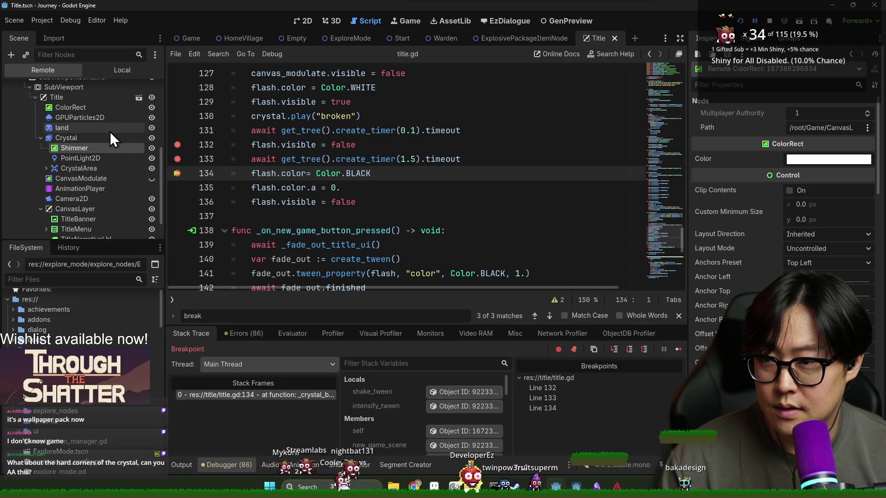
left_click(71, 178)
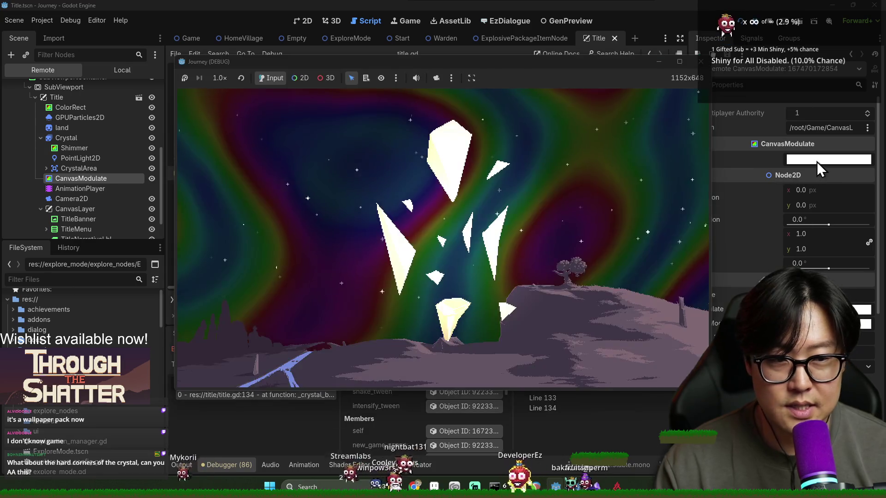
left_click(817, 162)
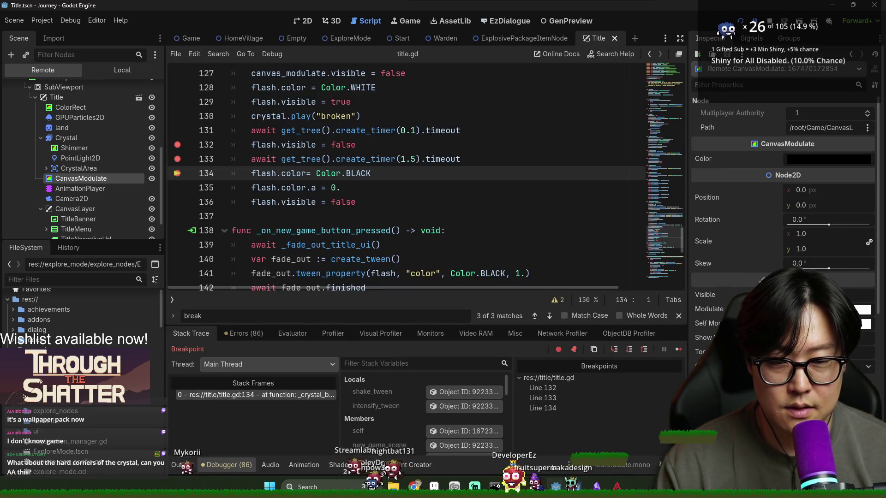
key("alt+Tab")
key("alt+Tab")
key("alt+Tab")
key("alt+Tab")
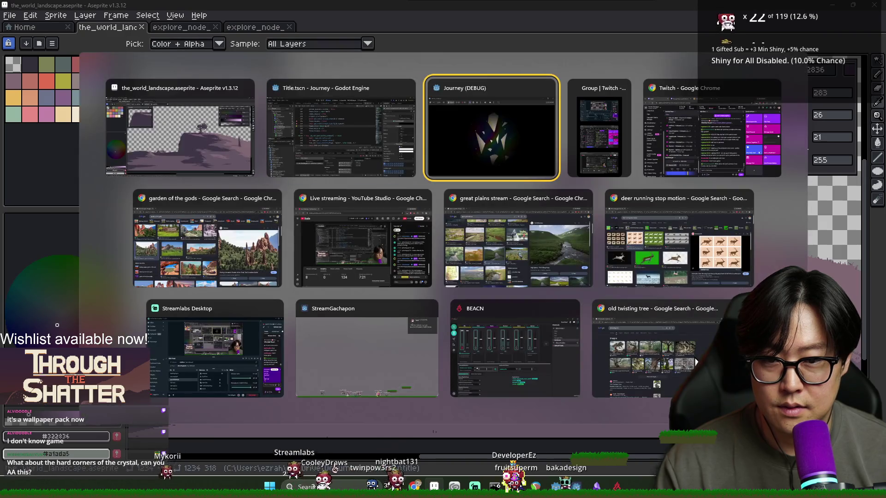
Step: Bring the running Journey game forward and stop the debug session with F8
key("alt+Tab")
key("alt+Tab")
key("alt+Tab")
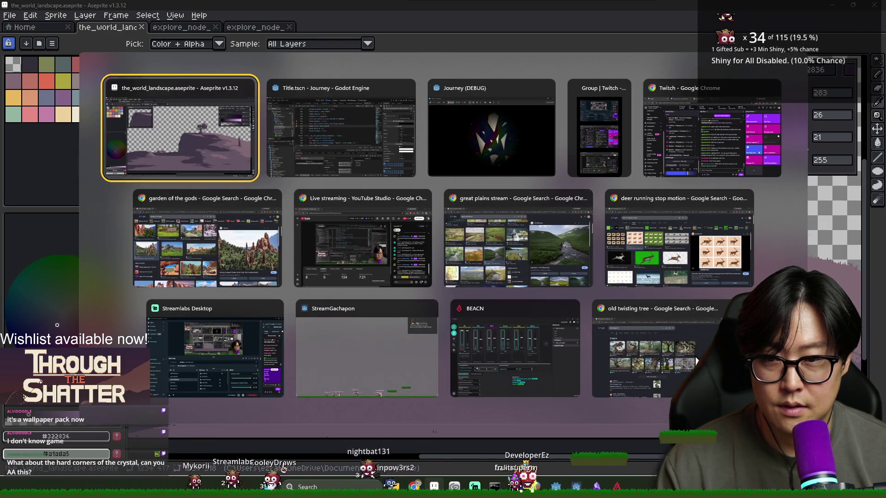
key("alt+Tab")
key("alt+Tab")
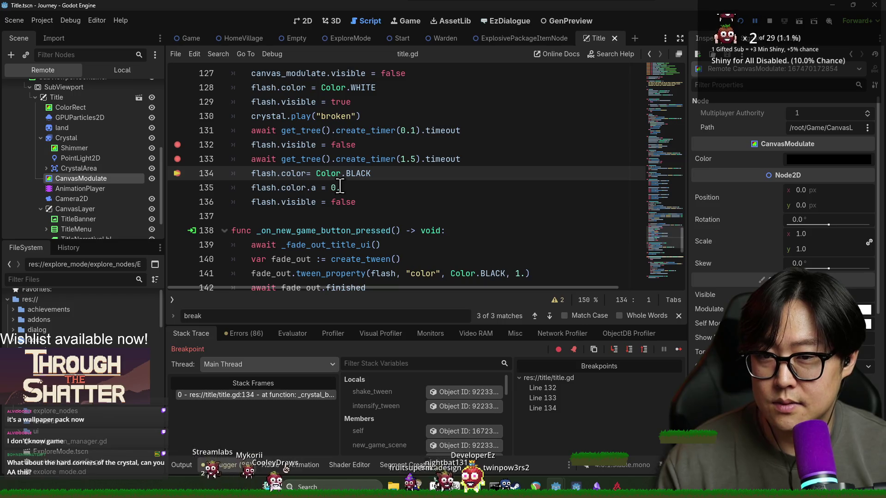
scroll(413, 194, "up", 2)
key("F8")
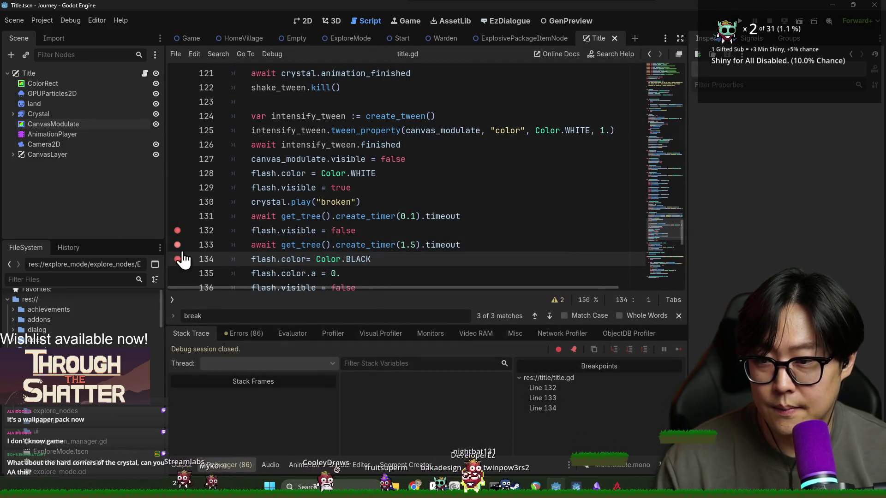
Step: Delete line 127 'canvas_modulate.visible = false' from title.gd
double_click(270, 161)
double_click(361, 161)
triple_click(412, 159)
double_click(314, 159)
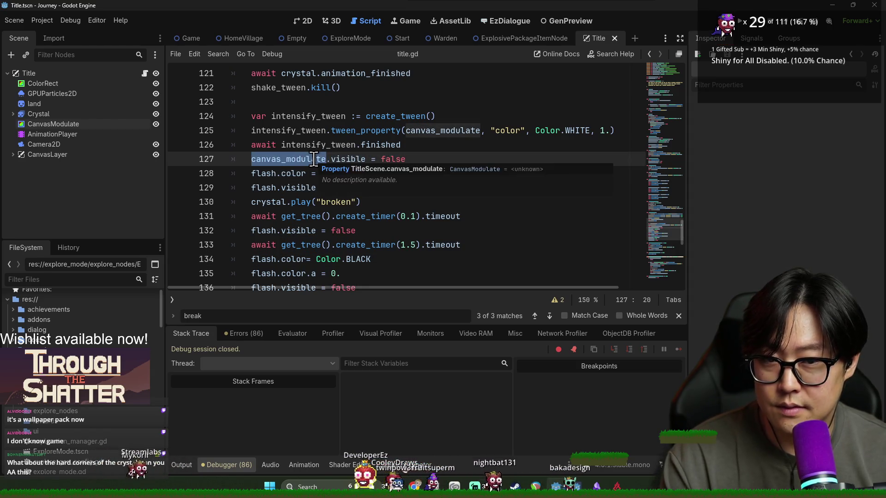
left_click(492, 130)
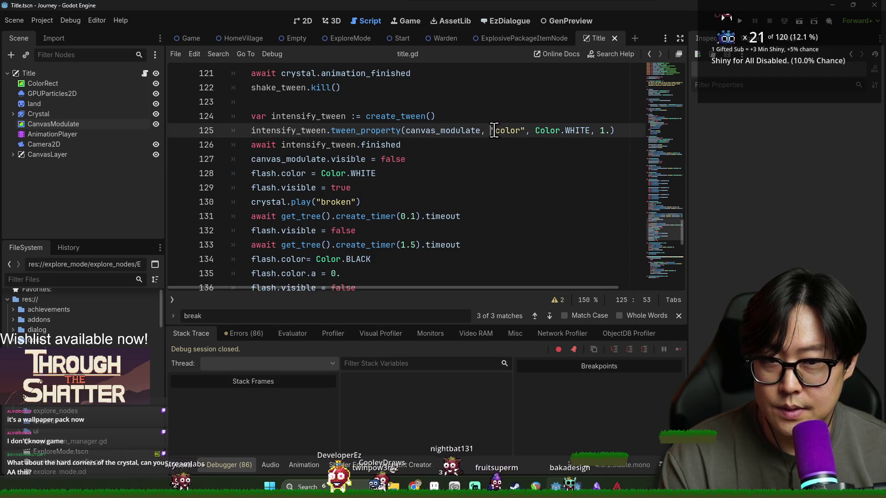
triple_click(348, 159)
key("BackSpace")
scroll(402, 182, "up", 1)
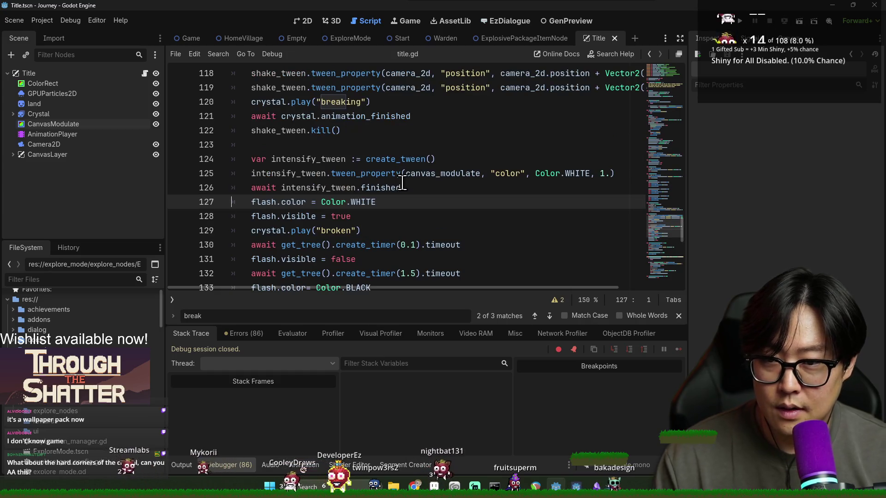
left_click(433, 175)
left_click(438, 163)
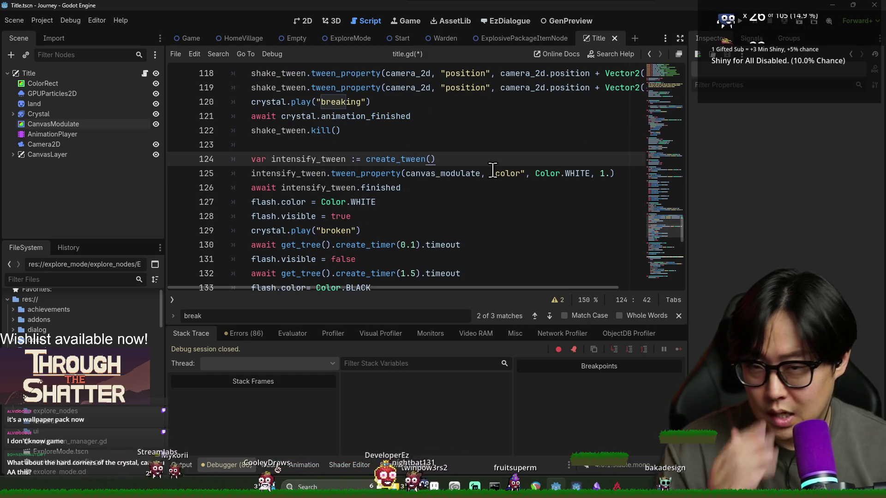
Step: Start a canvas_modulate.color line and move the original_modulation_color line above the tween creation
key("Return")
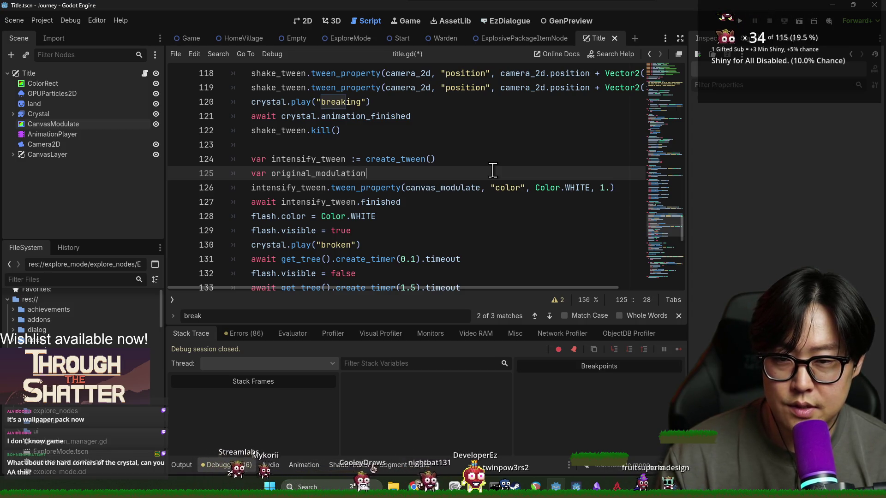
type("var original_modulation_color :Color =")
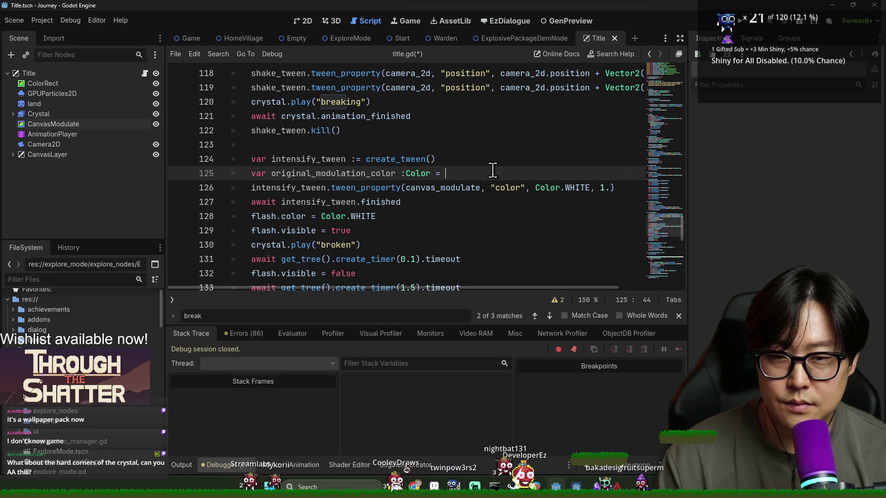
type("canvas_modulate.")
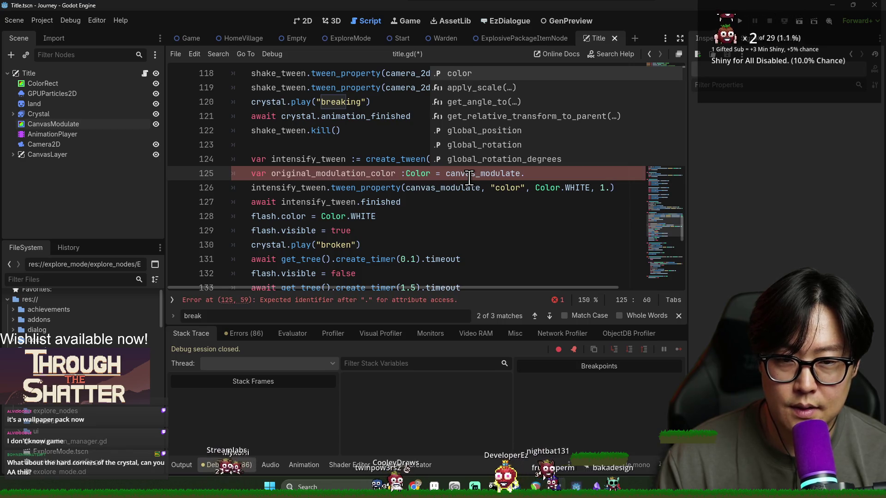
type("color")
left_click(252, 174, "shift")
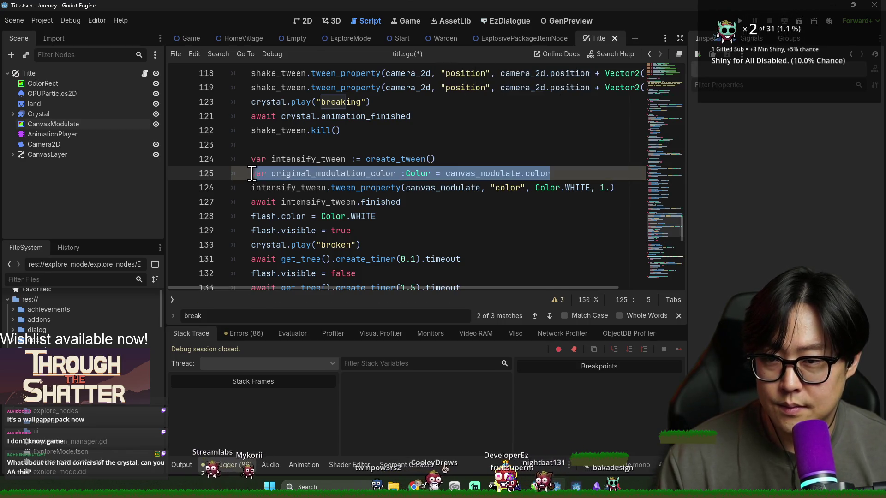
key("BackSpace")
left_click(289, 156)
left_click(317, 145)
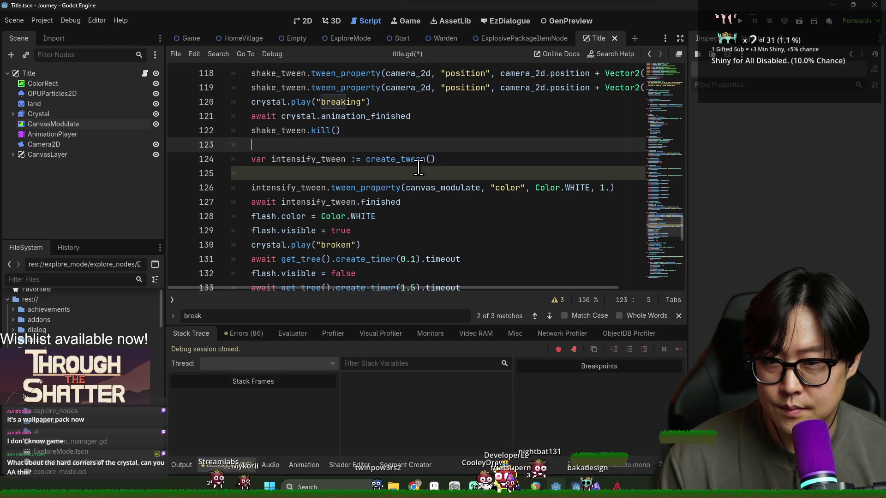
key("ctrl+z")
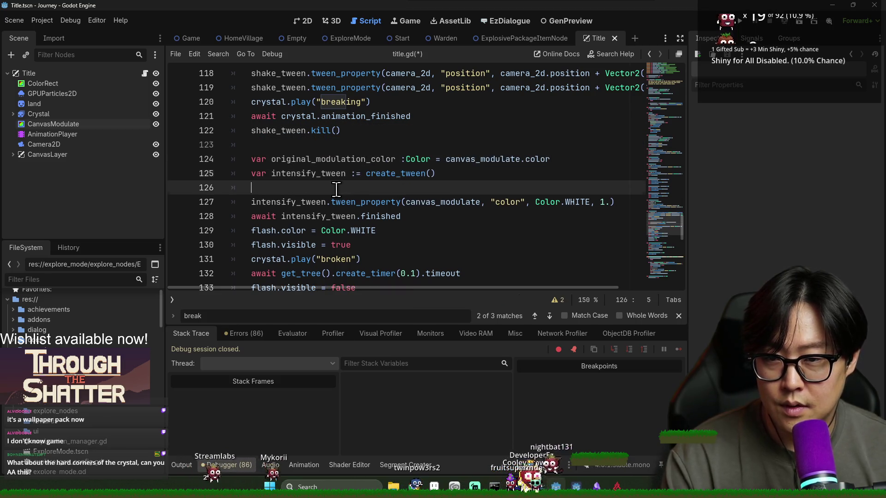
Step: Add 'canvas_modulate.color = original_modulation_color' after the flash.visible = false line
double_click(312, 157)
scroll(327, 188, "down", 3)
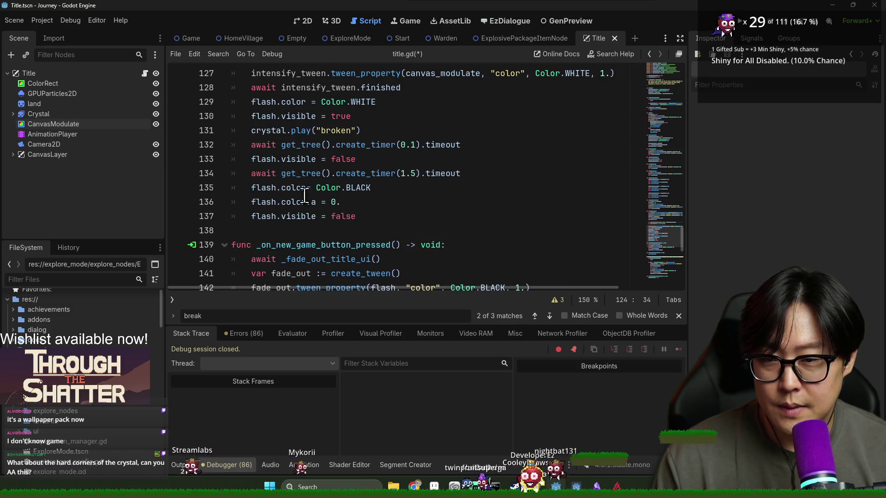
left_click(282, 159)
left_click(388, 164)
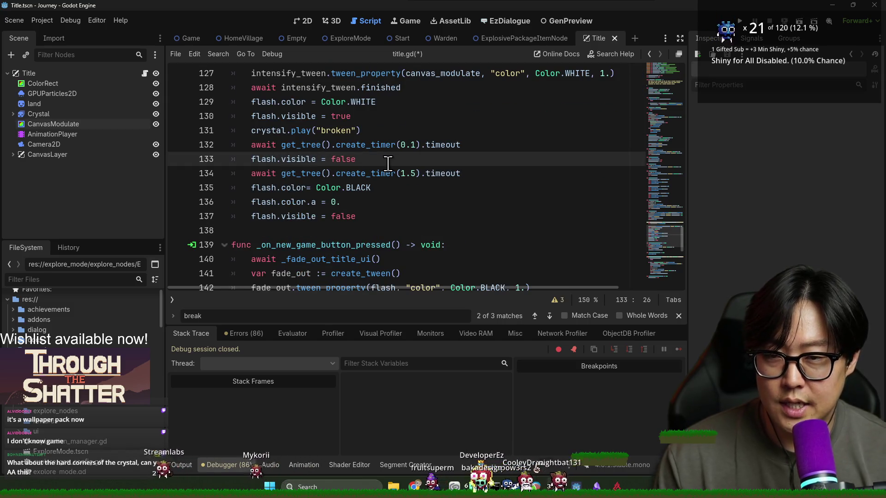
scroll(474, 142, "up", 1)
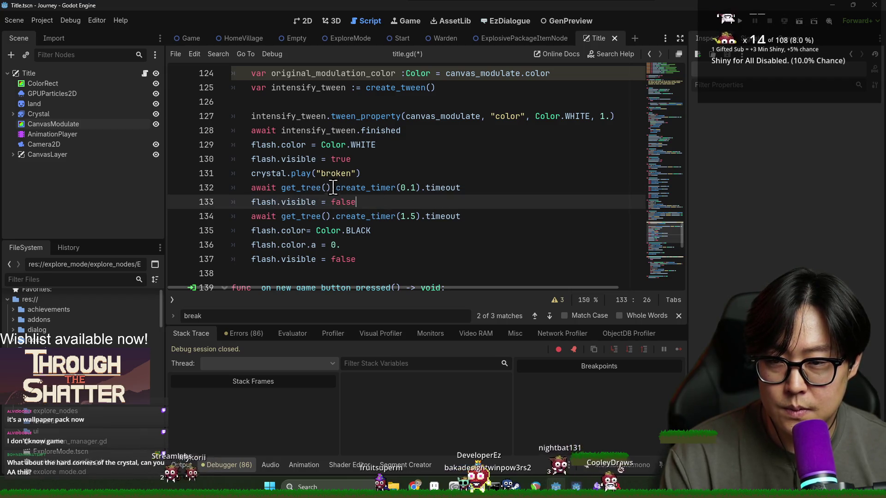
key("Return")
type("original_modulation_color")
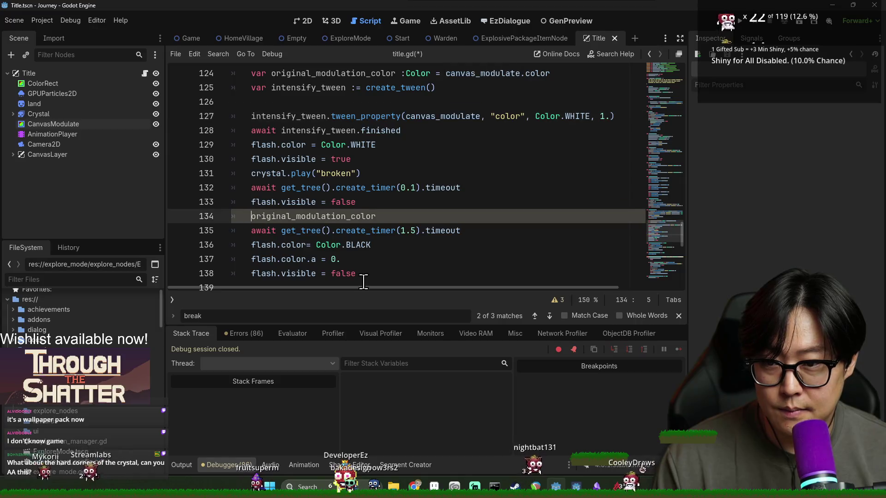
type("canvas_modulate.color ")
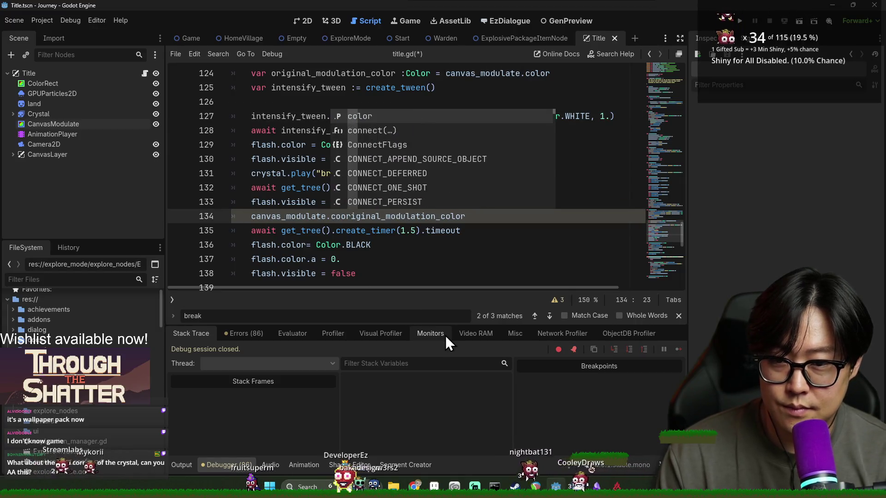
type("=")
Step: Save title.gd and run the project with F5
key("ctrl+s")
left_click(392, 145)
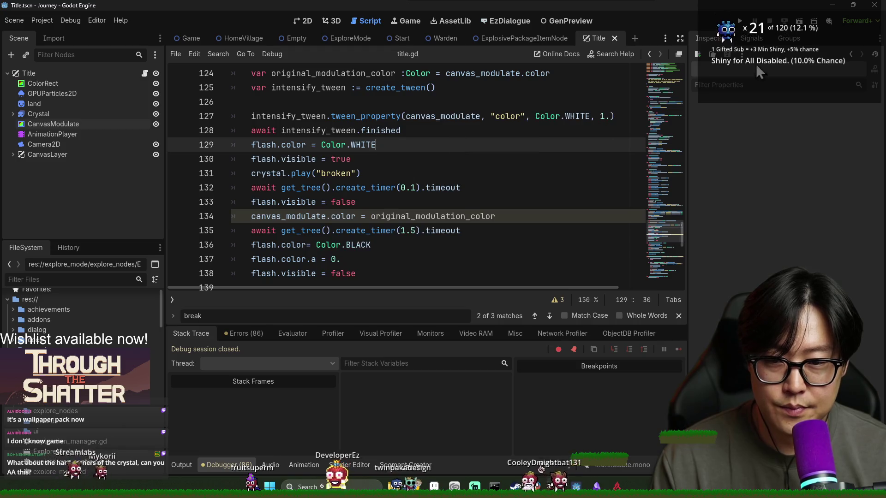
key("F5")
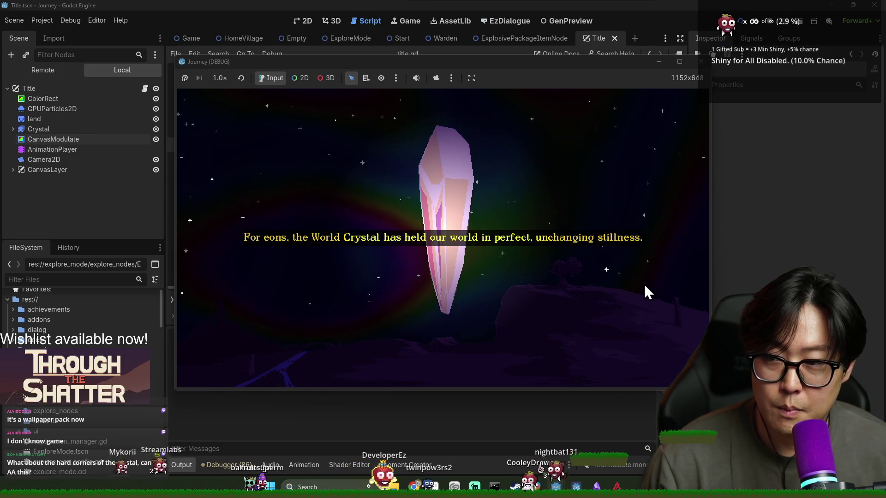
Step: Expand Crystal in the Scene dock and select its PointLight2D, then return to the running game
left_click(14, 130)
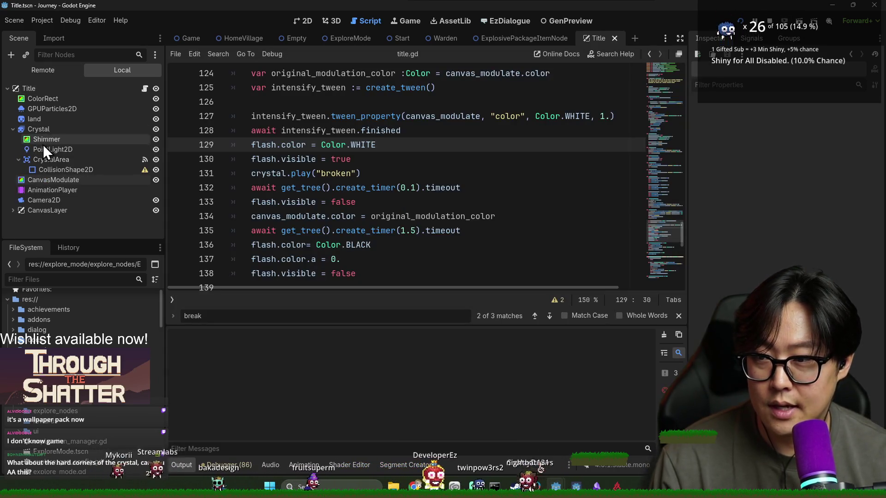
left_click(52, 150)
key("alt+Tab")
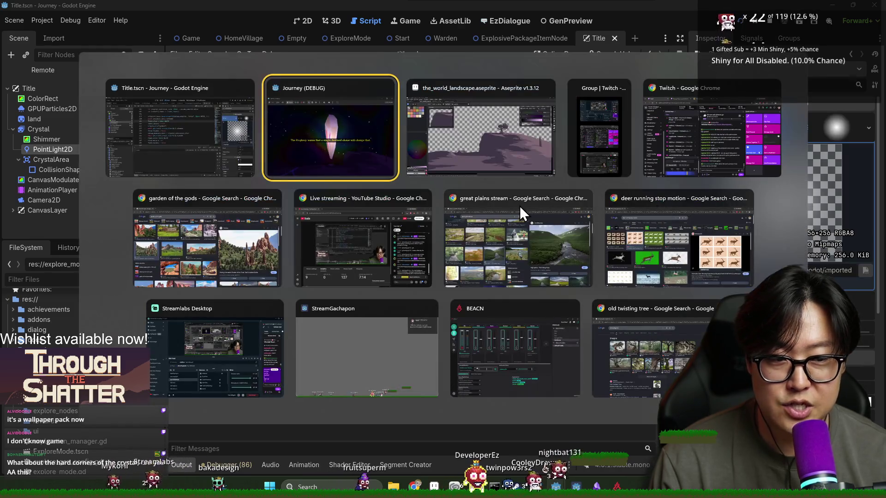
Step: Bring the running Journey game window to the front and watch the title sequence
left_click(377, 150)
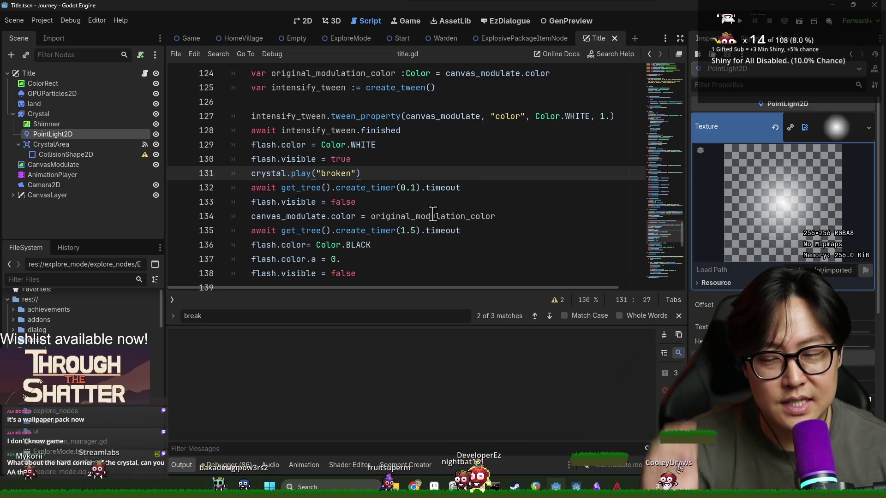
scroll(415, 214, "down", 1)
scroll(376, 196, "up", 2)
scroll(376, 210, "down", 3)
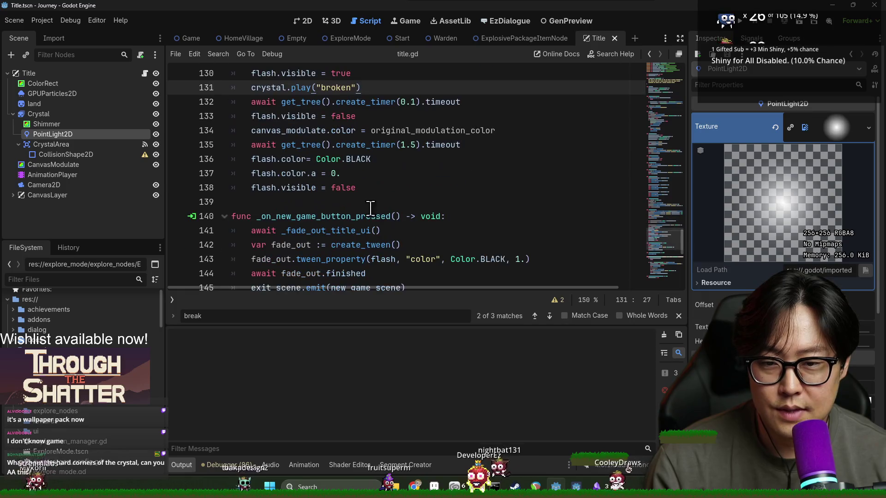
scroll(371, 205, "up", 1)
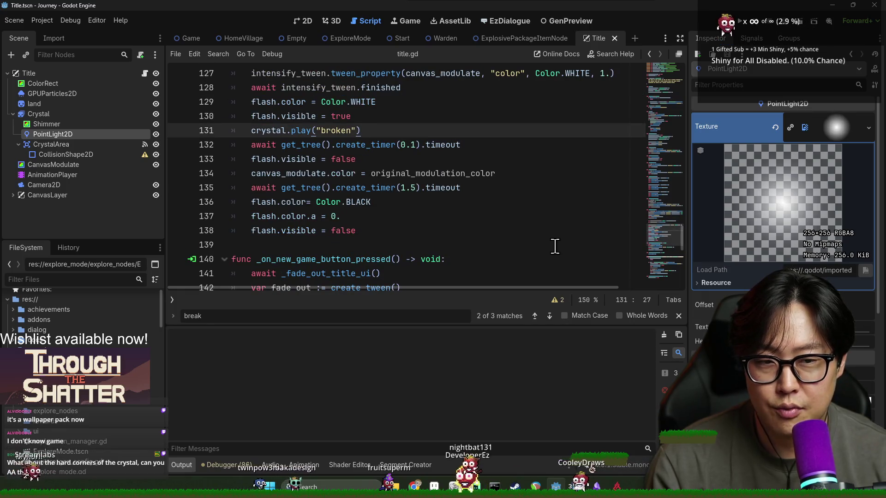
scroll(446, 219, "up", 2)
scroll(362, 192, "down", 1)
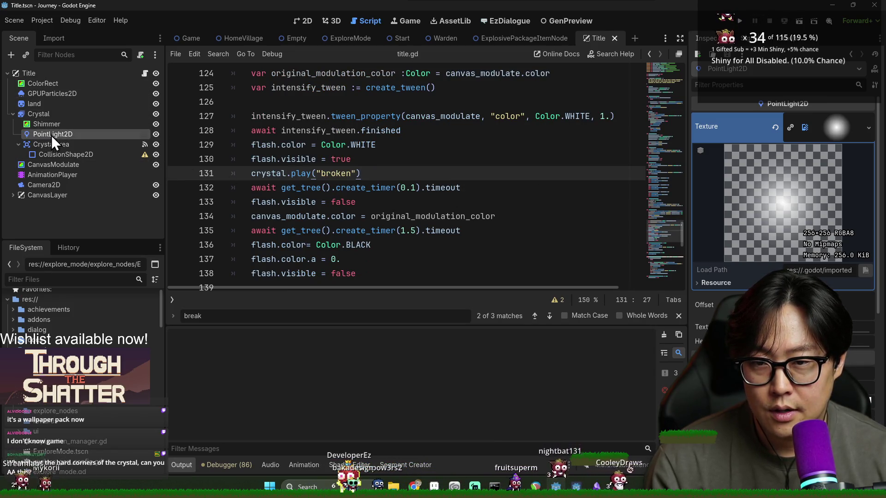
Step: Inspect CanvasModulate's purple colour, scroll title.gd to the top, and begin an '@' annotation on line 7
left_click(52, 163)
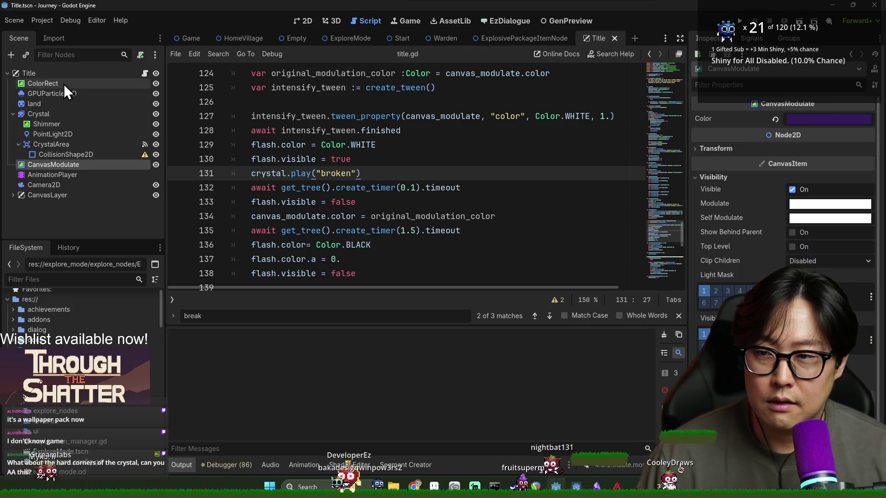
right_click(59, 74)
scroll(353, 170, "up", 10)
scroll(353, 170, "up", 20)
left_click(363, 159)
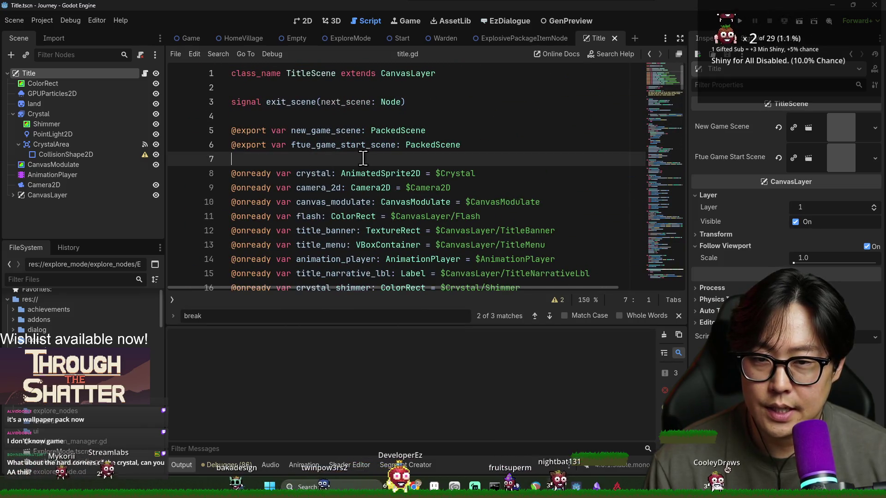
left_click(305, 21)
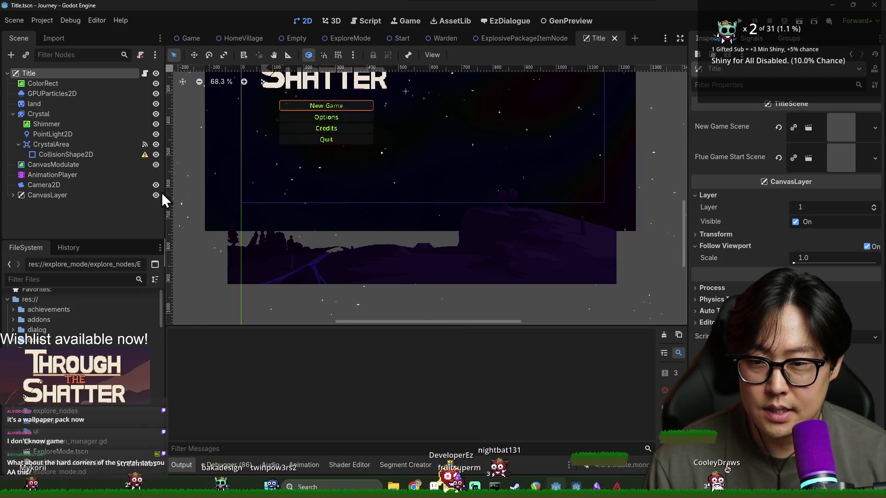
left_click(55, 165)
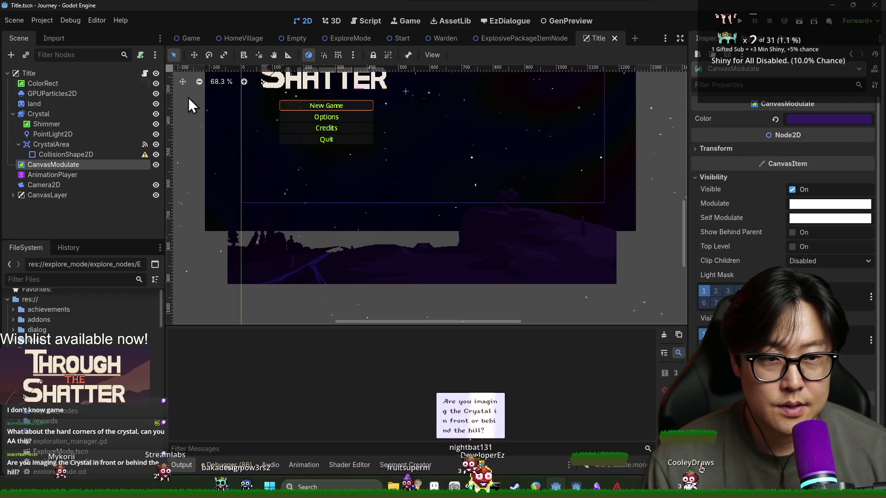
left_click(144, 73)
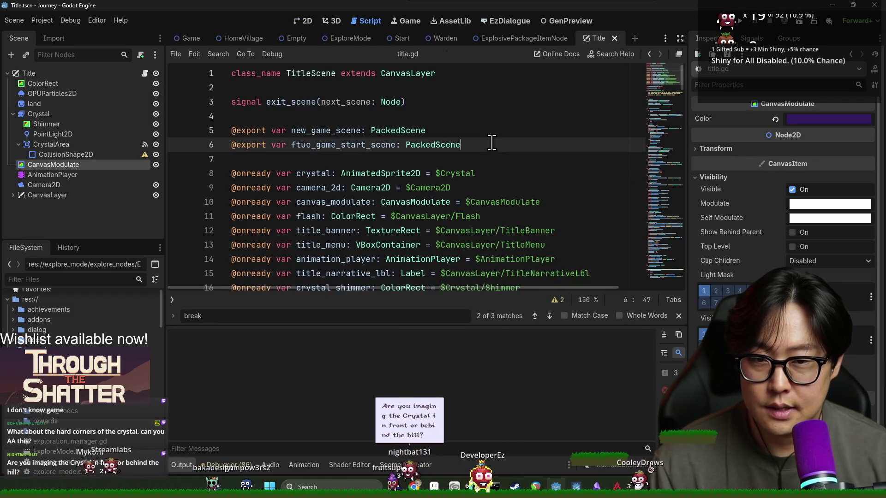
type("@expo")
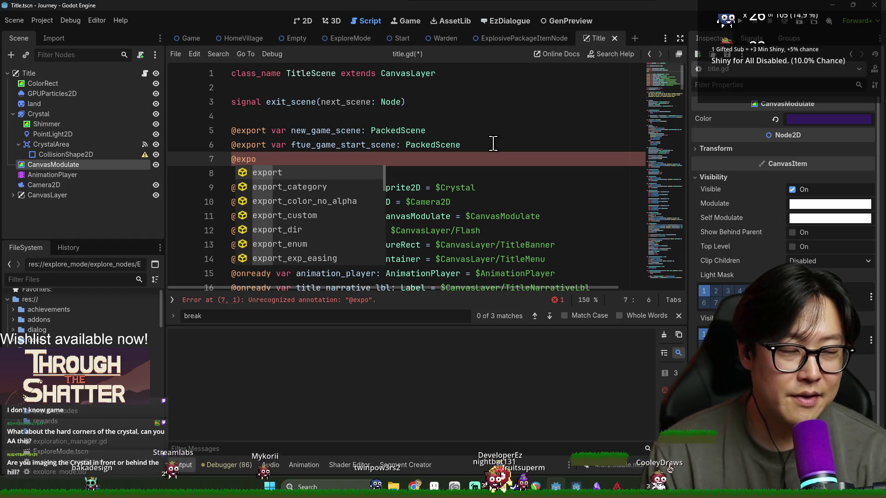
type("r")
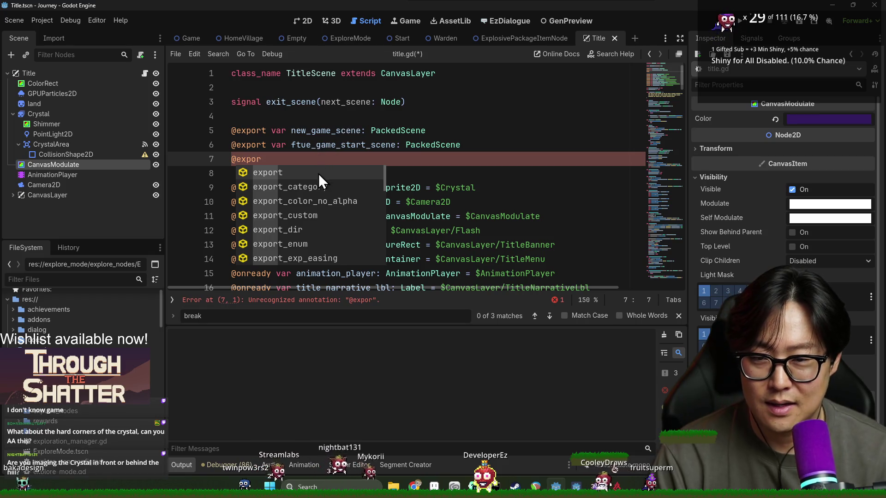
key("Return")
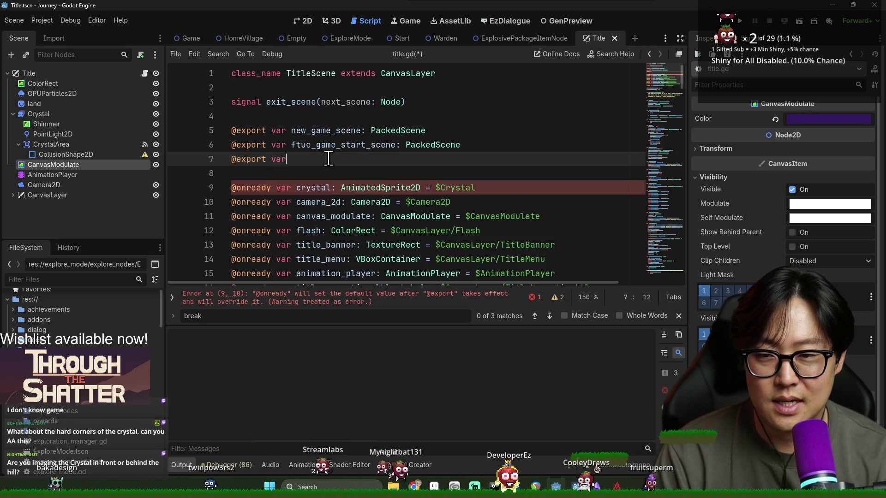
type(" base_modulation_col")
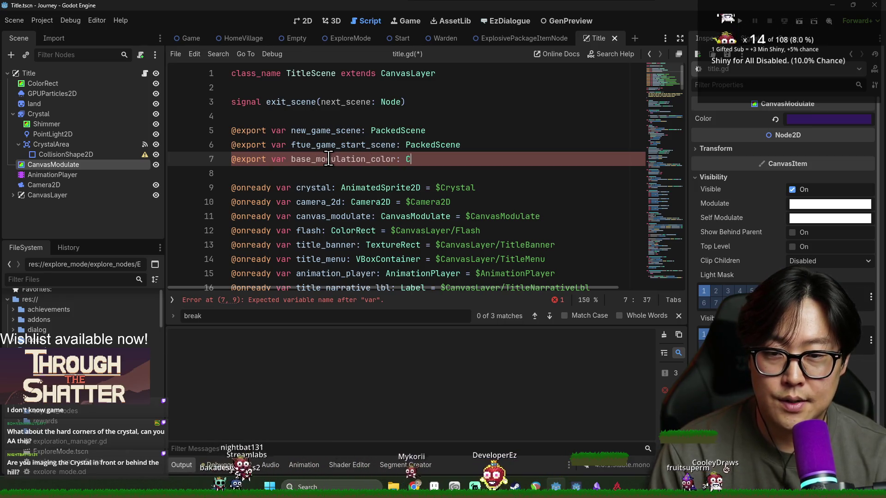
type("or")
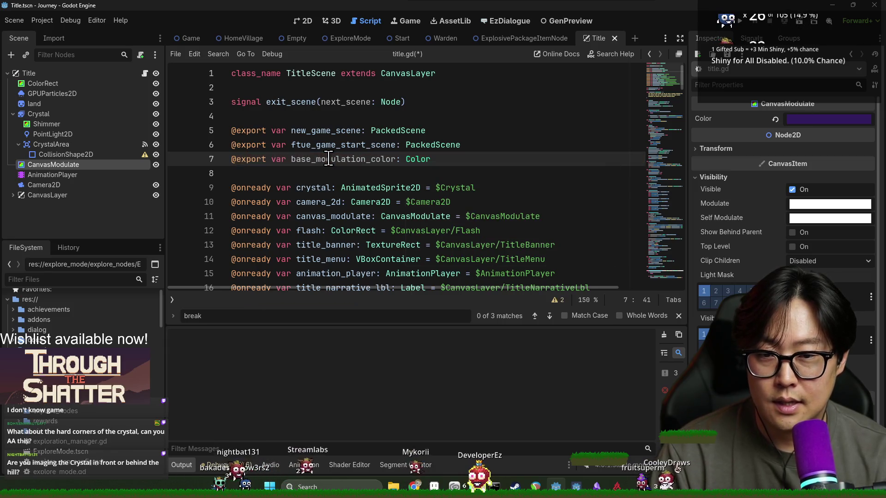
key("Return")
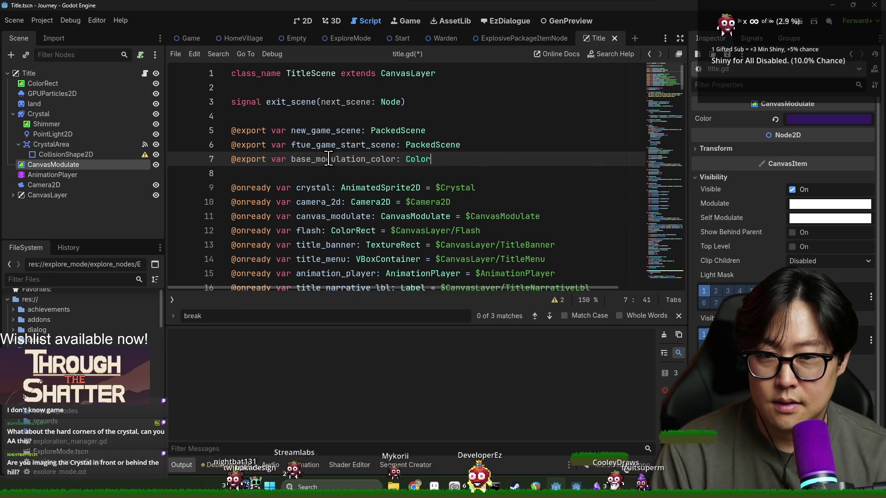
key("Escape")
key("Return")
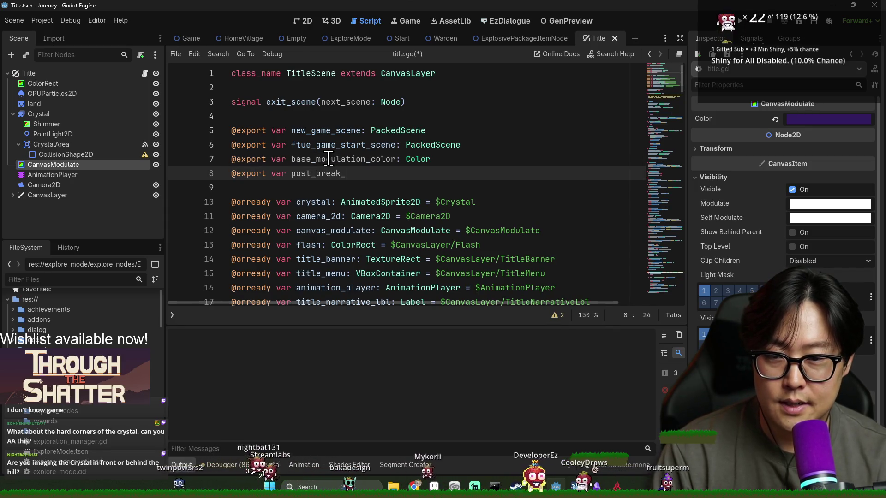
type("modulation_color : Col")
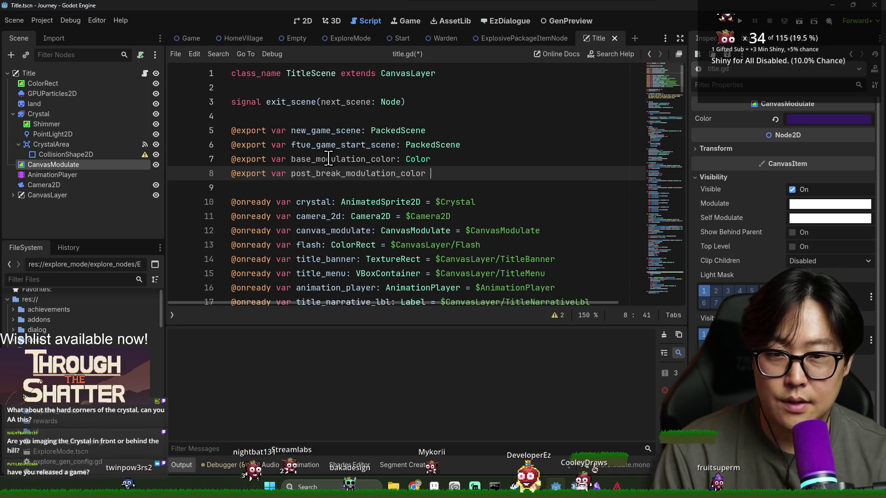
type("or")
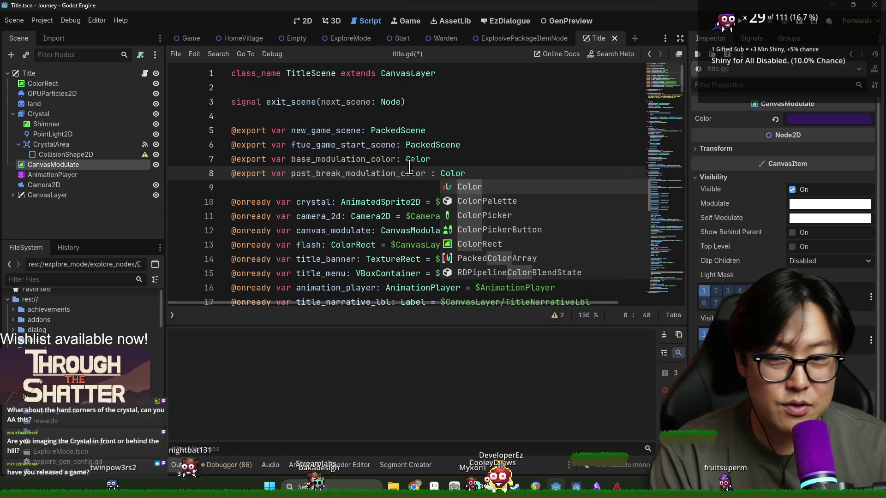
left_click(430, 173)
key("BackSpace")
key("ctrl+s")
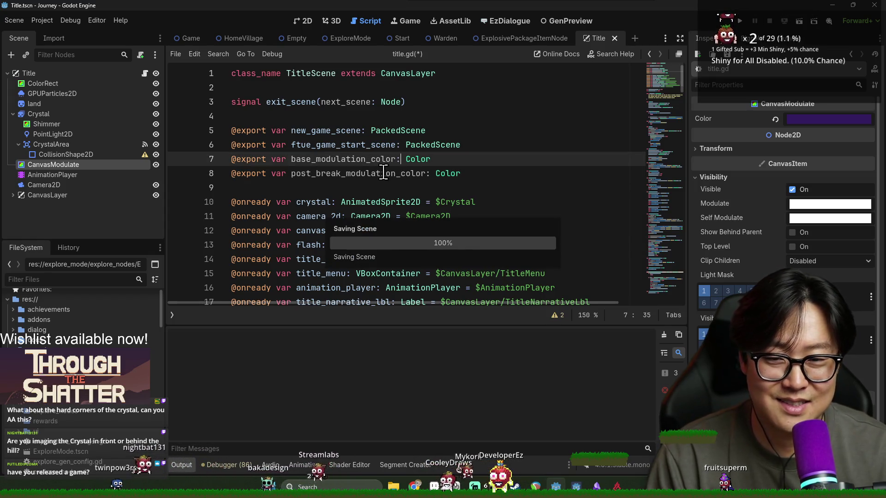
left_click(392, 173)
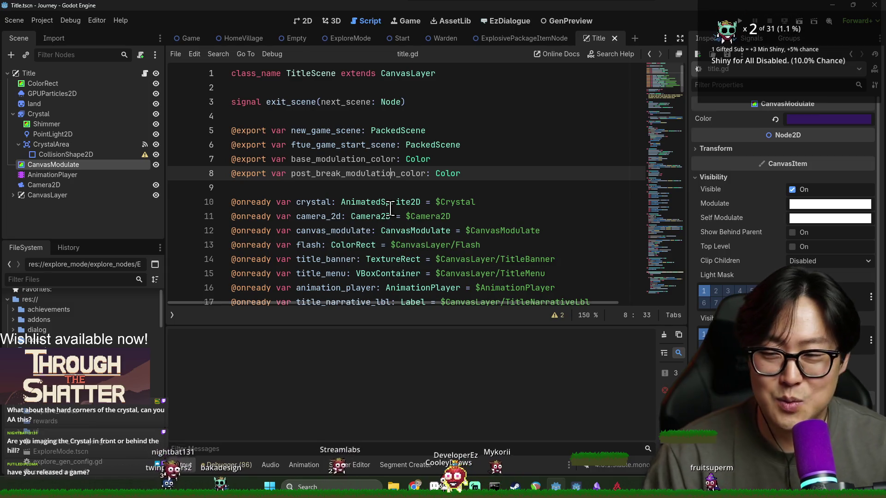
Step: Copy CanvasModulate's purple and paste it into the Title node's Base Modulation Color
mouse_move(390, 208)
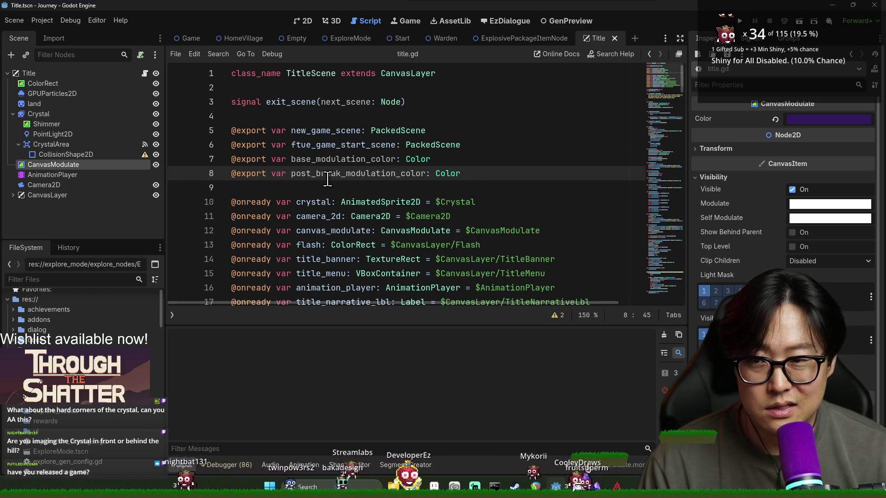
left_click(382, 173)
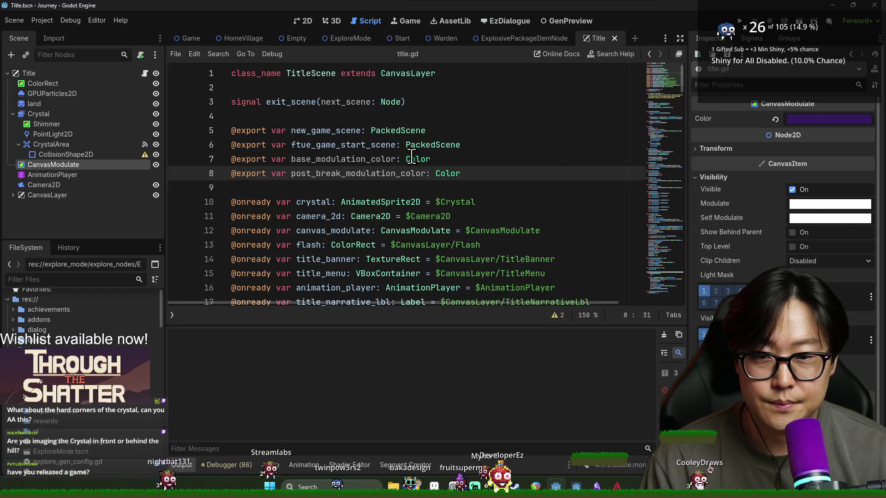
left_click(106, 76)
left_click(138, 166)
left_click(825, 119)
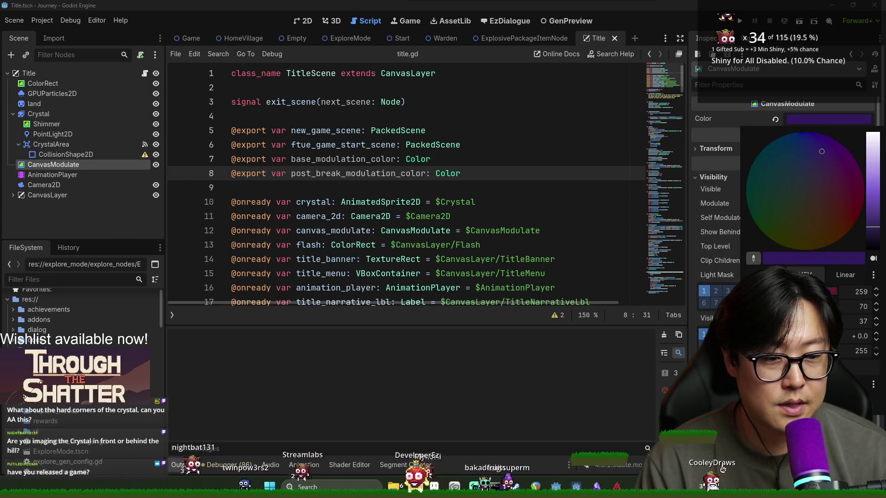
left_click(89, 69)
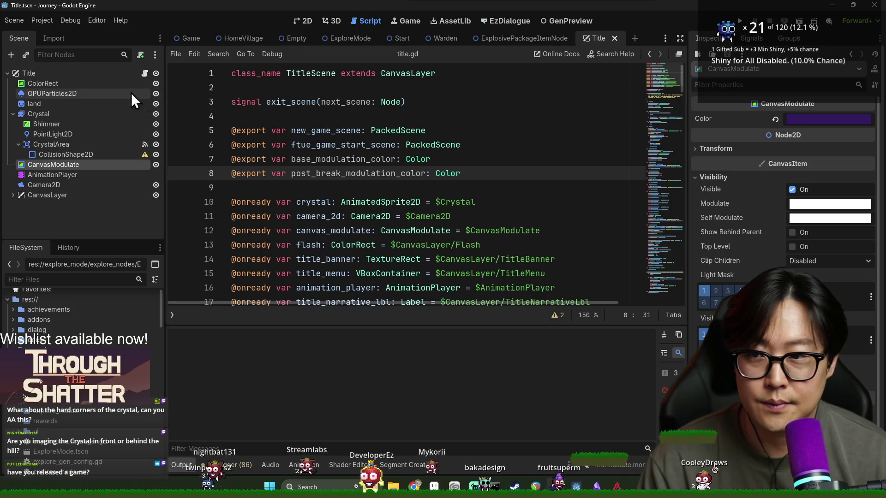
left_click(124, 73)
left_click(831, 180)
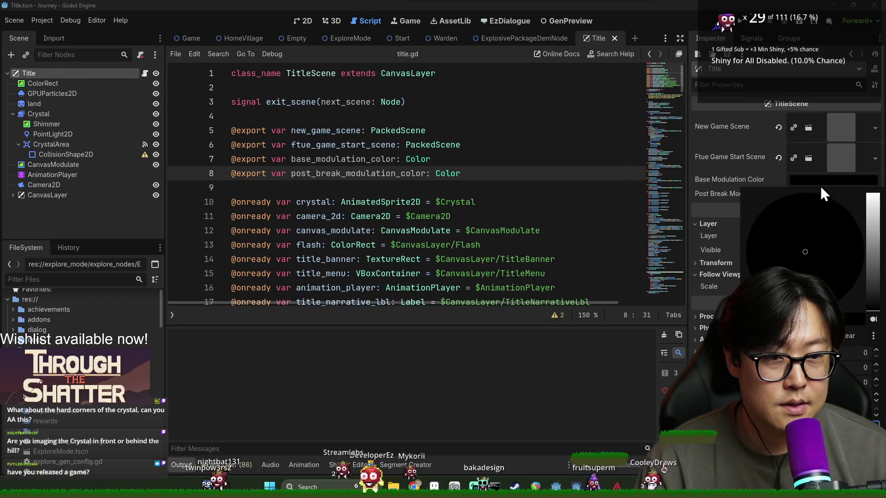
left_click(812, 314)
key("Escape")
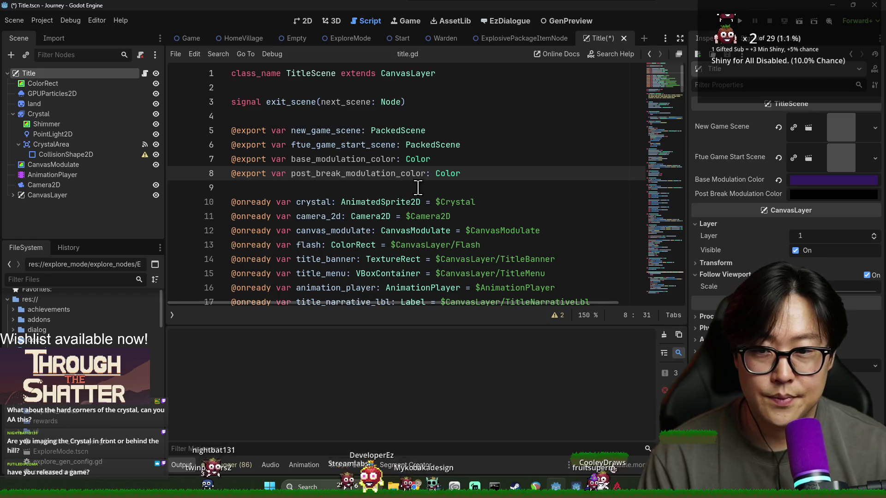
Step: Add a canvas_modulate line at the top of start() to apply base_modulation_color
double_click(353, 158)
scroll(430, 202, "down", 7)
scroll(406, 194, "down", 2)
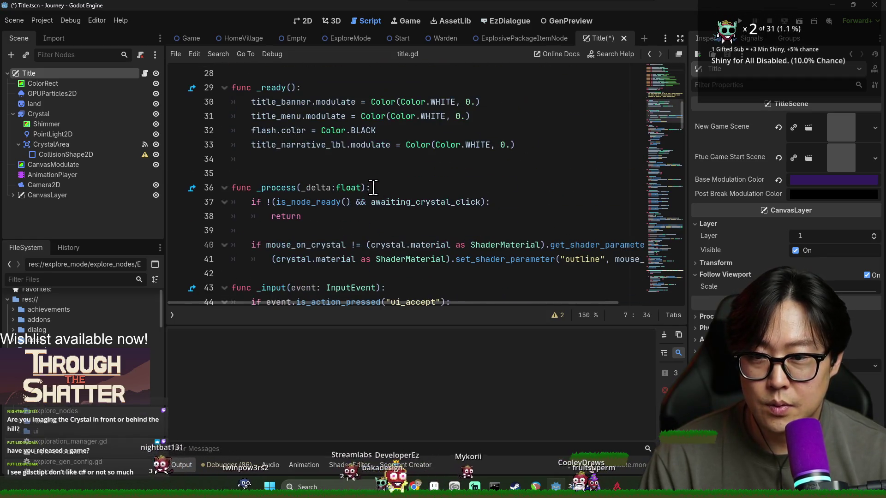
scroll(352, 186, "down", 4)
left_click(330, 177)
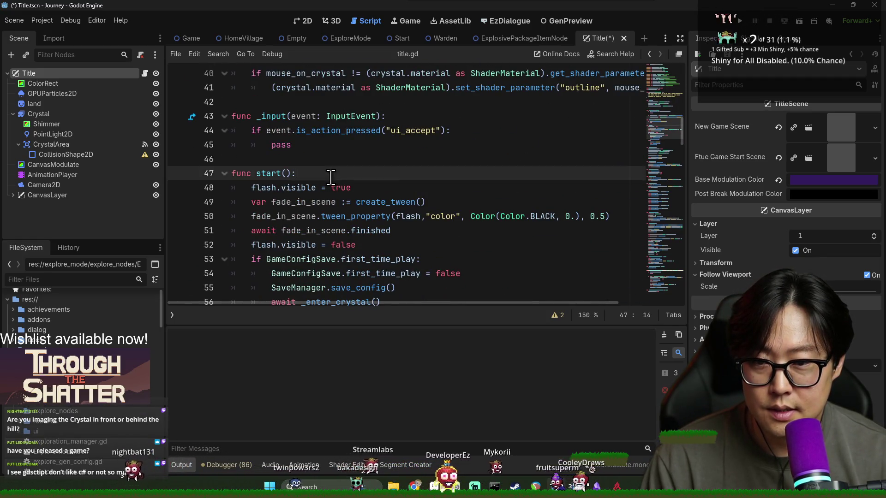
key("Return")
type("mm")
key("BackSpace")
key("BackSpace")
type("modulate")
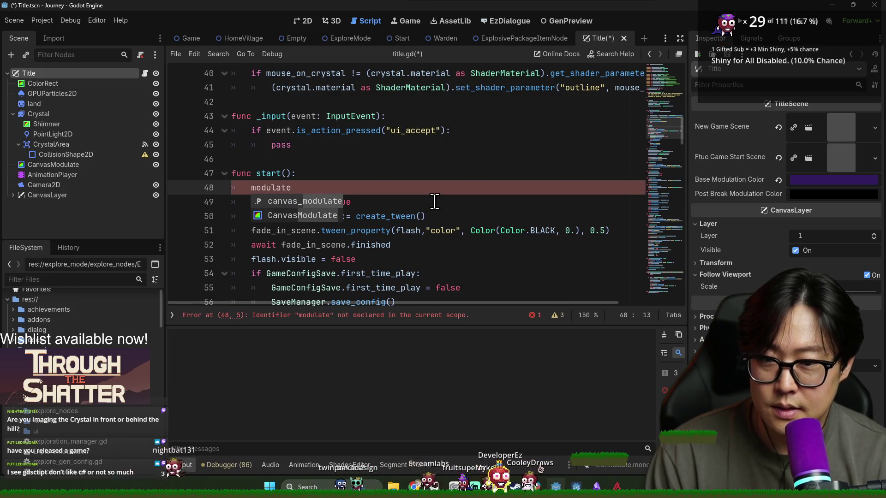
key("Return")
type(".color = base_modulation_color")
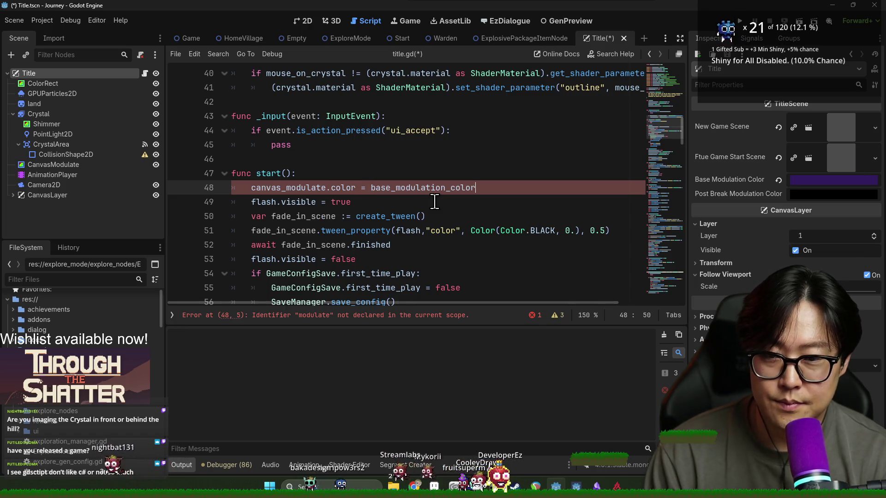
Step: Replace the colour on line 137 with post_break_modulation_color
double_click(295, 188)
scroll(333, 176, "up", 5)
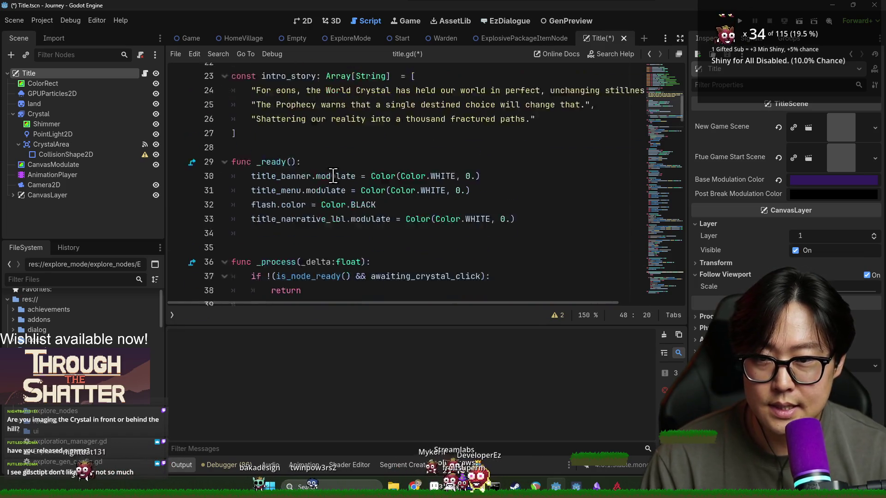
scroll(333, 176, "up", 4)
double_click(322, 144)
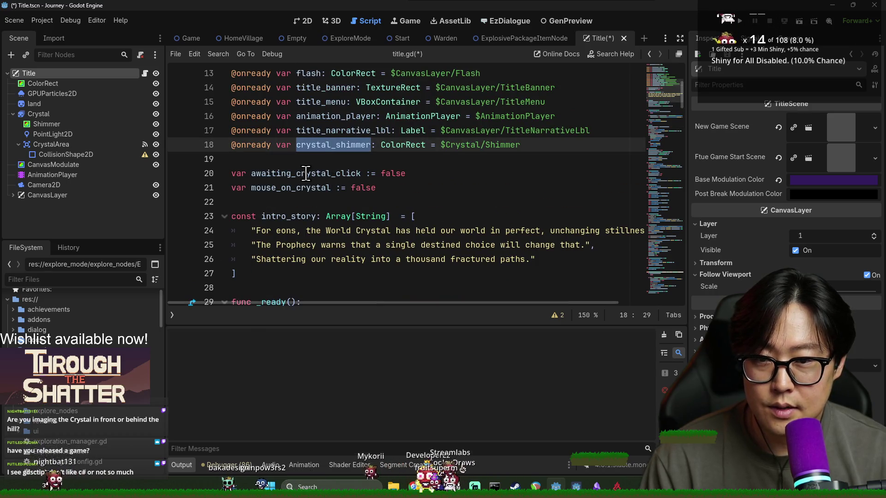
double_click(291, 173)
scroll(328, 190, "up", 4)
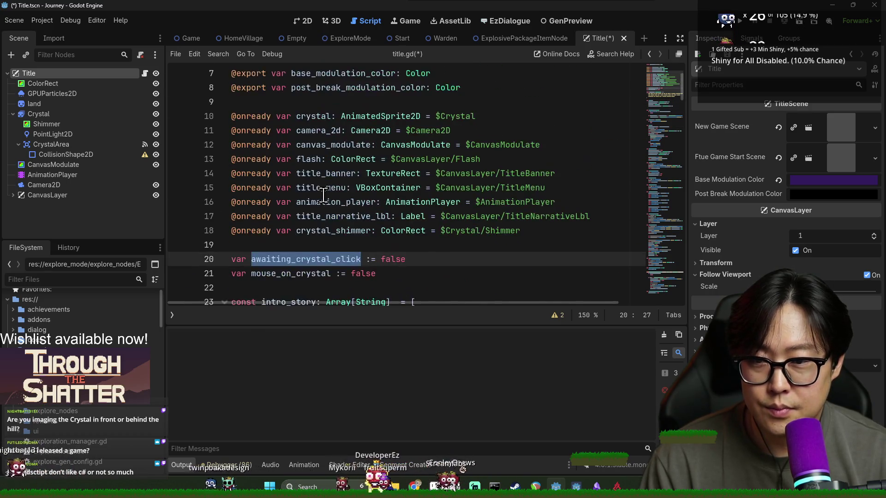
scroll(311, 118, "down", 2)
scroll(311, 174, "up", 2)
double_click(310, 174)
key("ctrl+c")
scroll(424, 240, "down", 12)
scroll(423, 240, "down", 20)
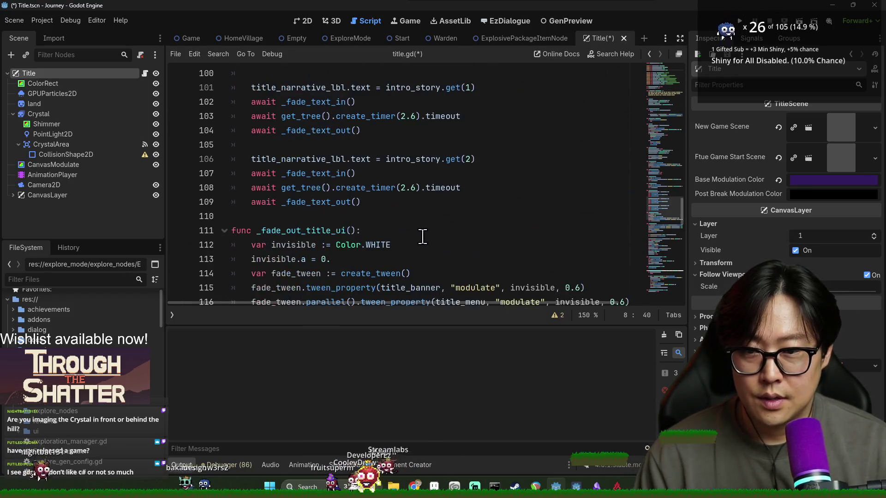
scroll(396, 233, "down", 2)
scroll(415, 222, "up", 2)
double_click(426, 171)
key("ctrl+v")
Step: Delete the unused original_modulation_color line, save, and show the 2D Title scene
scroll(423, 212, "up", 3)
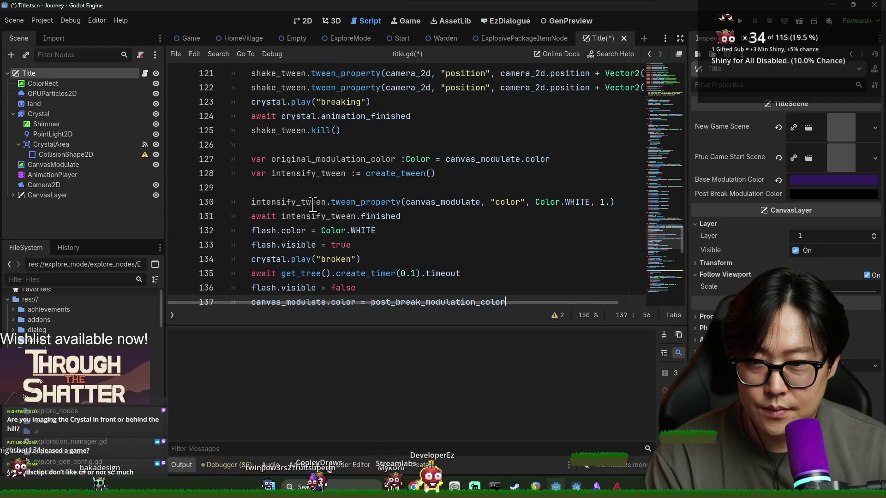
double_click(313, 205)
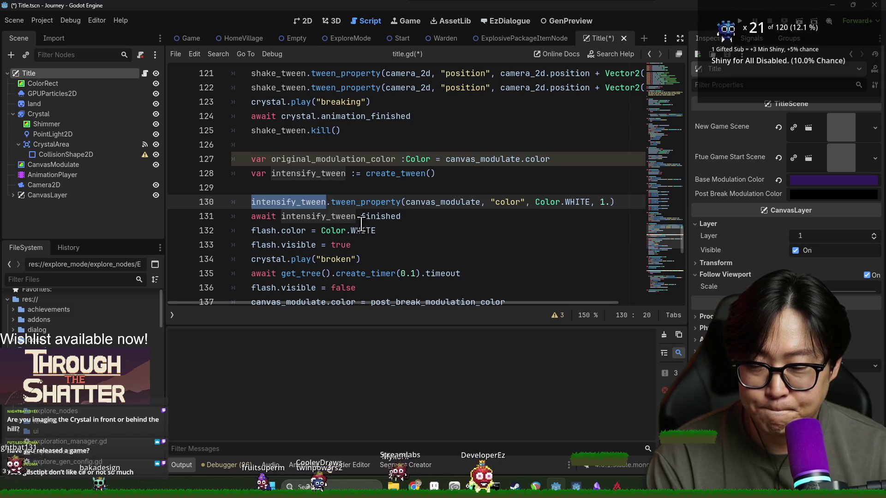
scroll(323, 199, "down", 1)
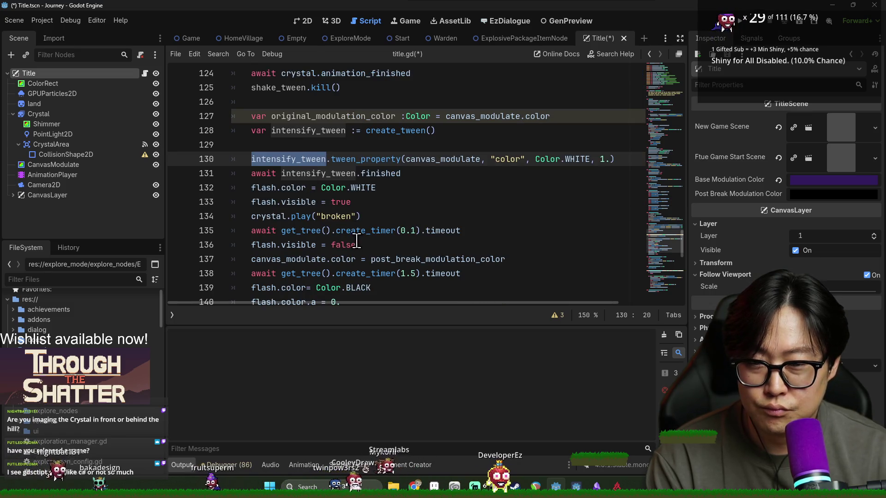
scroll(305, 166, "up", 1)
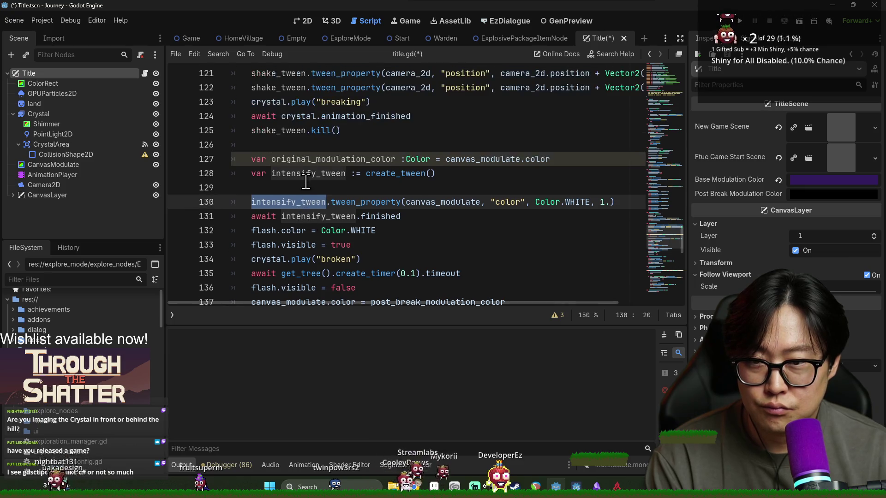
left_click(308, 159)
key("ctrl+shift+k")
key("End")
key("Delete")
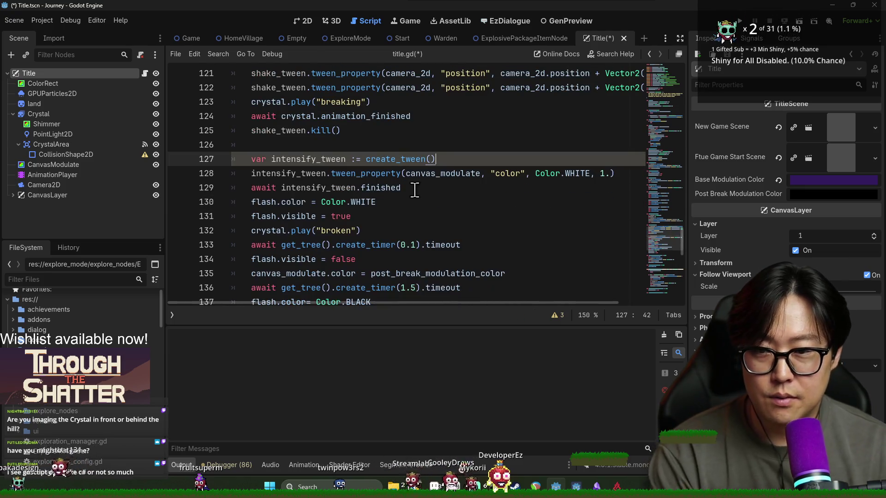
scroll(436, 209, "down", 2)
key("ctrl+s")
left_click(304, 21)
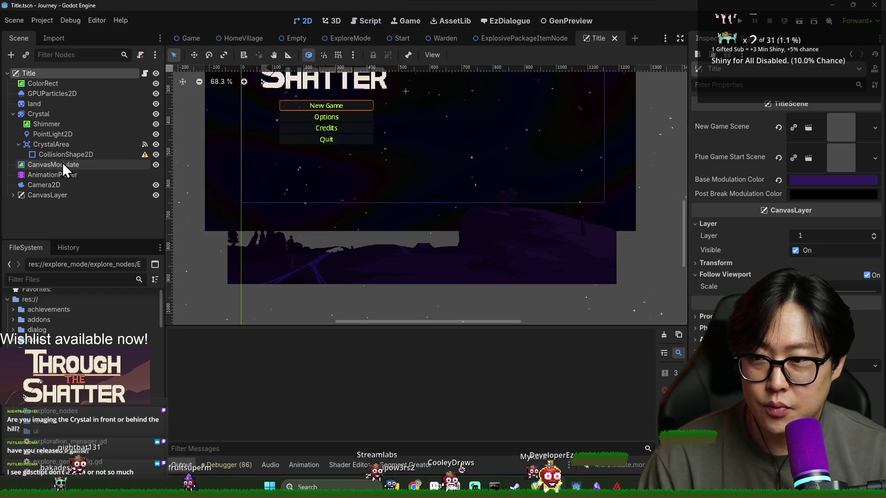
Step: Retint the CanvasModulate colour from purple to a bright, desaturated pale blue-grey
scroll(311, 197, "down", 2)
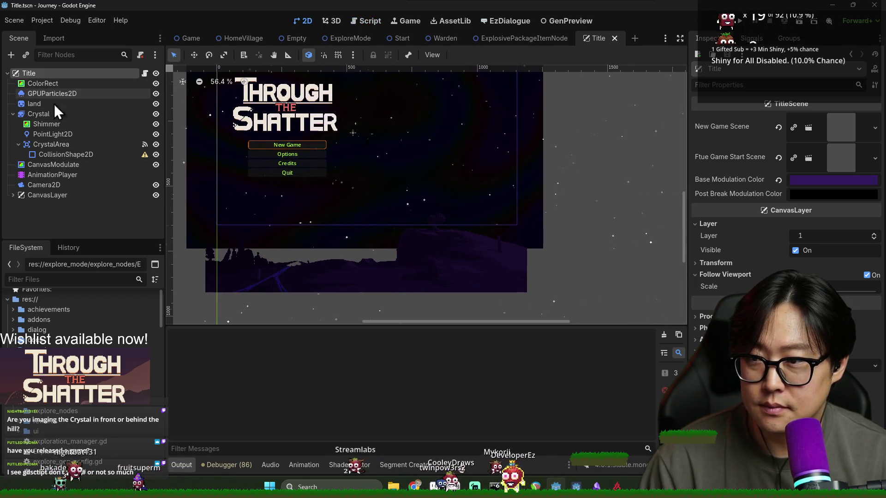
left_click(60, 165)
left_click_drag(407, 184, 463, 190)
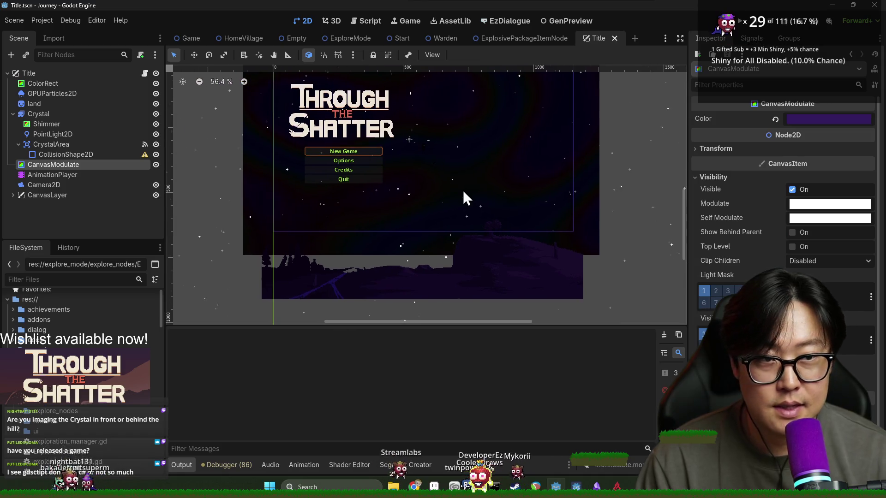
left_click(806, 121)
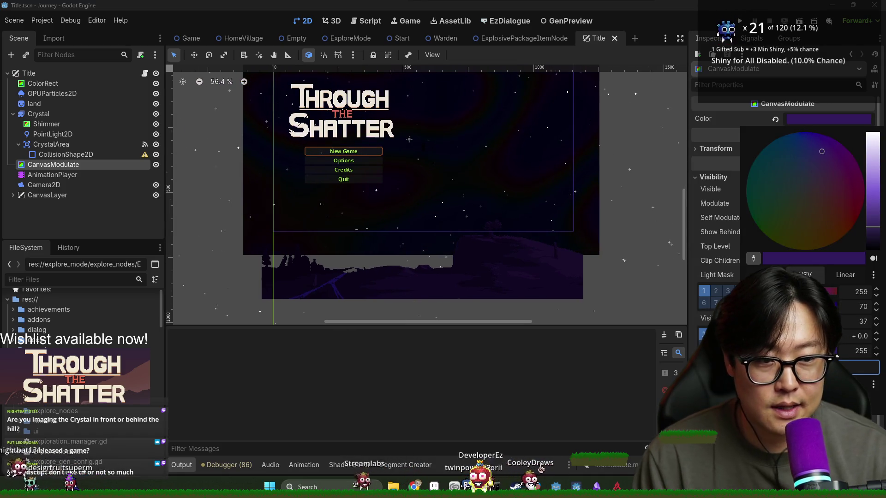
left_click_drag(821, 151, 777, 165)
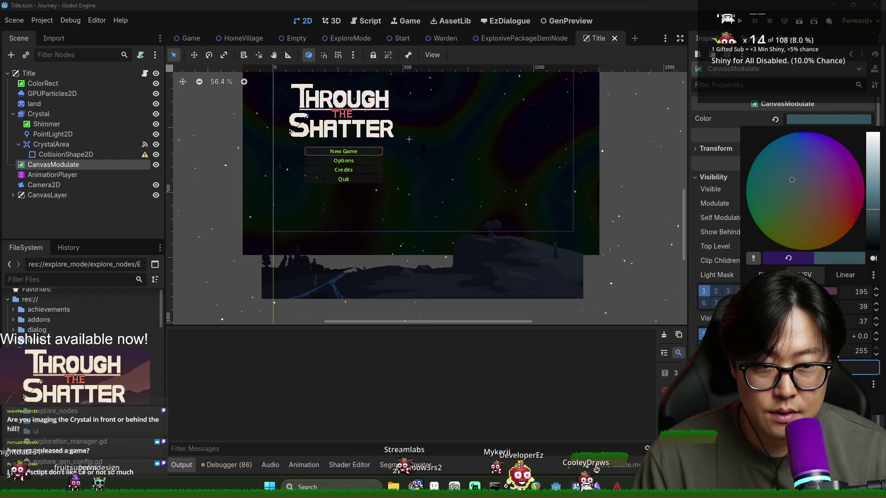
mouse_move(872, 209)
left_mouse_down()
mouse_move(871, 194)
mouse_move(872, 205)
left_mouse_up()
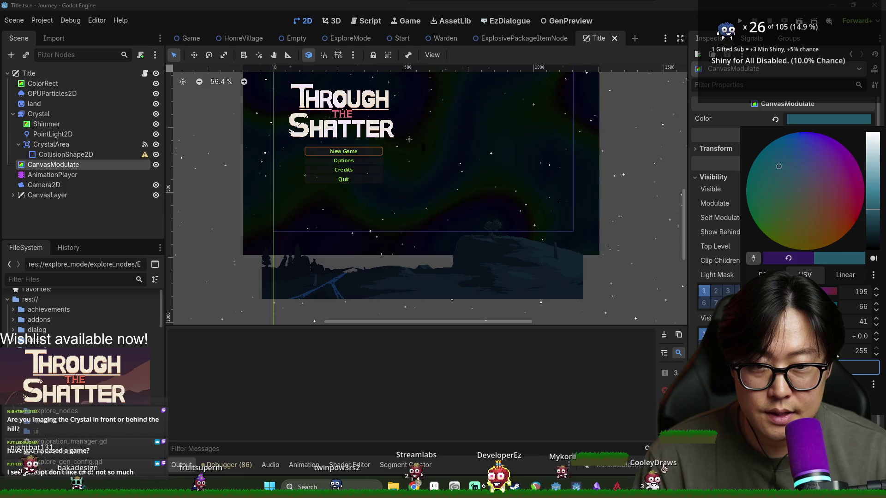
mouse_move(770, 154)
left_mouse_down()
mouse_move(790, 178)
mouse_move(801, 171)
left_mouse_up()
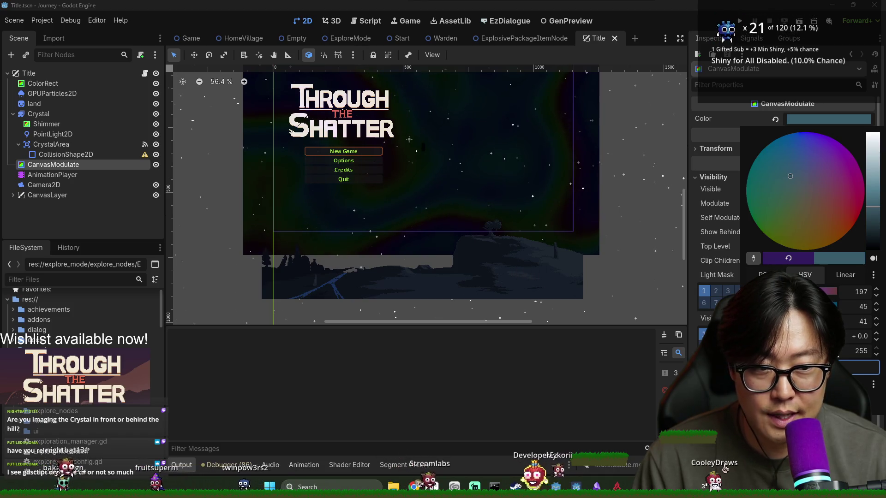
left_click_drag(790, 177, 794, 179)
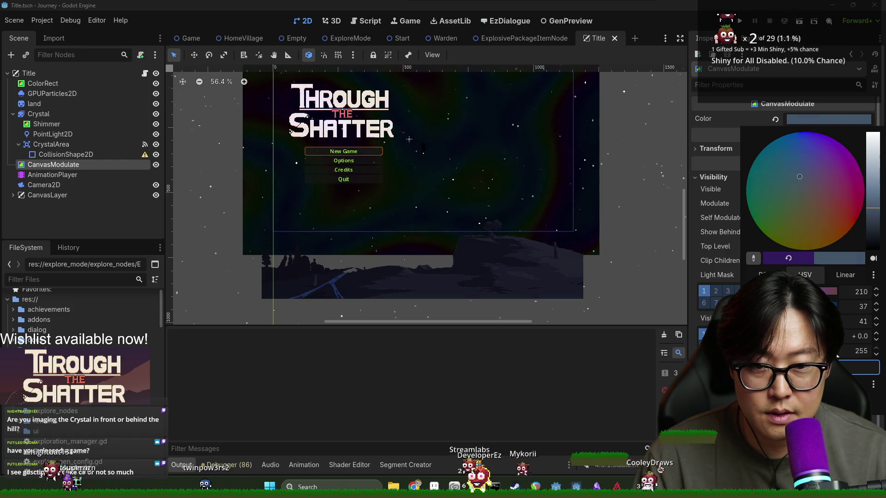
mouse_move(873, 206)
left_mouse_down()
mouse_move(872, 135)
mouse_move(872, 205)
left_mouse_up()
left_click(678, 352)
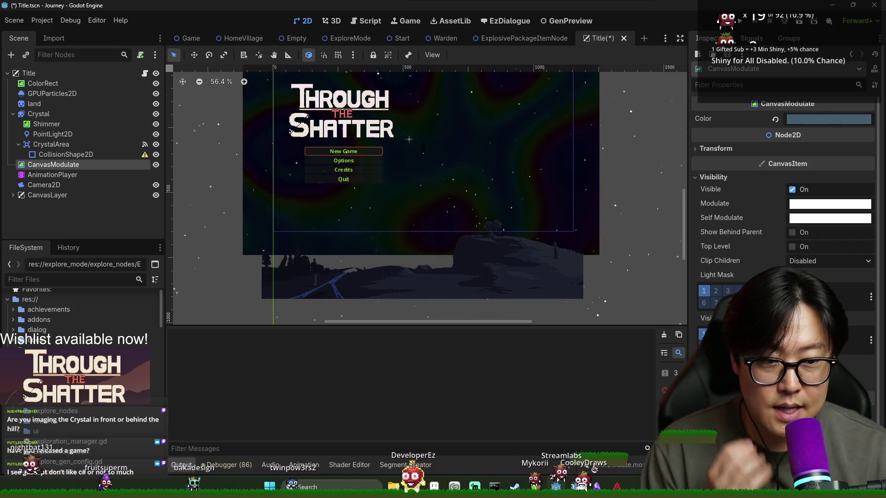
Step: Set the Title node's Post Break Modulation Color to the blue-grey tint and run the game
left_click(827, 117)
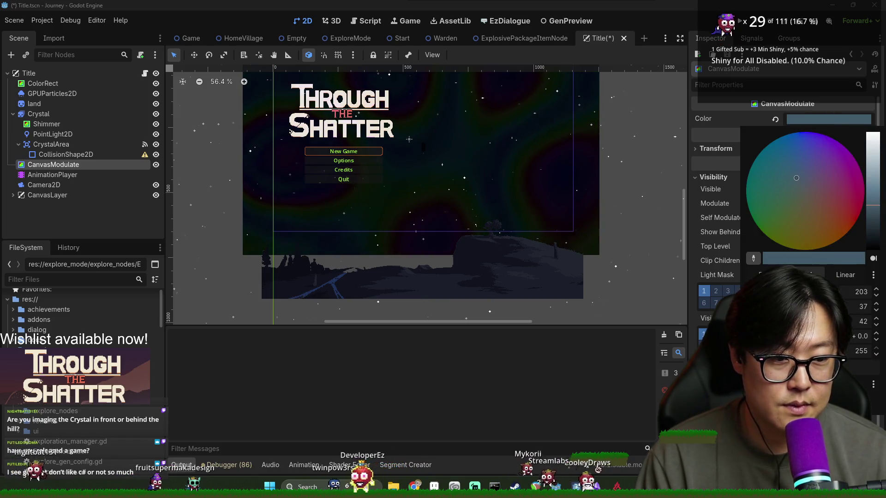
left_click(28, 75)
left_click(67, 74)
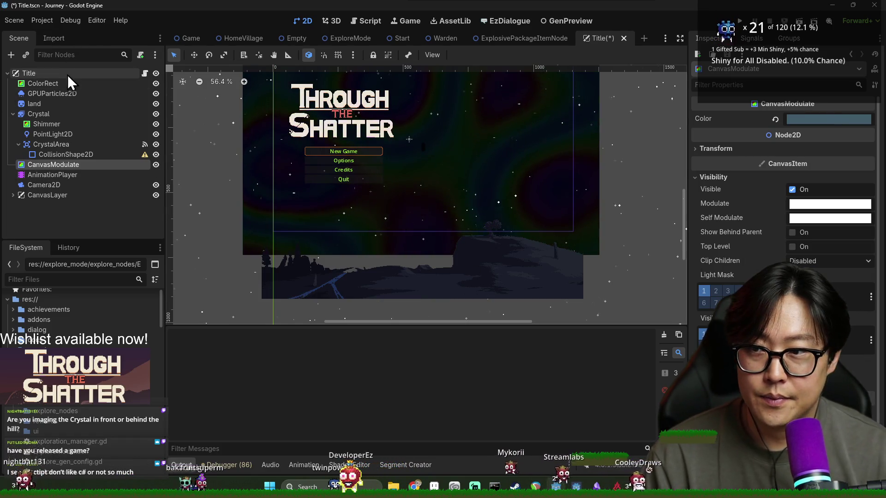
left_click(828, 180)
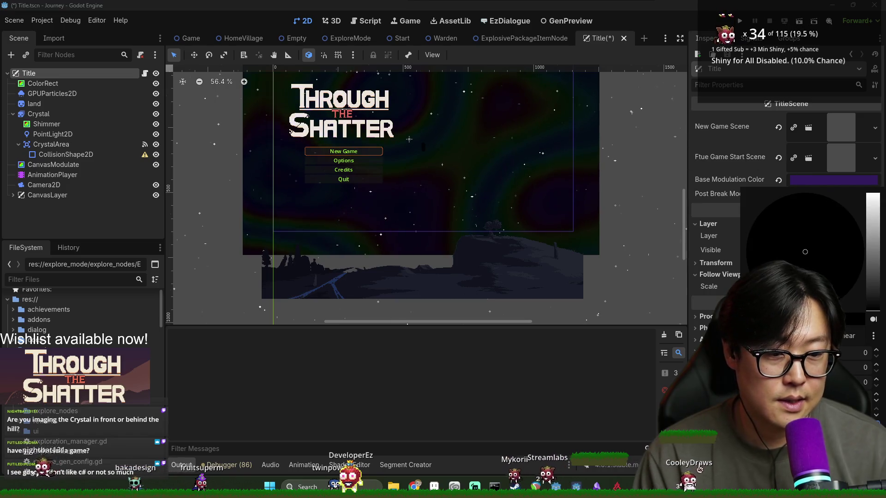
left_click(438, 385)
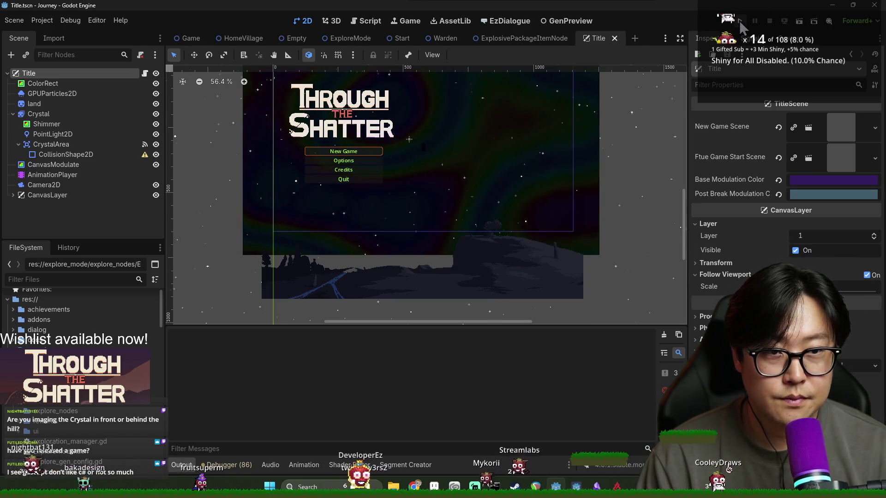
left_click(739, 21)
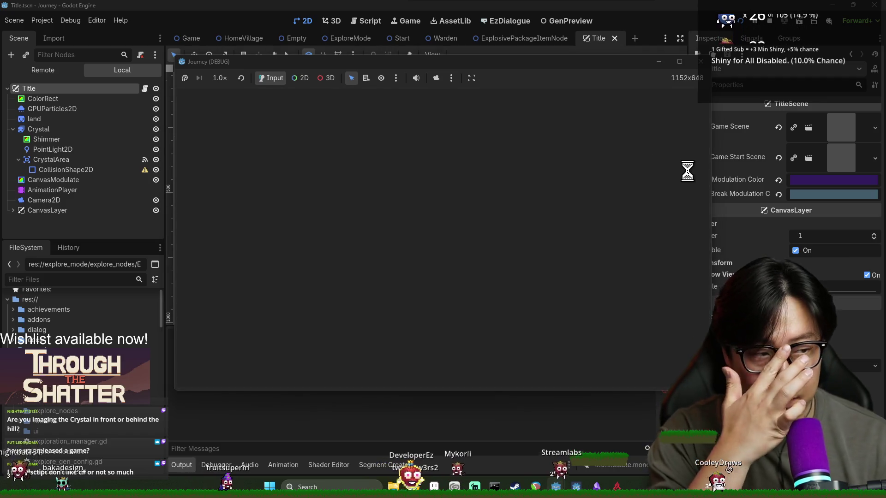
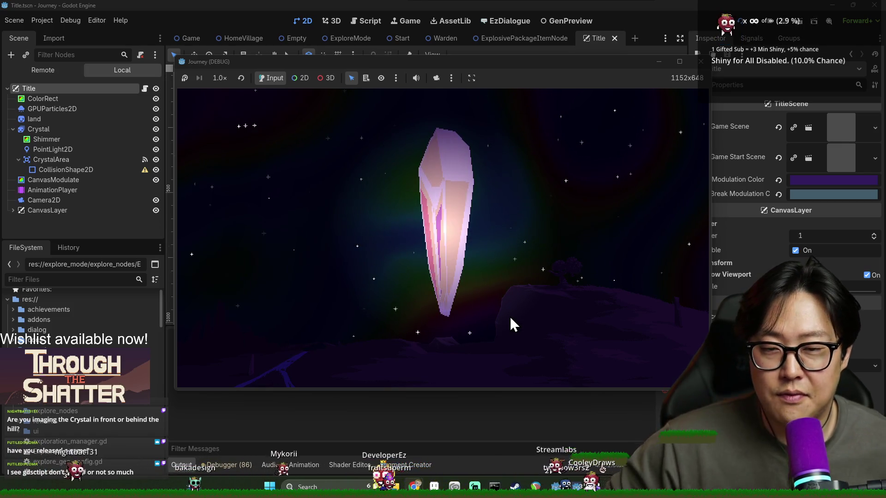
Step: Strike the crystal, stop the game, set a new Post Break Modulation Color, and rerun
left_click(428, 247)
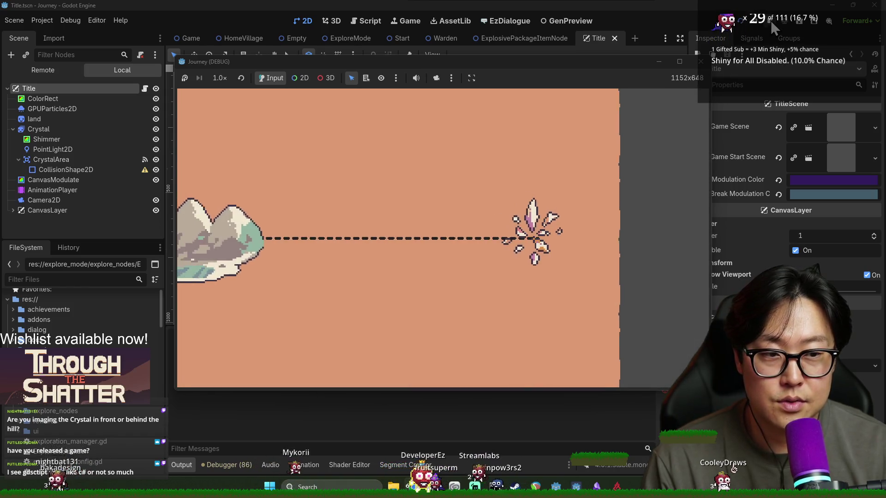
left_click(770, 20)
left_click(851, 194)
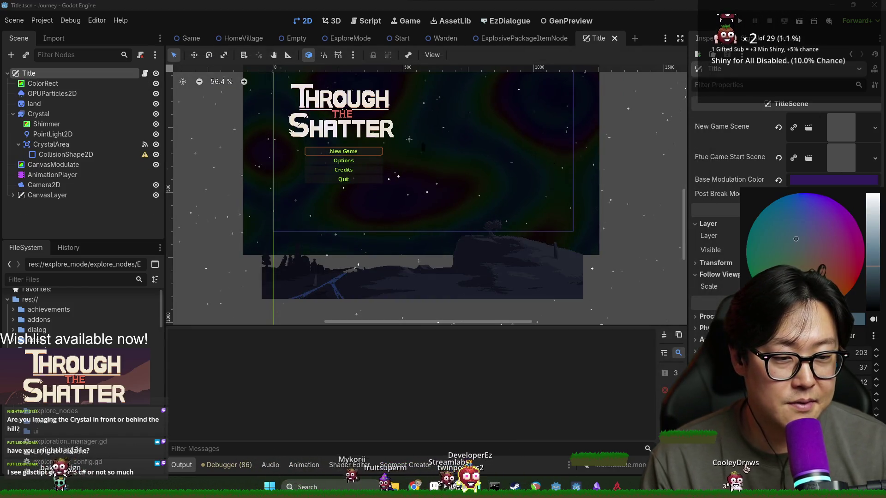
left_click(738, 23)
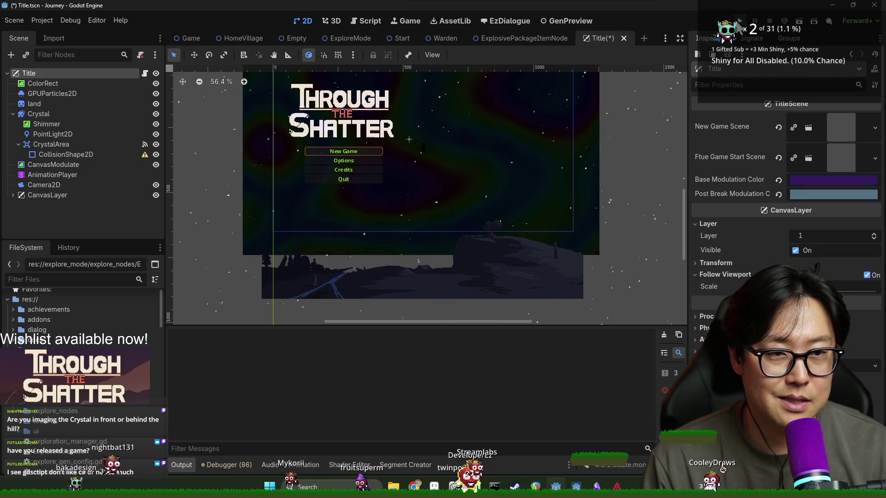
left_click(741, 24)
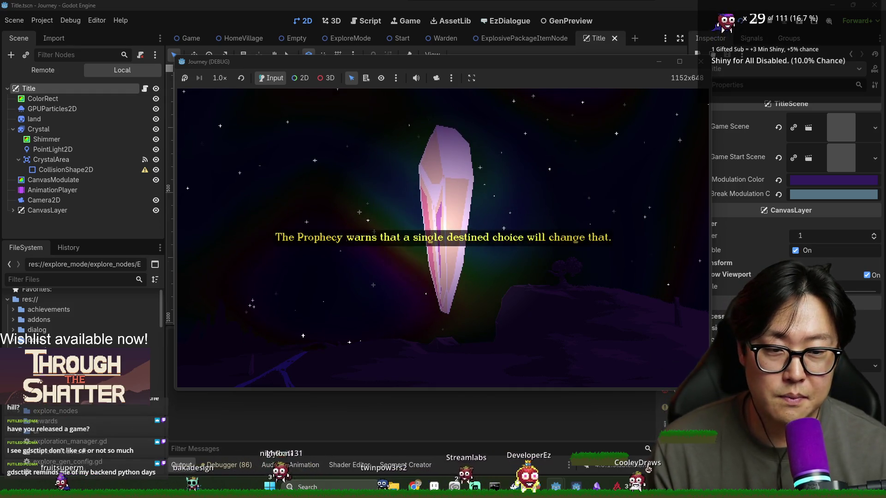
Step: Maximize and close the debug game, then switch to the_world_landscape.aseprite in Aseprite
left_click(678, 61)
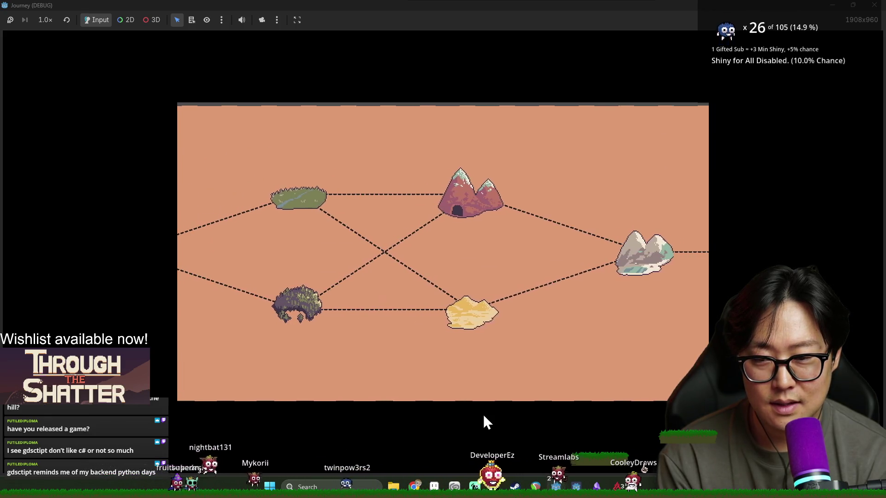
key("alt+F4")
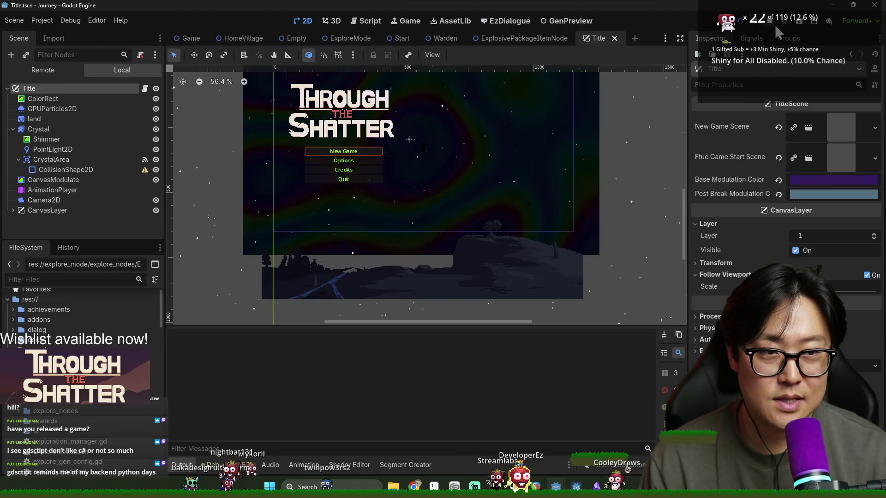
key("alt+Tab")
key("Tab")
key("Tab")
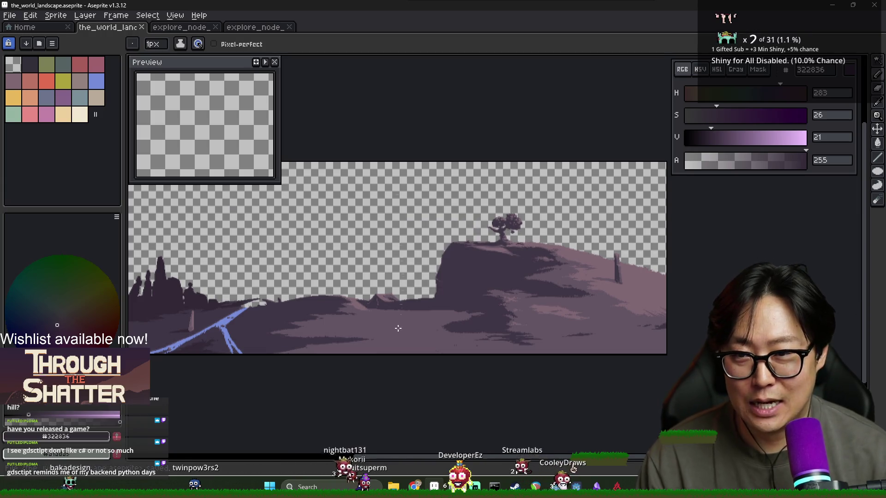
Step: Show the timeline and shift the canvas view toward the tent and cliff
key("Tab")
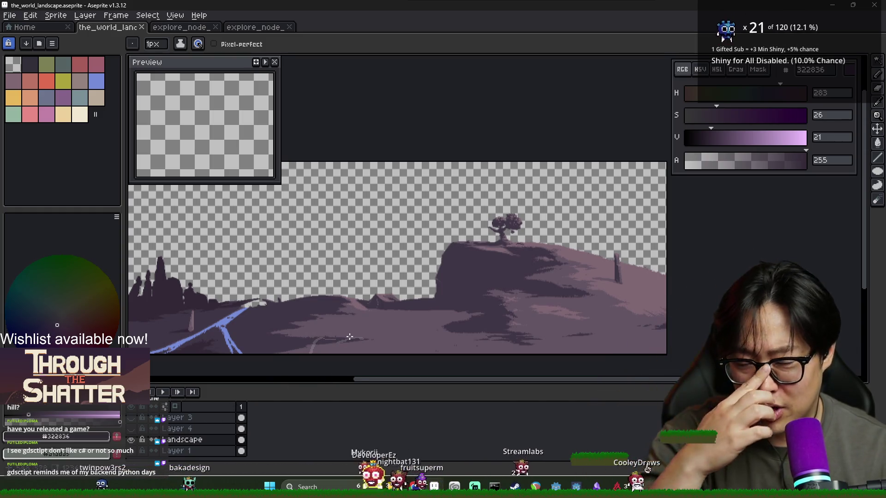
scroll(353, 282, "up", 1)
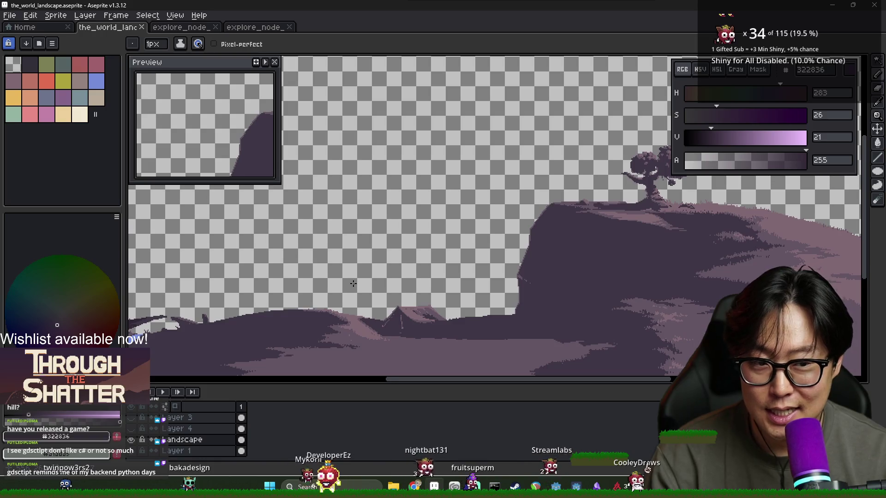
left_click_drag(394, 345, 374, 313)
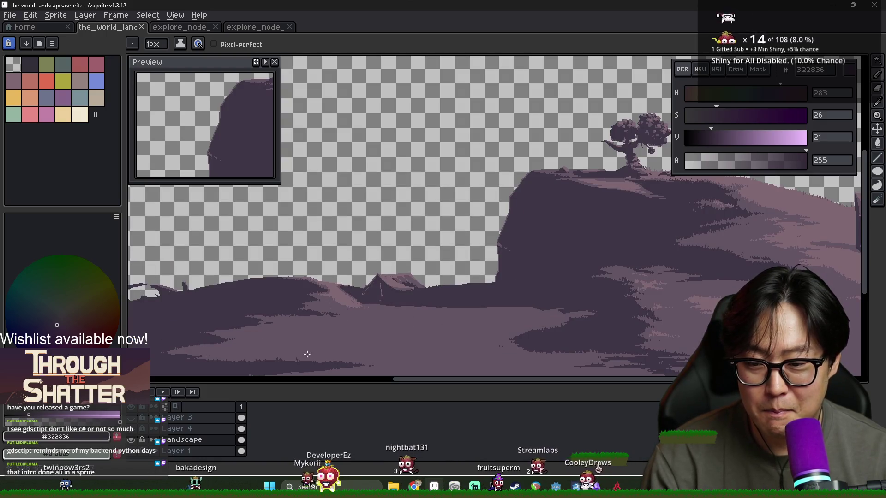
left_click(8, 19)
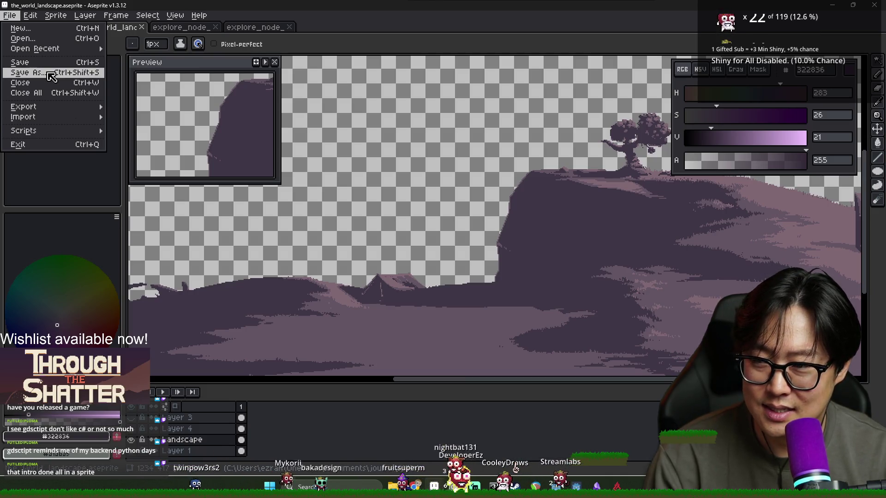
left_click(246, 441)
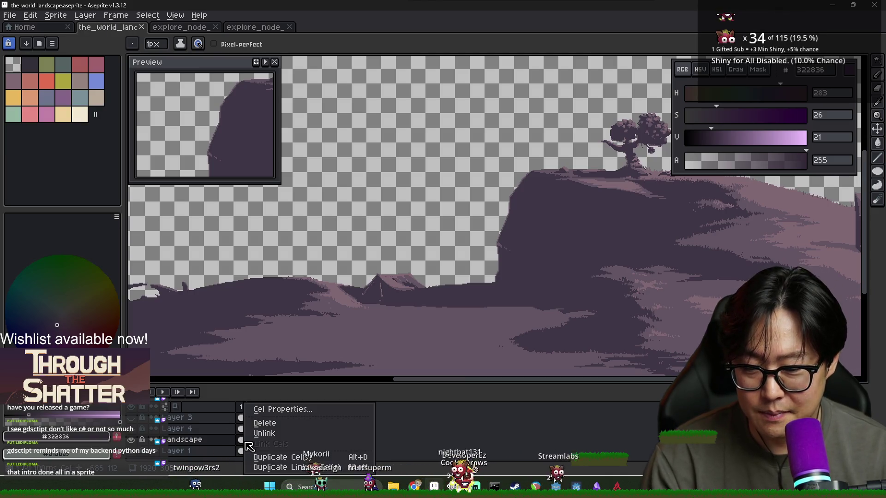
Step: Duplicate the landscape cel into a new frame 2 and select it
right_click(272, 425)
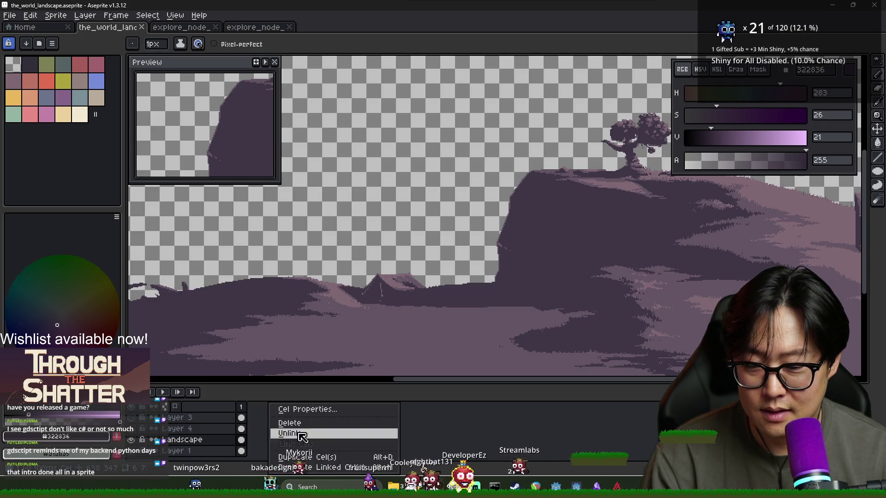
left_click(308, 457)
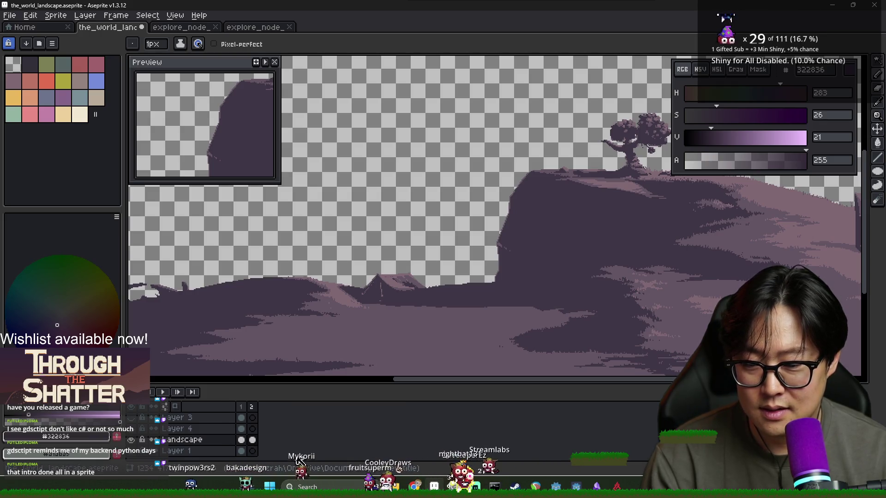
left_click(252, 439)
scroll(381, 319, "down", 2)
scroll(382, 319, "up", 2)
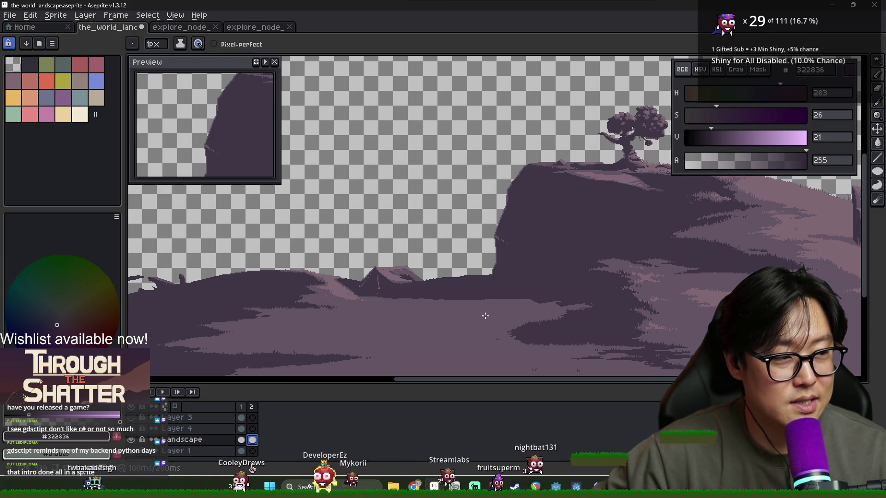
Step: Zoom and pan to the hillside below the tent, briefly checking the Godot editor
scroll(508, 300, "left", 2)
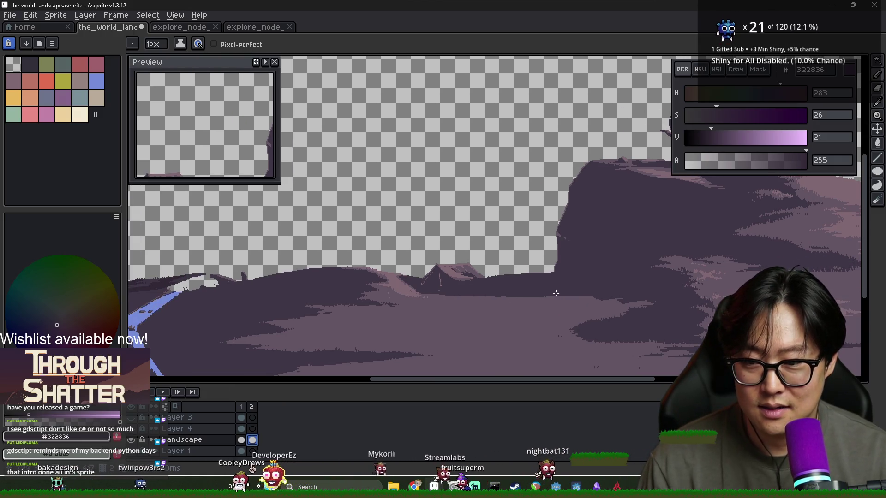
scroll(558, 293, "right", 2)
key("alt+Tab")
key("alt+Tab")
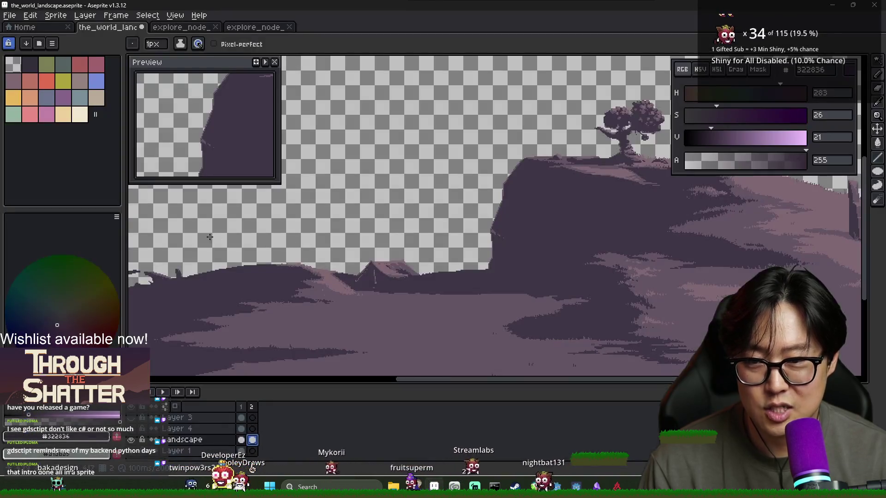
scroll(483, 293, "up", 1)
scroll(483, 293, "down", 1)
scroll(483, 294, "down", 1)
scroll(340, 293, "up", 1)
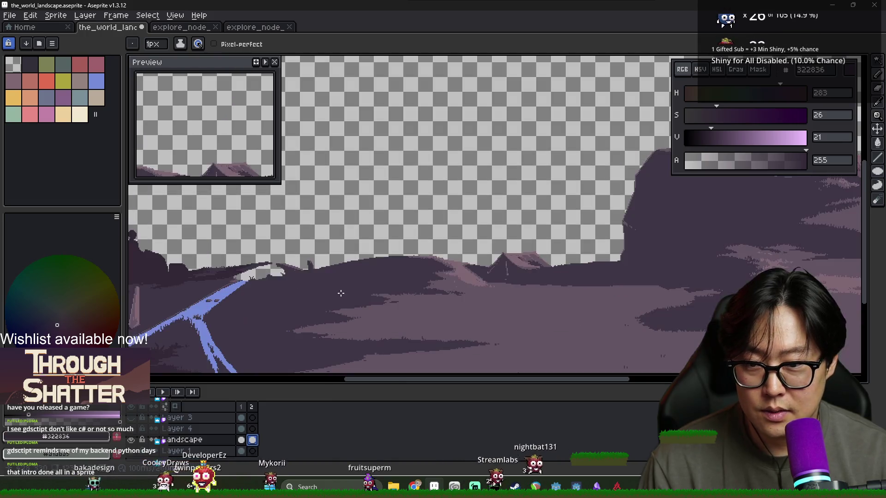
scroll(518, 277, "right", 3)
scroll(484, 277, "up", 1)
scroll(464, 277, "down", 1)
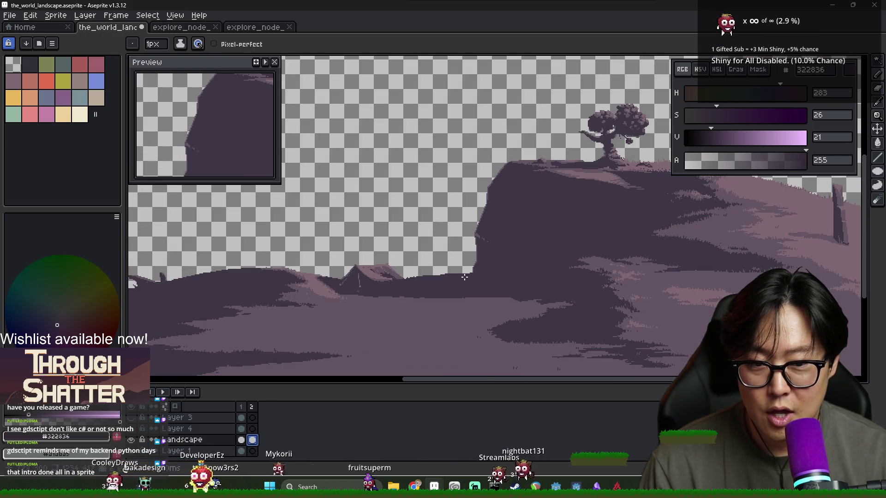
scroll(465, 277, "right", 2)
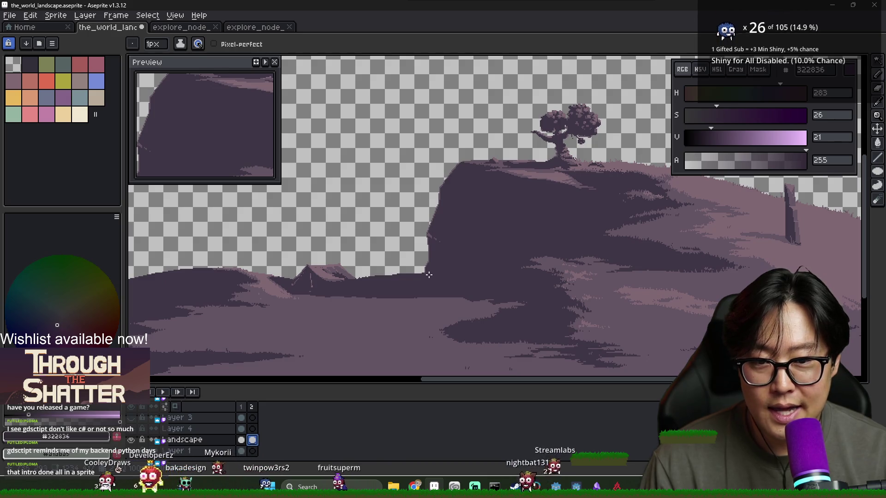
Step: Try the eyedropper and pencil, then switch to the Eraser to cut the crack
key("i")
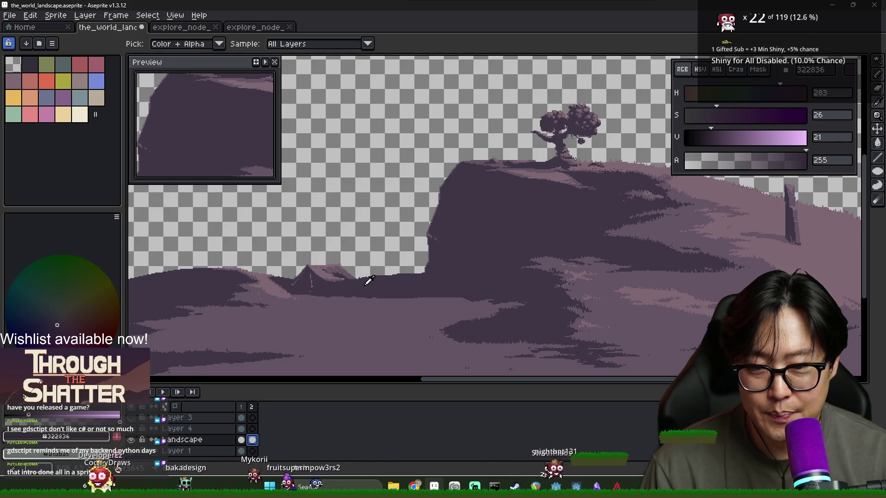
key("b")
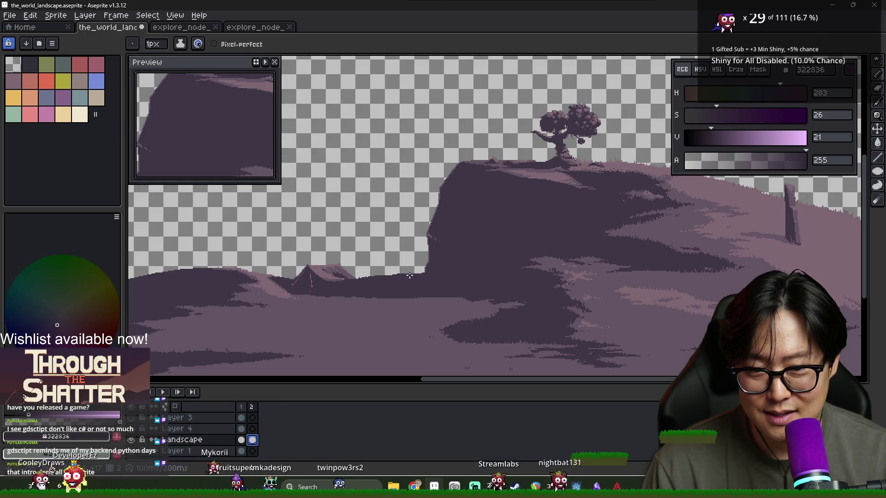
key("e")
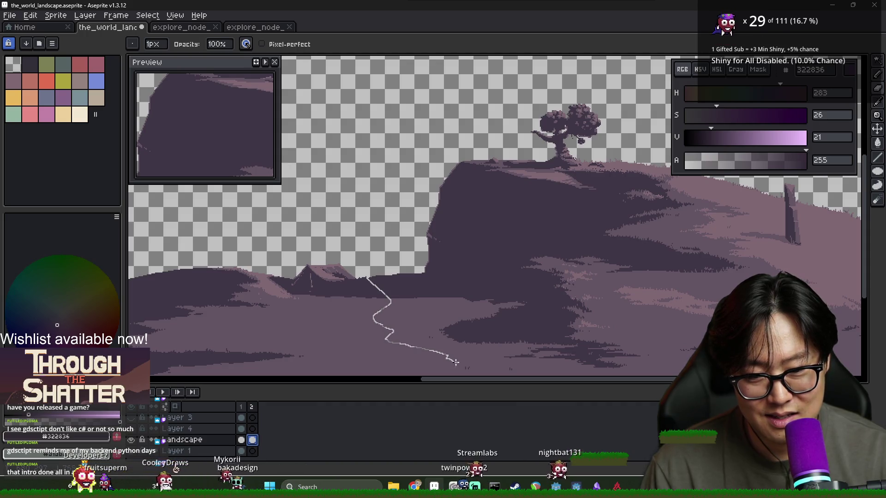
Step: Bring the crack's lower end into view and brighten a stretch of the white line
scroll(488, 375, "down", 2)
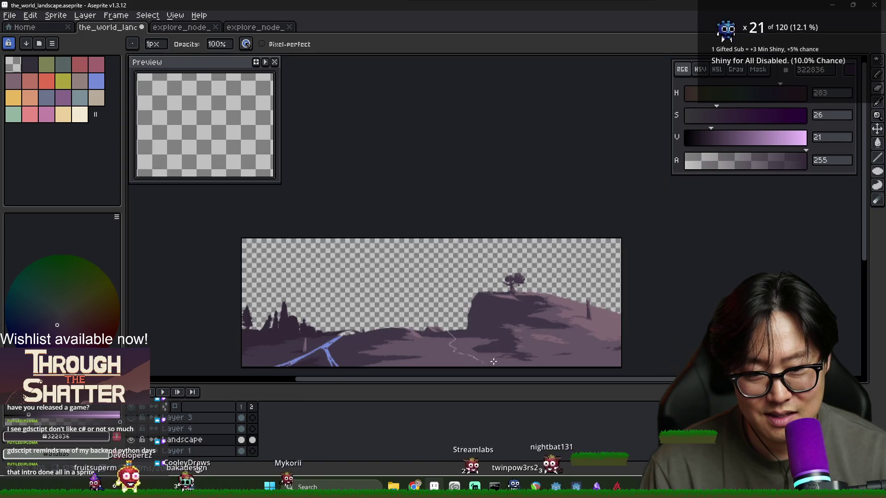
scroll(488, 354, "up", 1)
scroll(488, 353, "up", 5)
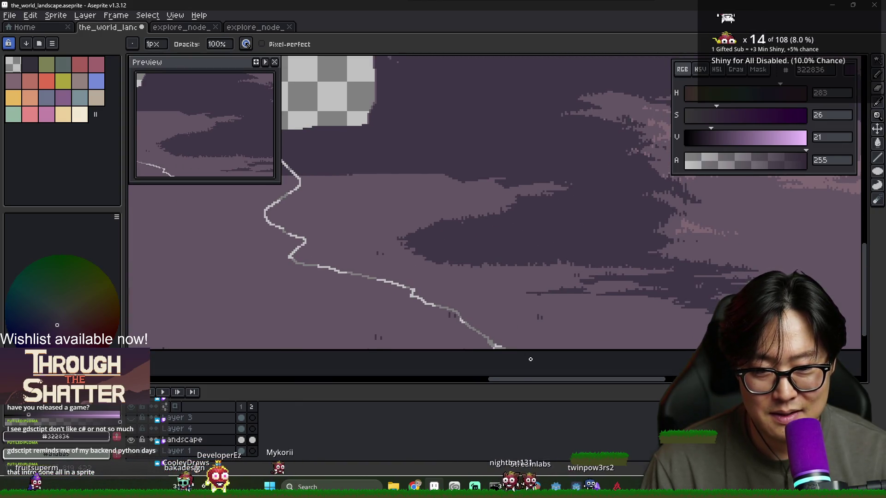
scroll(487, 338, "down", 2)
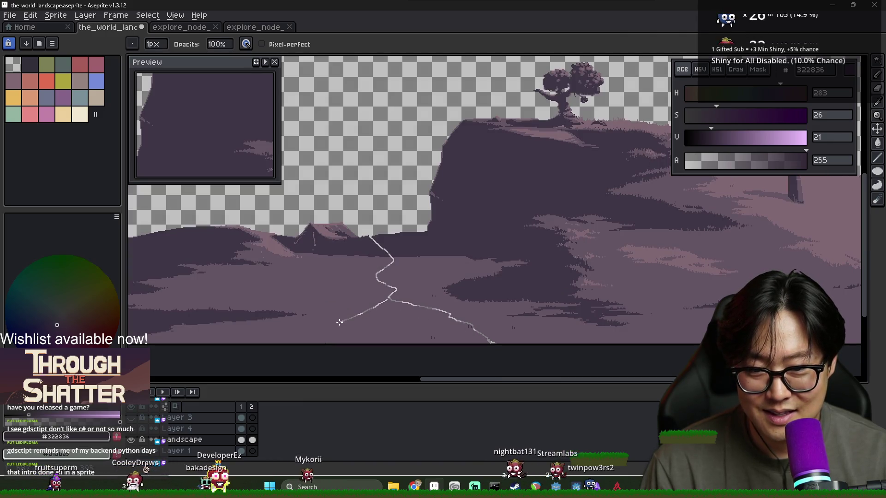
scroll(391, 304, "up", 2)
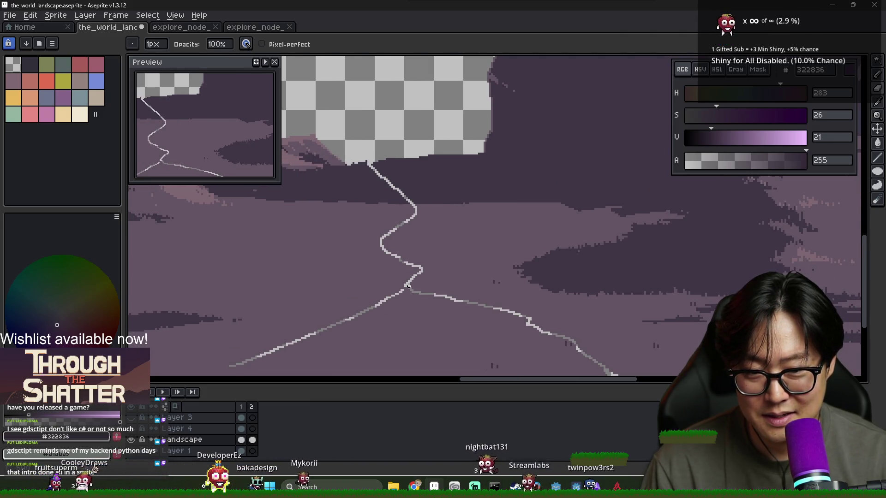
left_click_drag(351, 318, 428, 310)
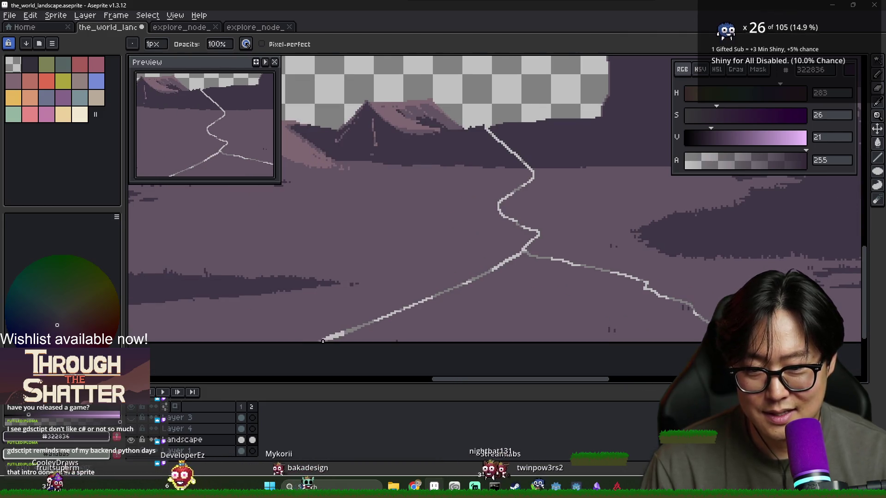
scroll(370, 326, "down", 2)
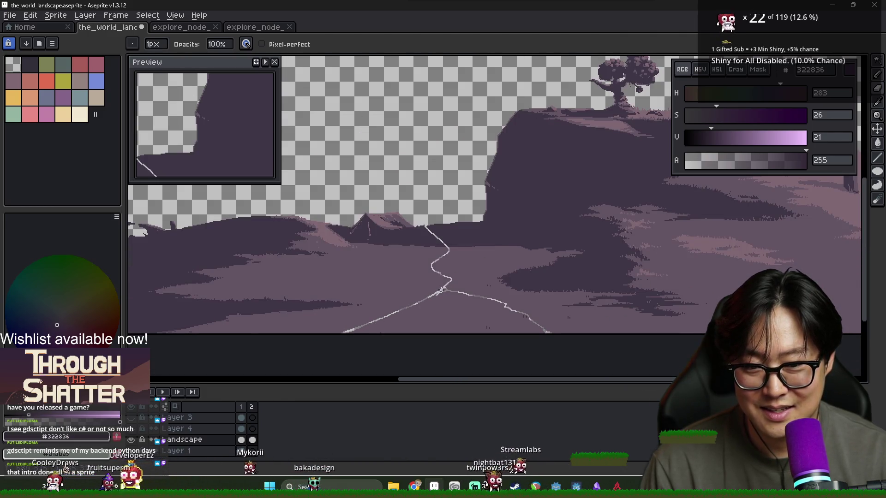
scroll(444, 290, "down", 1)
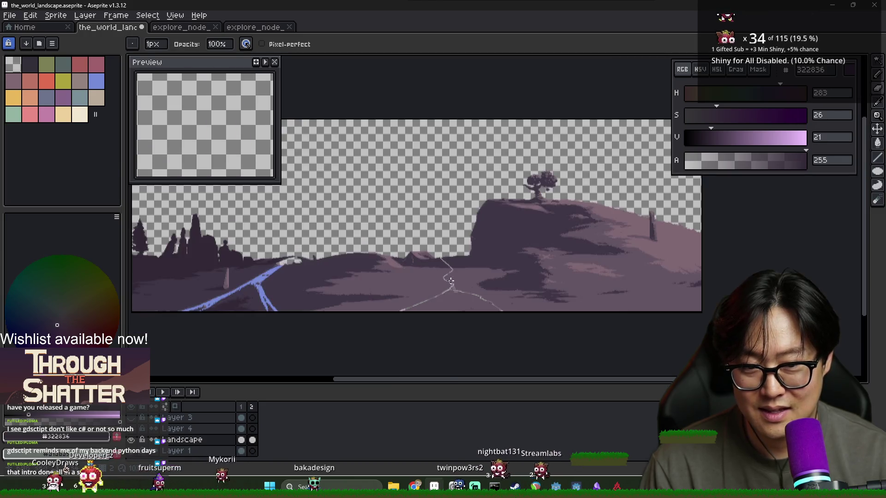
scroll(433, 297, "up", 2)
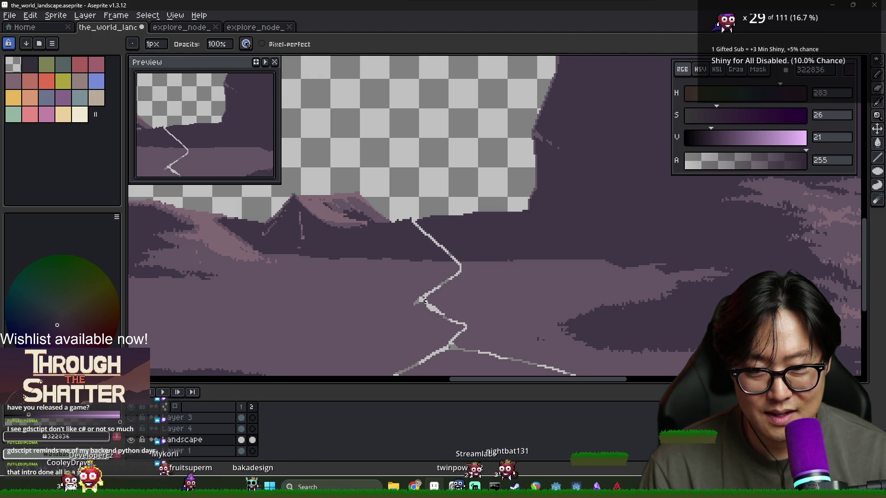
left_click_drag(428, 305, 460, 324)
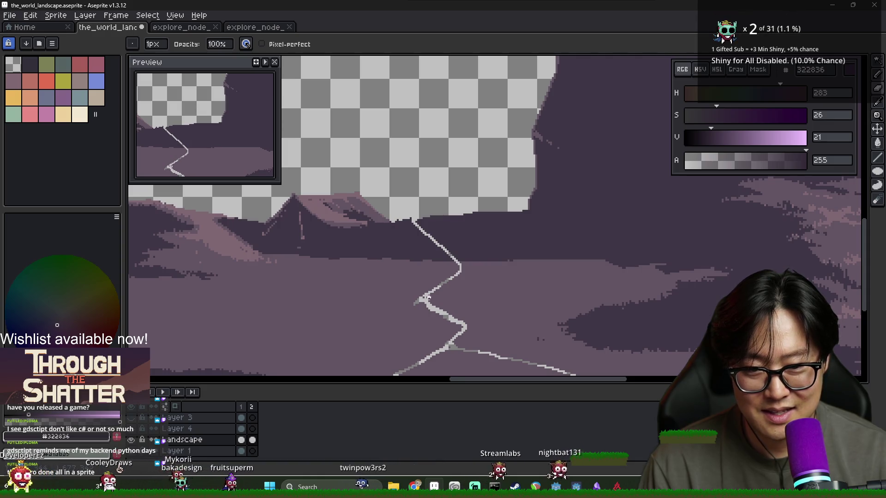
Step: Pan and zoom across the landscape to inspect the white crack line
scroll(458, 273, "down", 3)
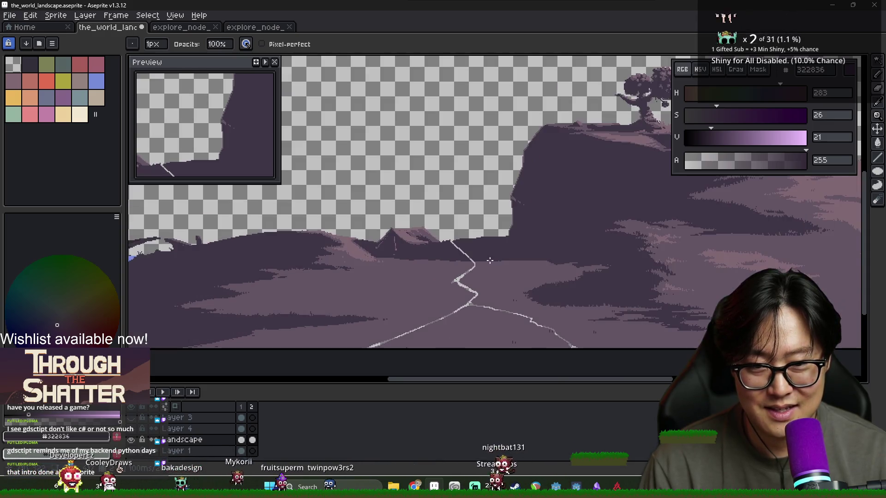
scroll(491, 288, "up", 2)
scroll(491, 288, "down", 2)
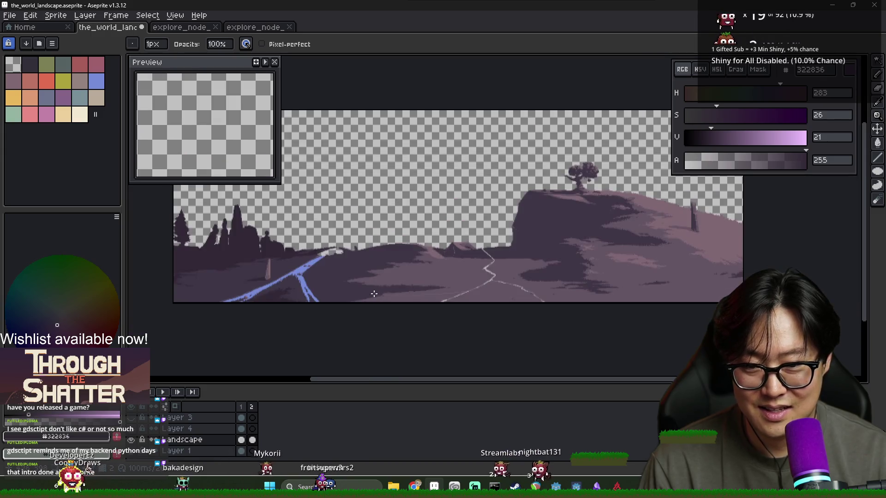
scroll(346, 293, "up", 2)
left_click_drag(346, 293, 402, 292)
left_click_drag(337, 280, 385, 258)
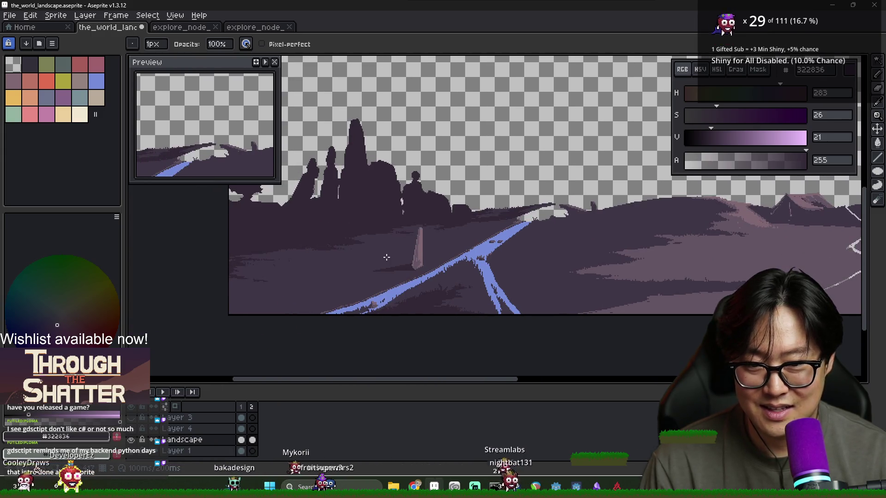
scroll(377, 241, "down", 1)
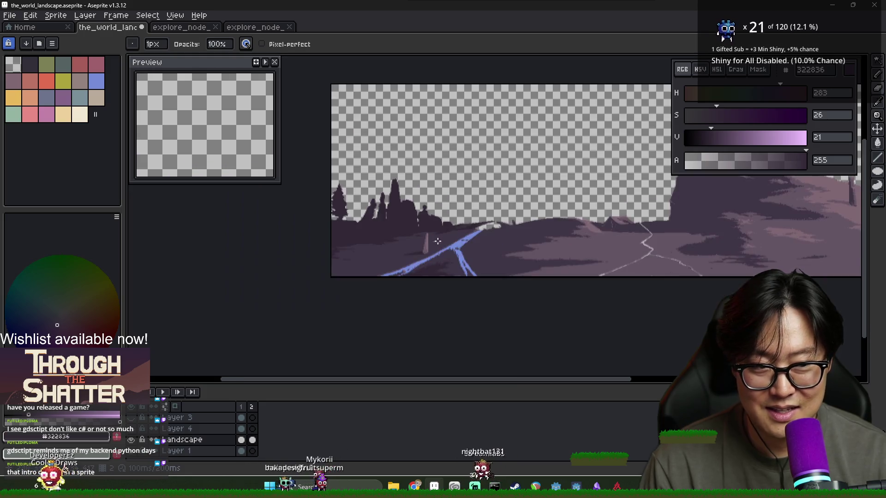
scroll(522, 248, "up", 1)
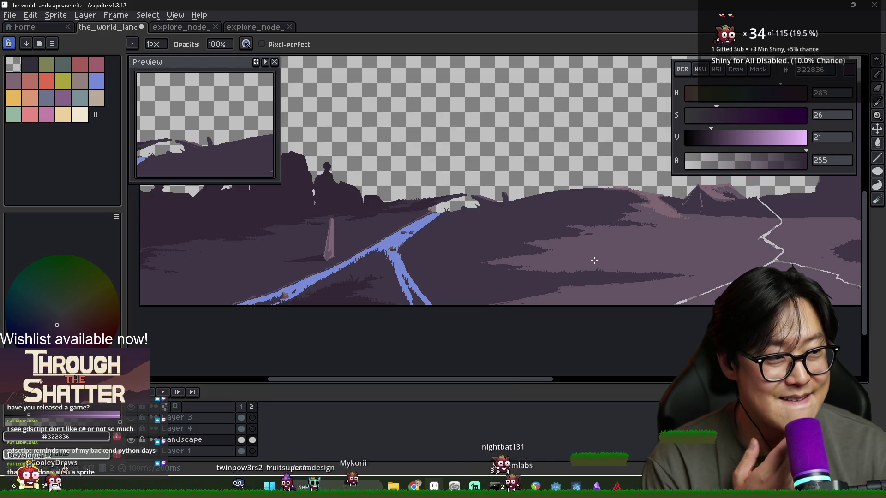
scroll(593, 261, "down", 1)
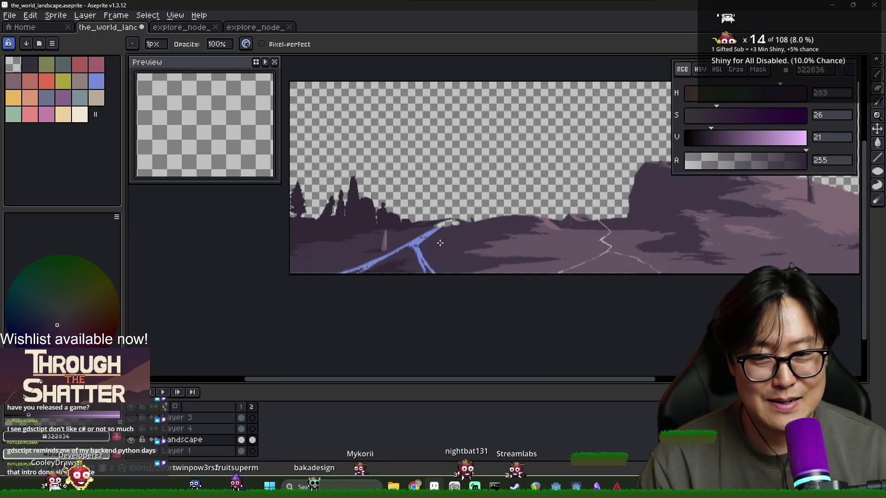
scroll(439, 243, "up", 1)
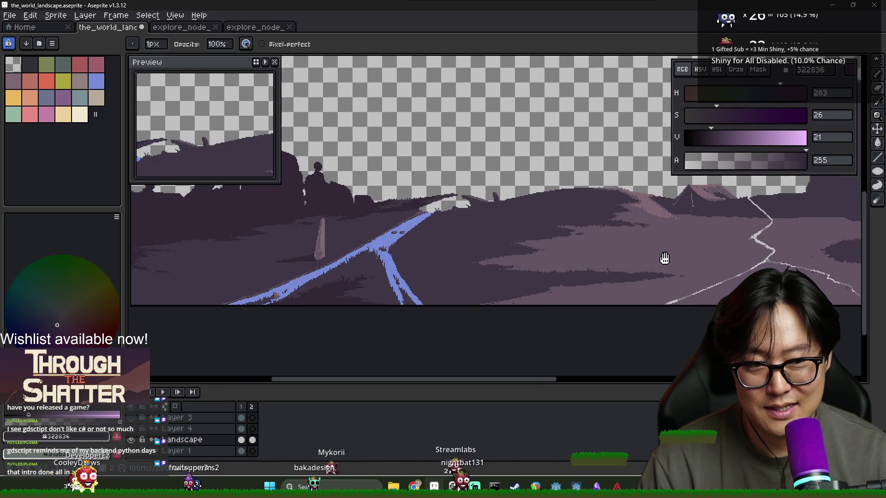
scroll(646, 254, "right", 5)
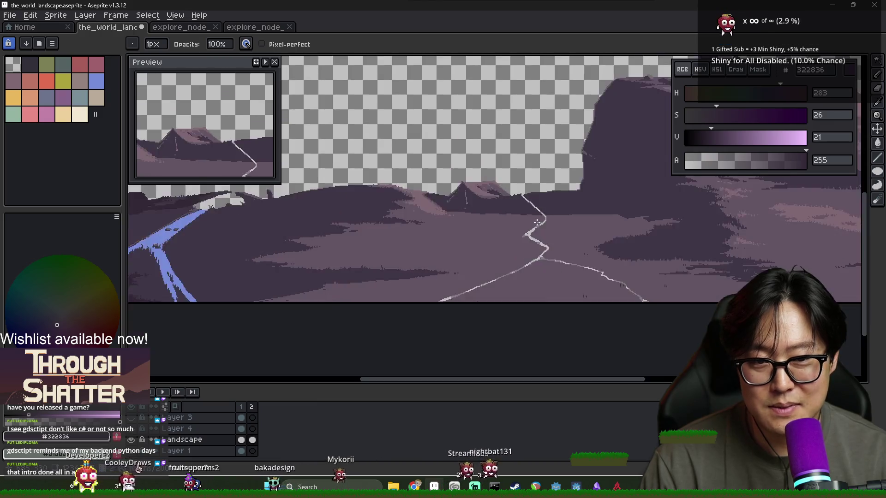
scroll(536, 224, "down", 1)
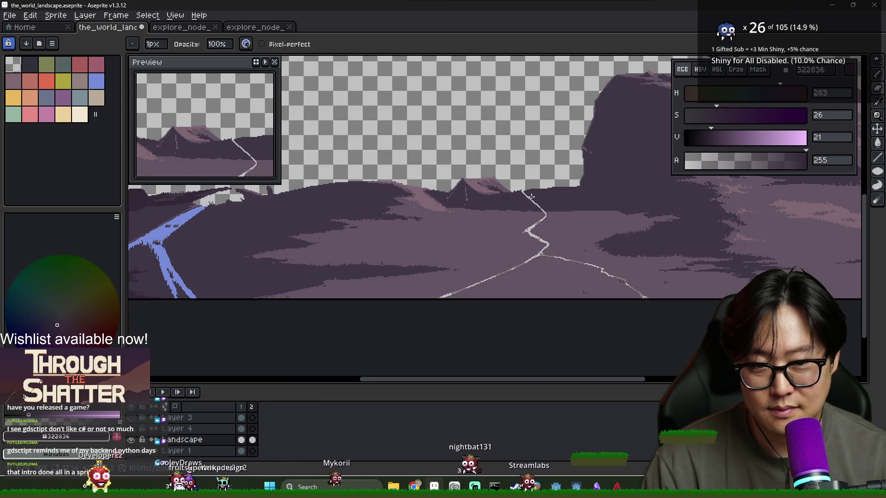
scroll(523, 215, "up", 1)
scroll(523, 215, "down", 2)
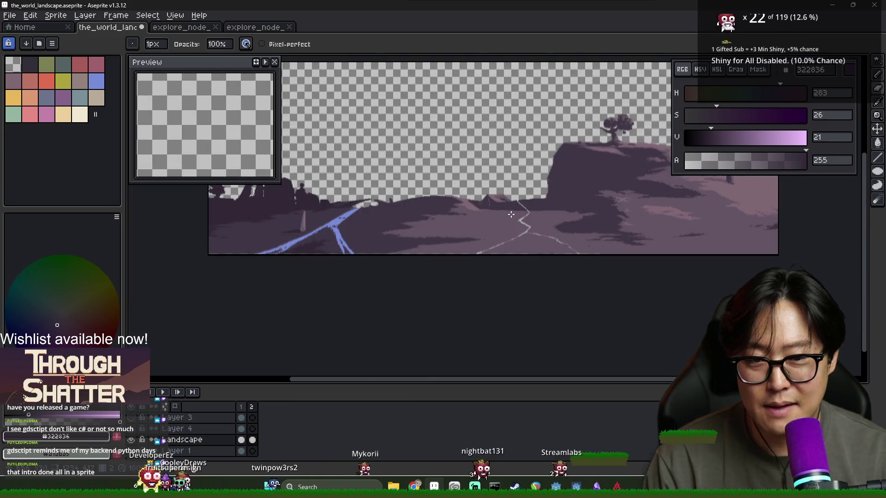
scroll(522, 216, "up", 1)
left_click_drag(532, 218, 481, 213)
scroll(480, 213, "up", 1)
scroll(476, 225, "down", 1)
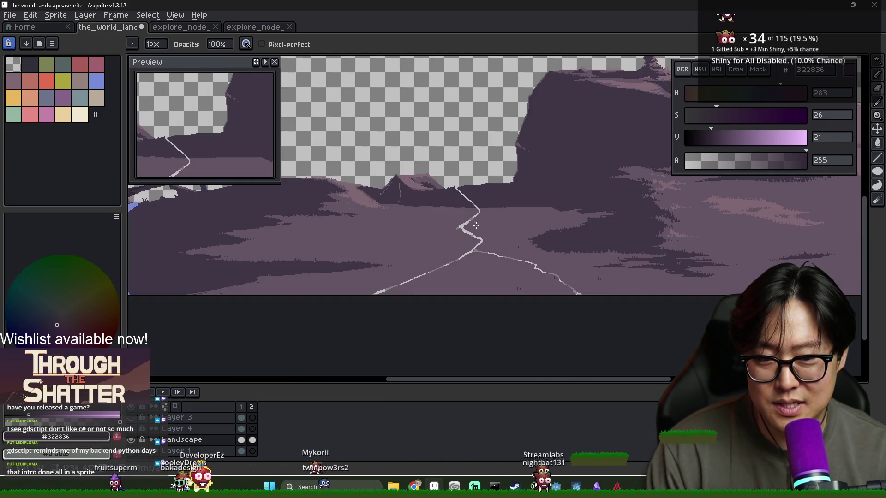
scroll(539, 260, "right", 5)
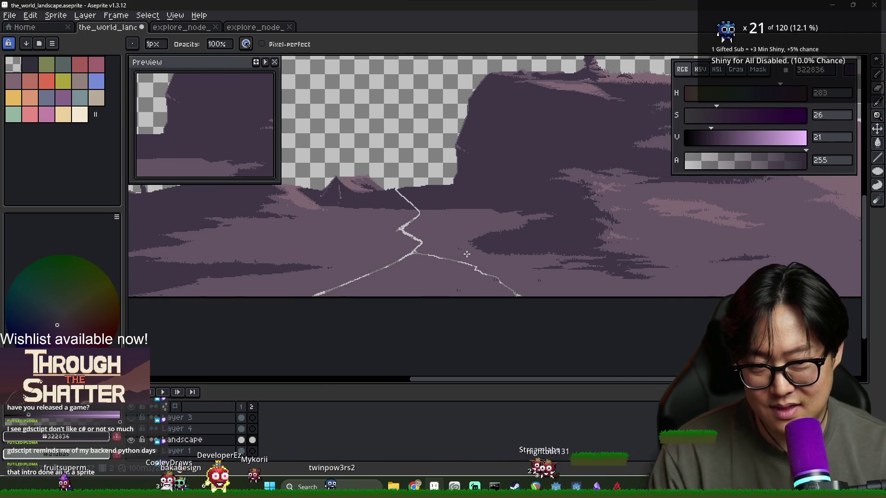
scroll(484, 249, "up", 2)
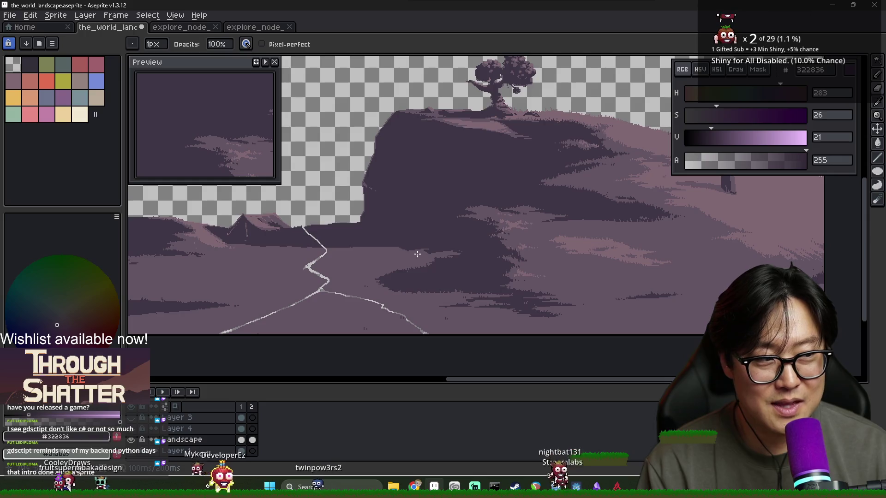
scroll(422, 252, "left", 3)
scroll(403, 276, "up", 4)
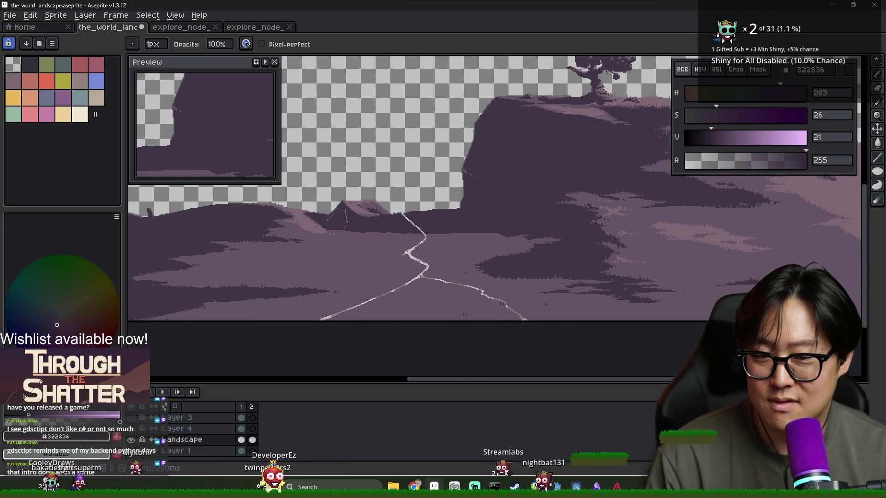
scroll(370, 197, "left", 3)
scroll(370, 197, "up", 2)
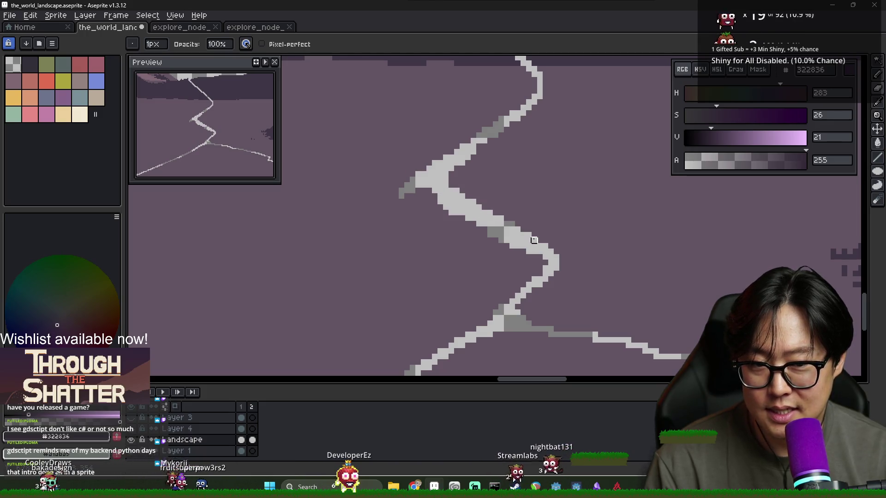
scroll(550, 251, "down", 4)
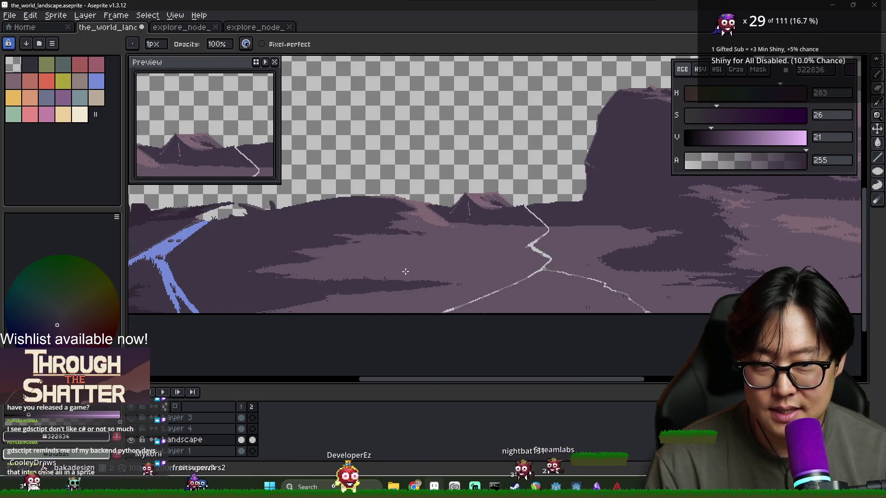
left_click_drag(405, 272, 433, 255)
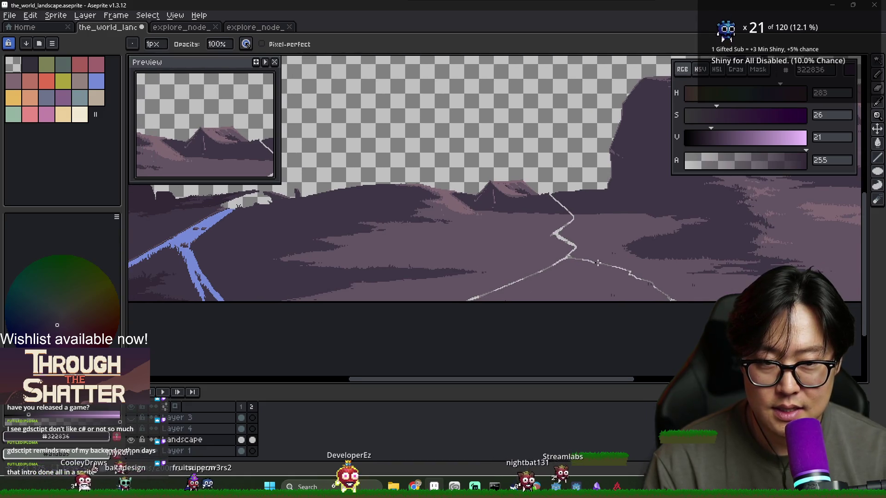
scroll(544, 252, "down", 2)
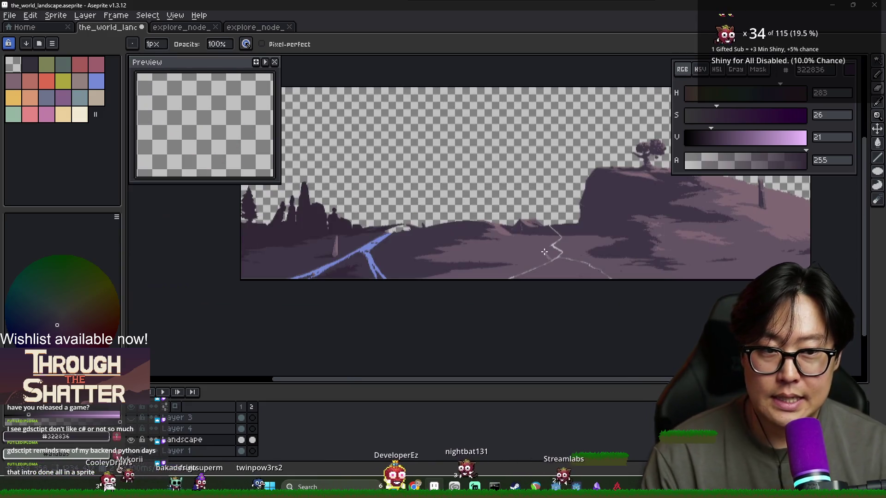
scroll(544, 252, "up", 1)
scroll(409, 255, "up", 1)
scroll(409, 255, "down", 1)
scroll(409, 255, "up", 1)
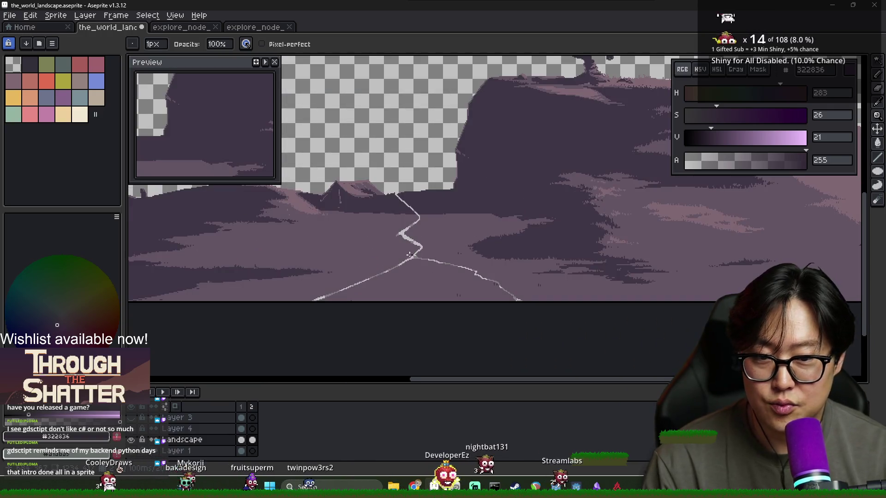
scroll(409, 255, "left", 5)
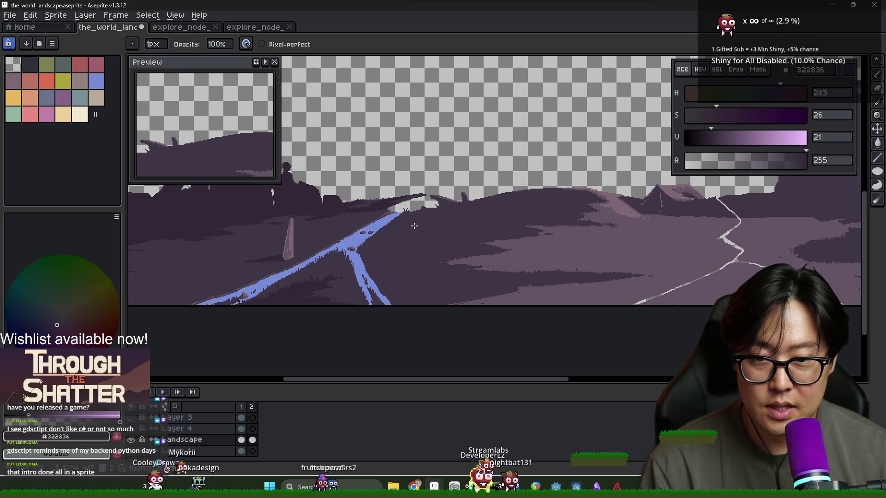
scroll(352, 229, "down", 1)
scroll(352, 230, "up", 1)
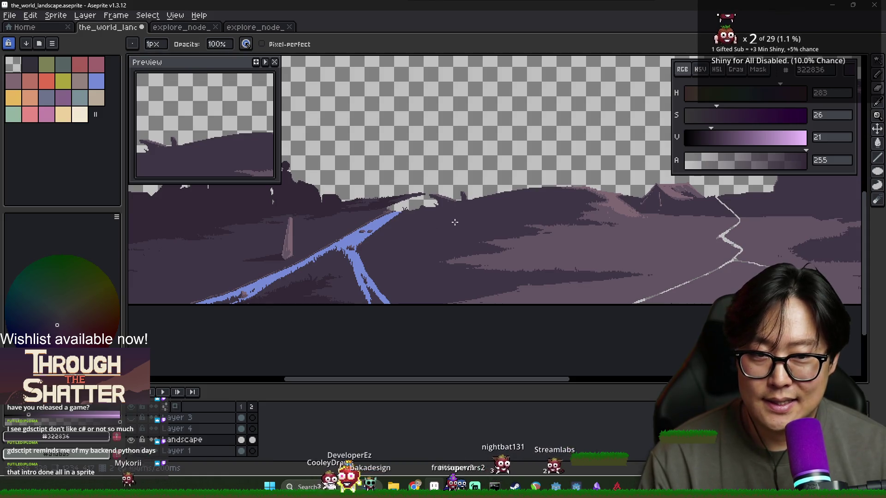
scroll(451, 222, "down", 3)
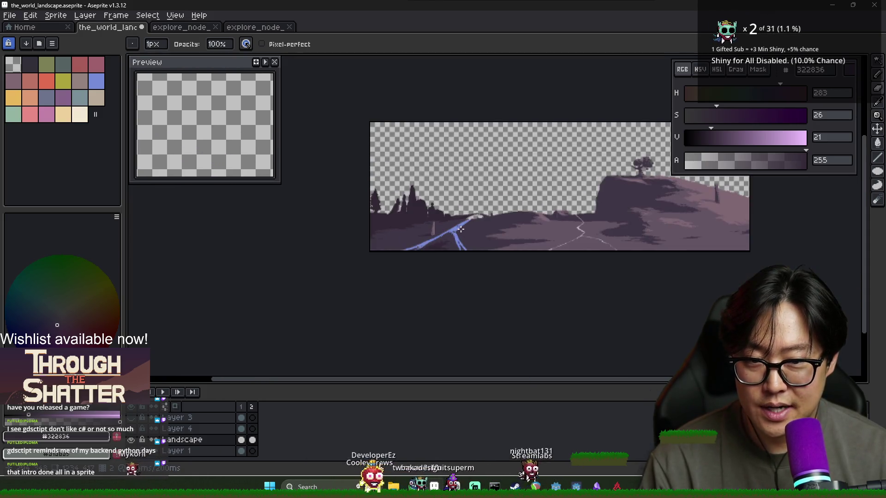
scroll(509, 229, "up", 1)
Step: Compare frames 1 and 2, then switch to the Godot title scene
left_click_drag(509, 229, 437, 237)
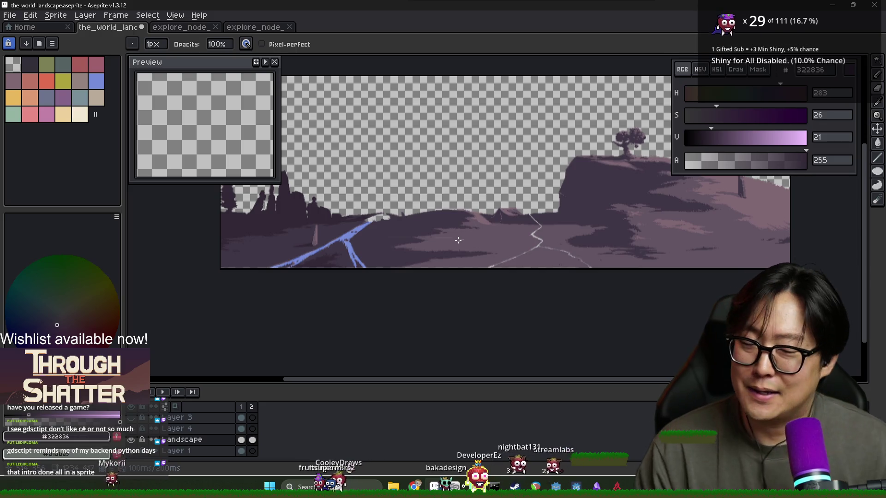
scroll(521, 239, "up", 2)
key("Right")
key("Left")
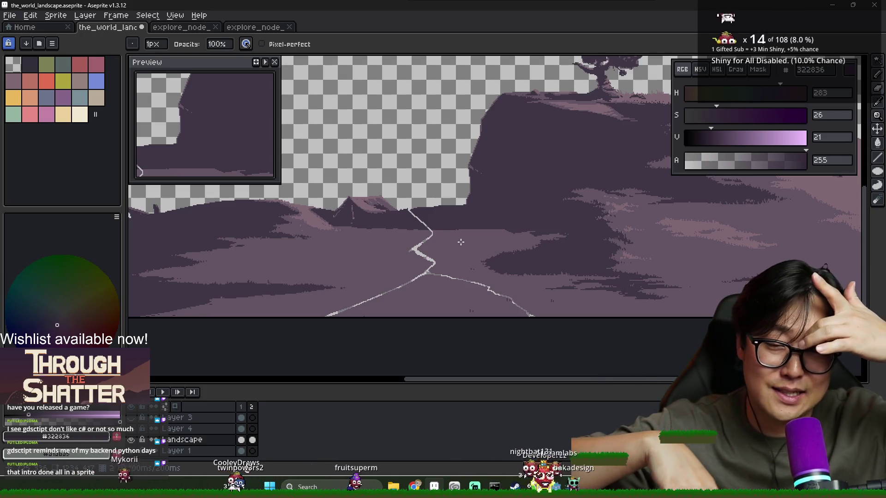
key("alt+Tab")
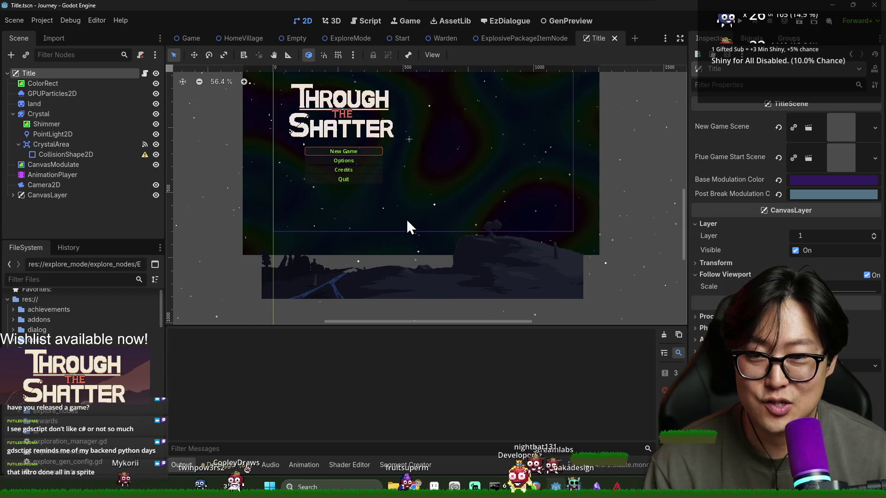
Step: Show frame 2 with the crack in Aseprite, then run the Godot project
key("alt+Tab")
left_click(252, 409)
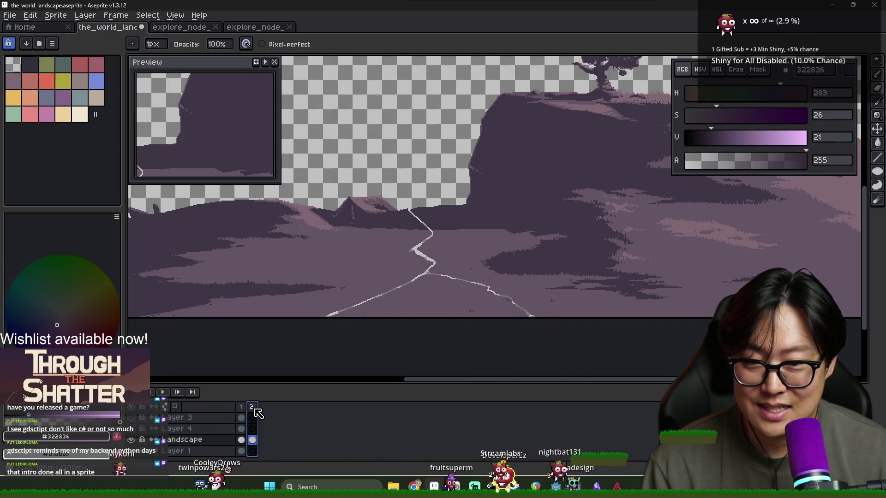
key("alt+Tab")
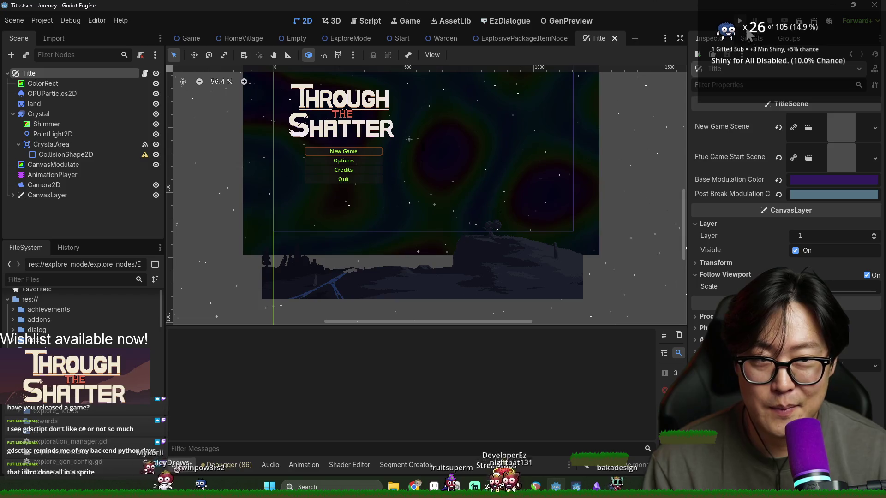
left_click(743, 20)
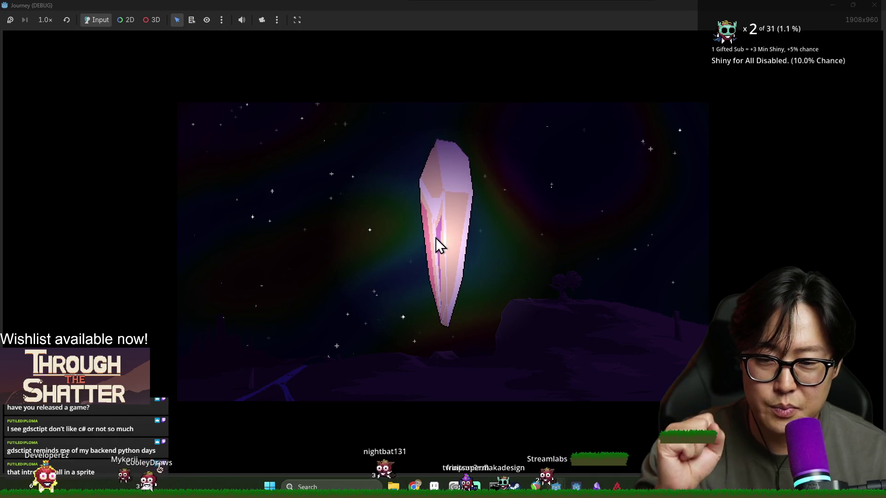
Step: Click the title-screen crystal five times until it shatters and a new game starts
left_click(436, 238)
left_click(438, 238)
left_click(438, 239)
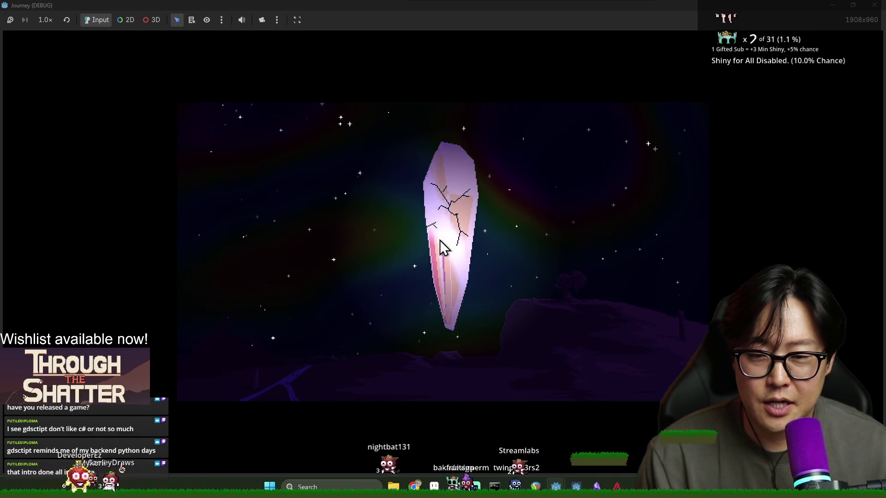
left_click(439, 241)
left_click(439, 240)
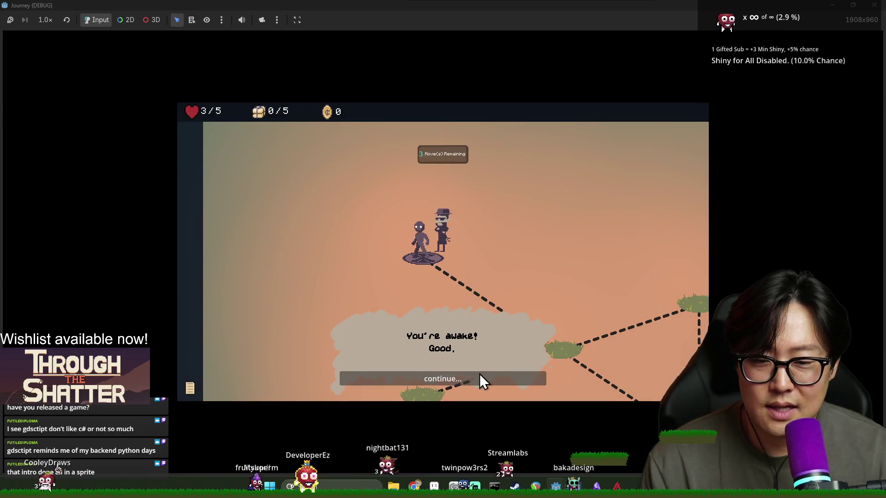
Step: Click through the opening dialogue, take the provision, and travel the map to the EXIT
left_click(479, 375)
left_click(483, 375)
left_click(486, 383)
left_click(486, 383)
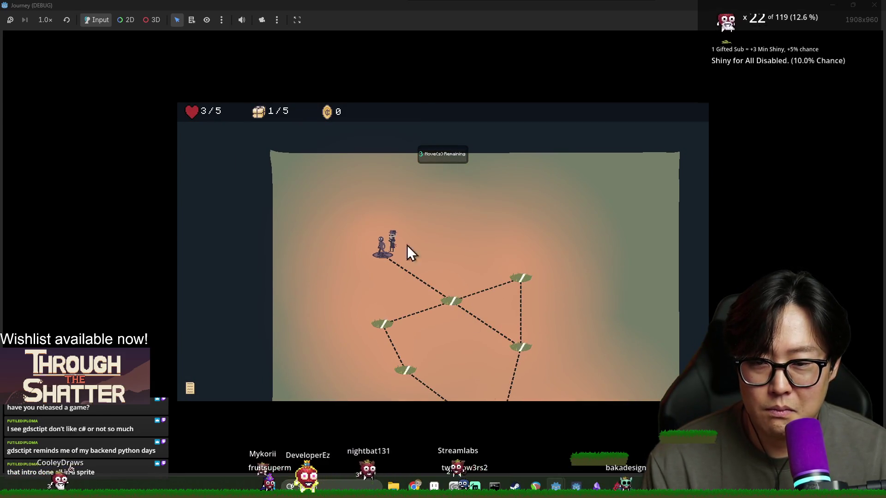
left_click(467, 301)
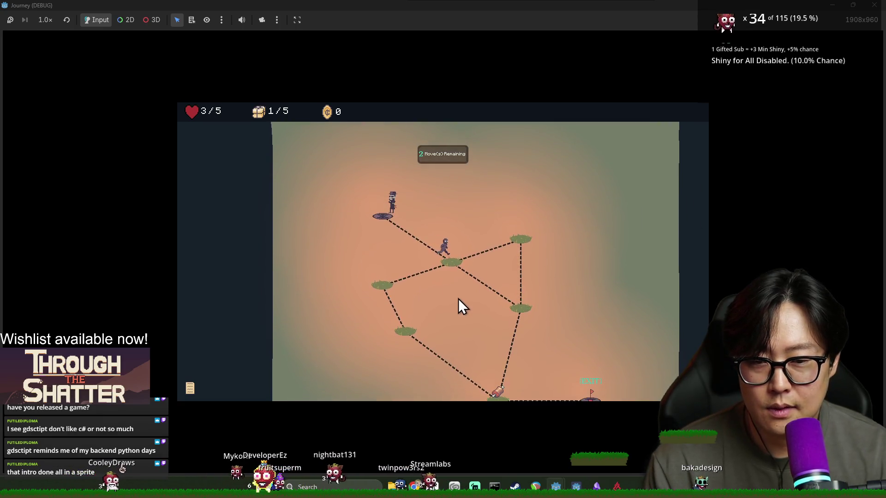
left_click(510, 305)
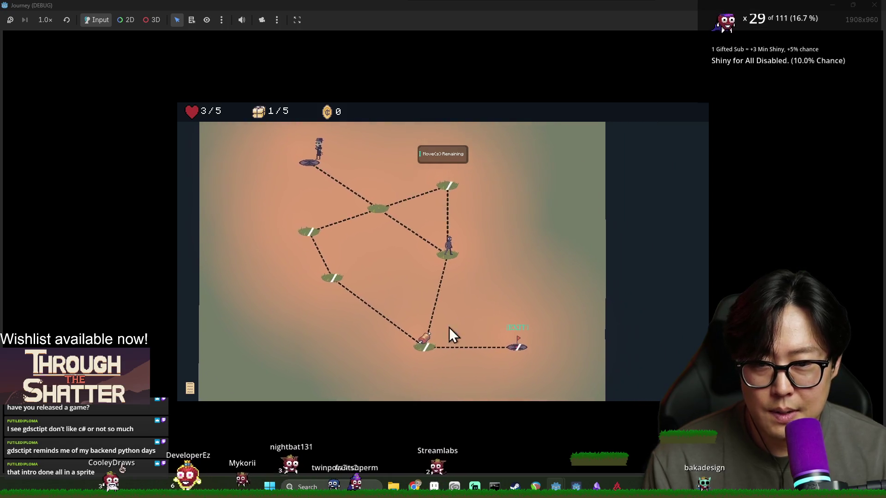
left_click(420, 343)
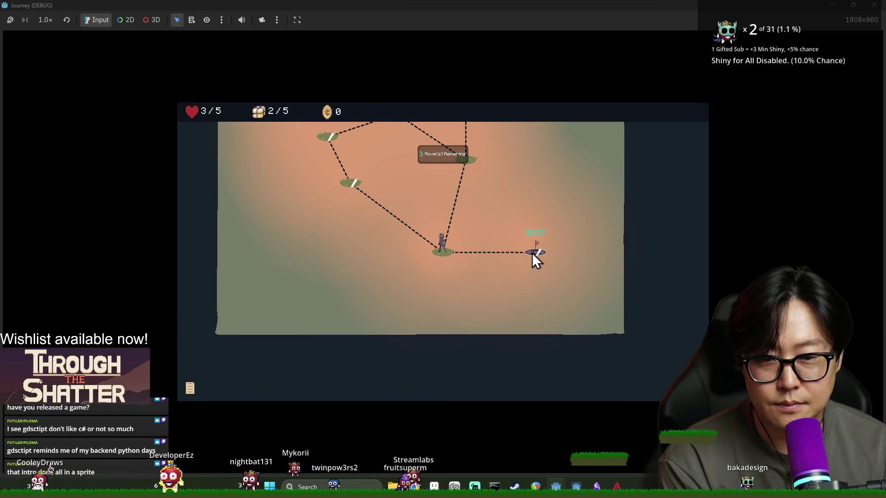
left_click(532, 254)
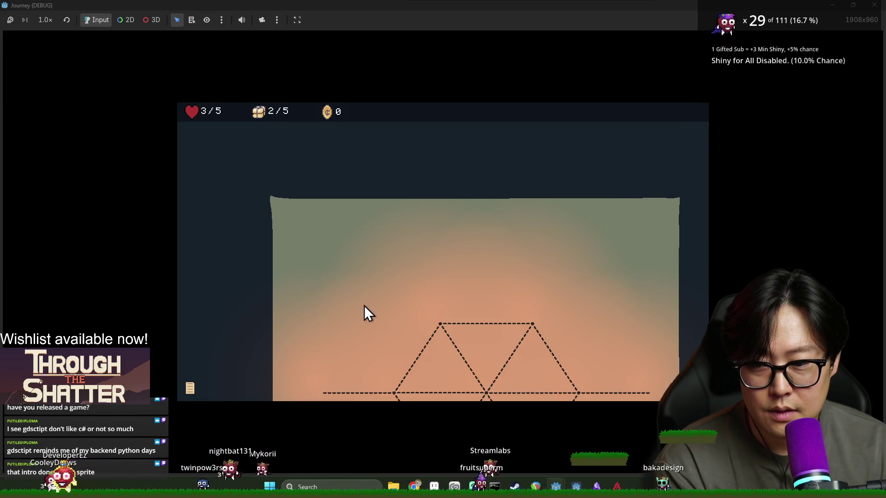
Step: Step through the arrival conversation, choosing the reply about eating Void mutations
left_click(445, 381)
left_click(451, 379)
left_click(463, 376)
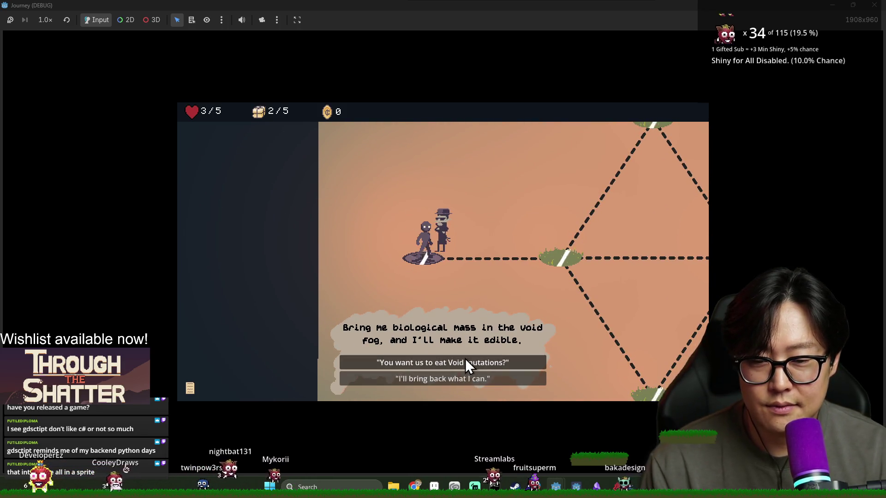
left_click(465, 362)
left_click(458, 377)
left_click(475, 377)
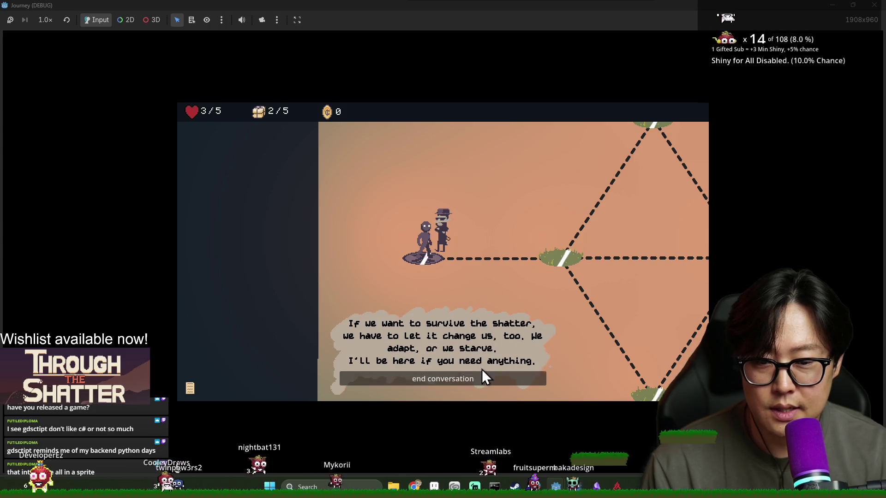
left_click(480, 374)
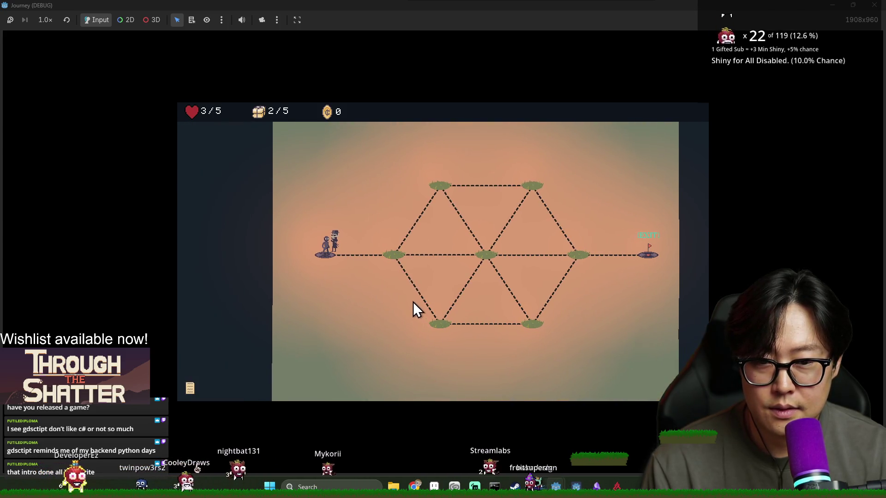
Step: Travel across the next map's nodes to the EXIT
left_click(400, 260)
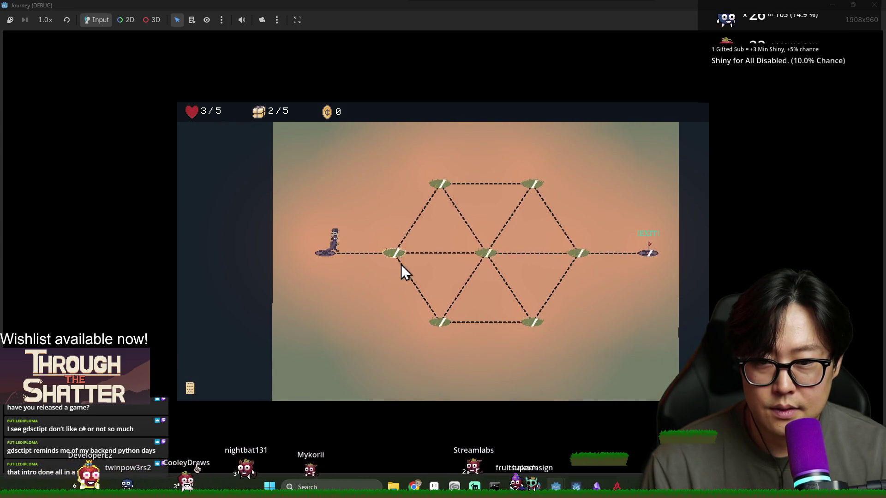
left_click(486, 256)
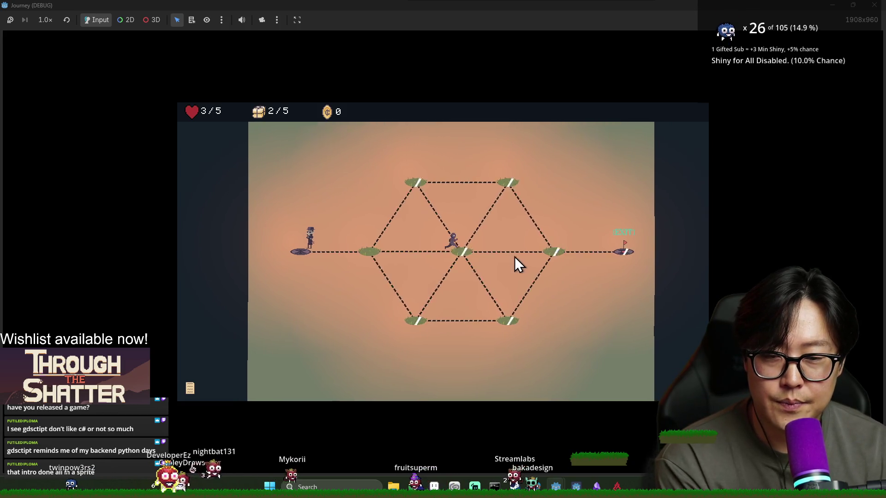
left_click(539, 252)
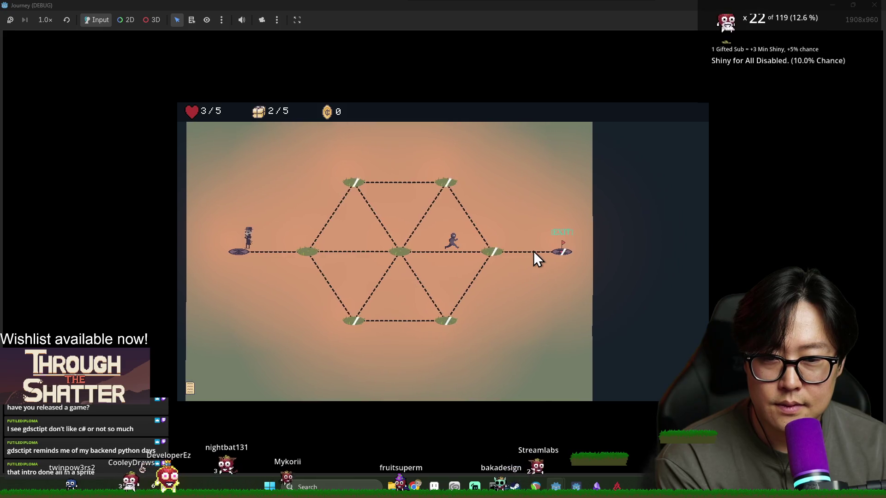
left_click(556, 254)
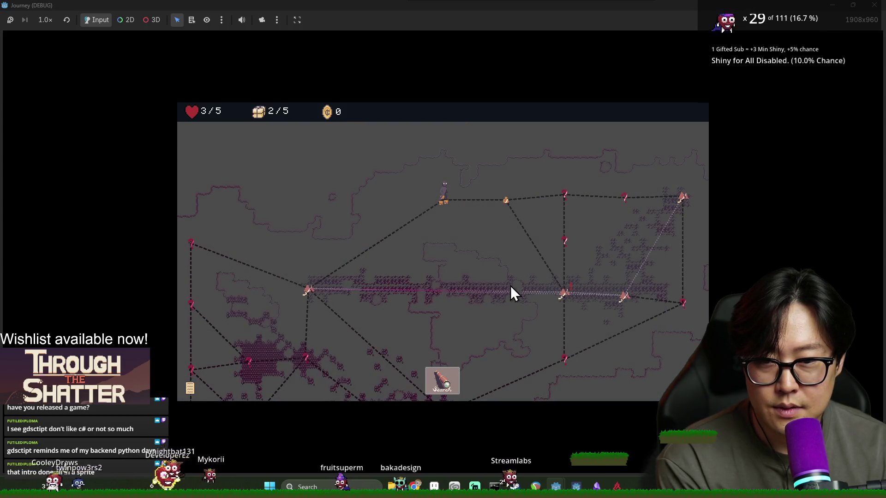
Step: Search the location, dismiss the travelling tutorial, search again, then close the game
left_click(450, 367)
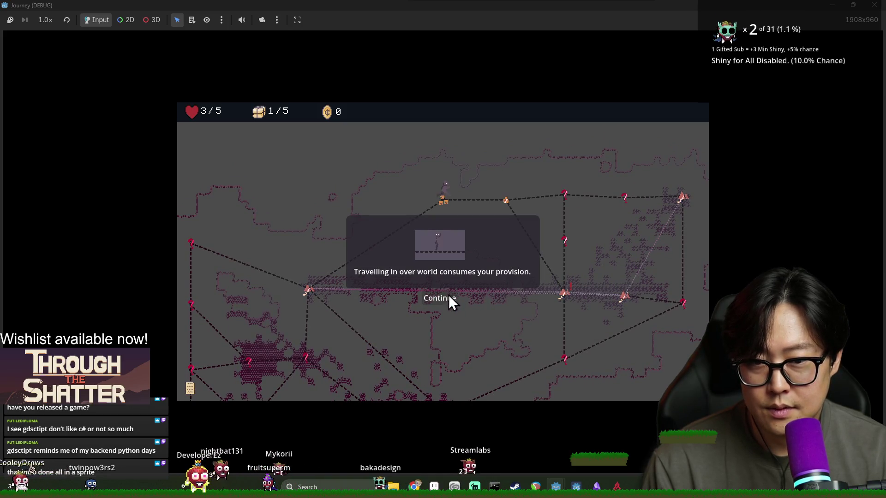
left_click(445, 298)
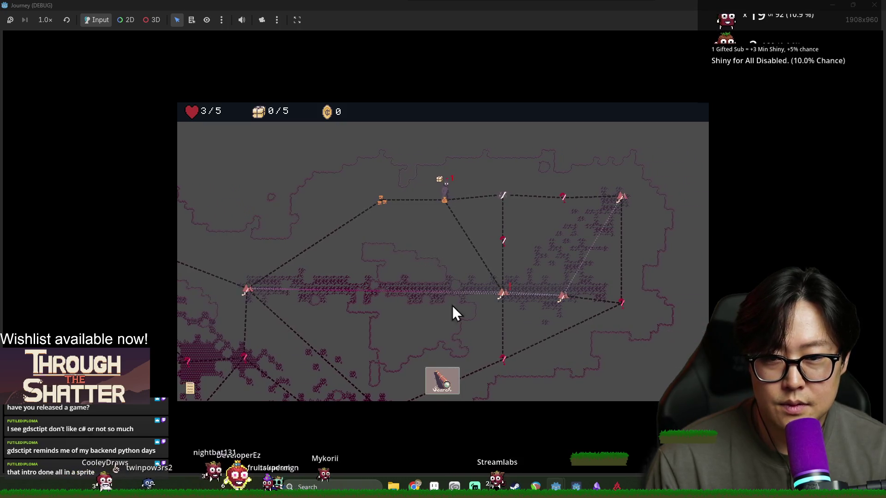
left_click(453, 380)
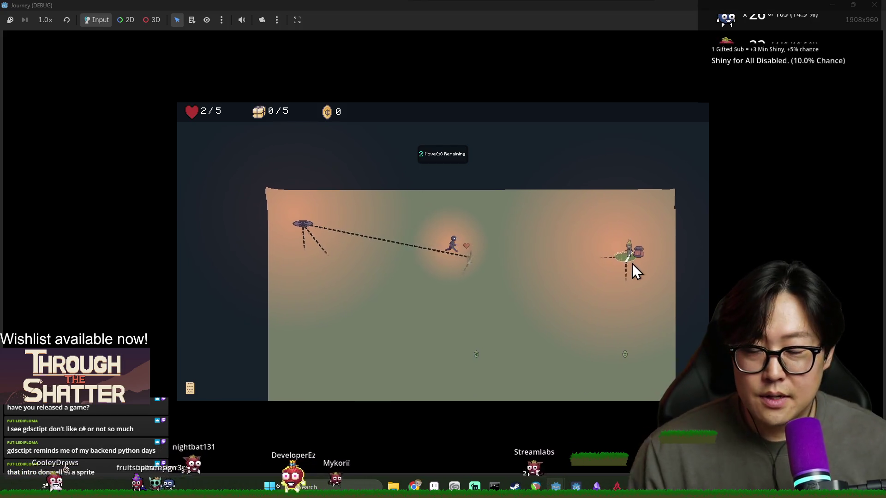
left_click(868, 6)
scroll(402, 187, "up", 2)
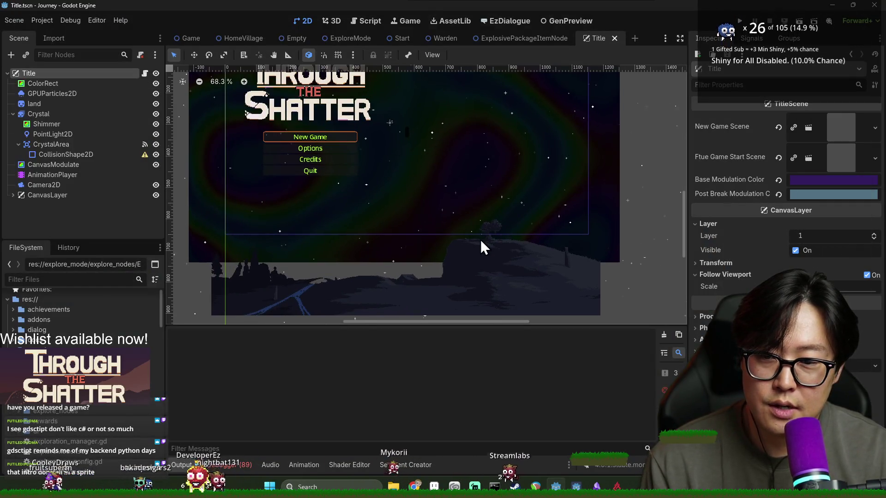
Step: Recentre the landscape sprite in Aseprite, then return to Godot and place the Twitch raid browser
key("alt+Tab")
left_click(327, 216)
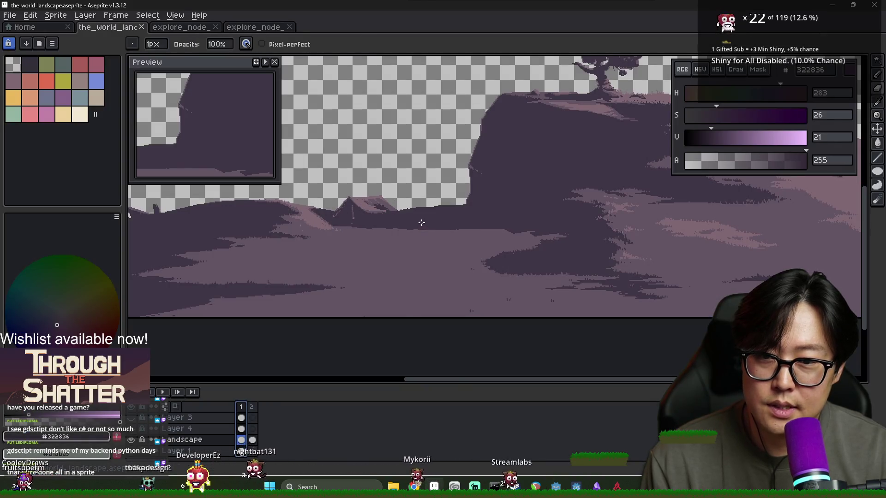
scroll(388, 217, "up", 1)
scroll(395, 233, "down", 4)
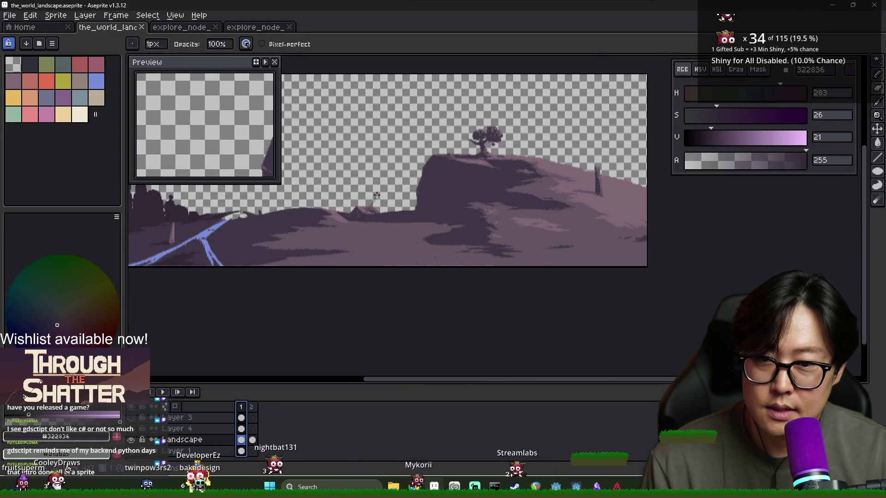
left_click_drag(394, 235, 433, 286)
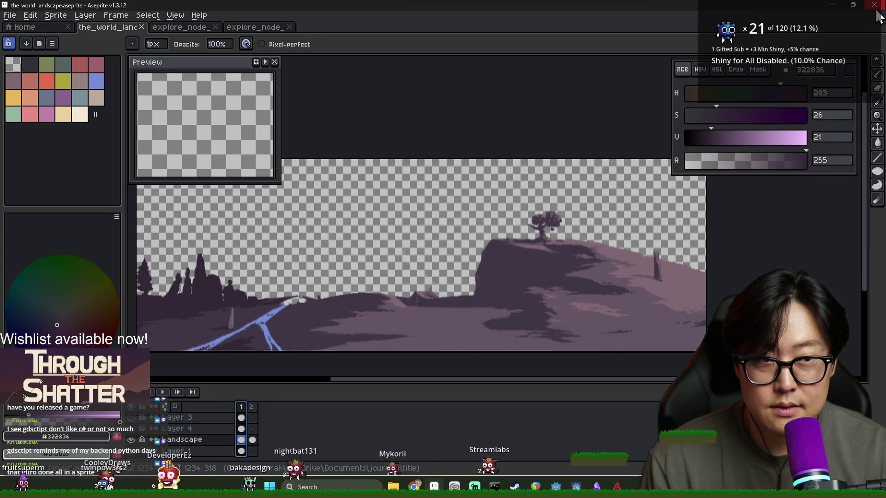
left_click(874, 6)
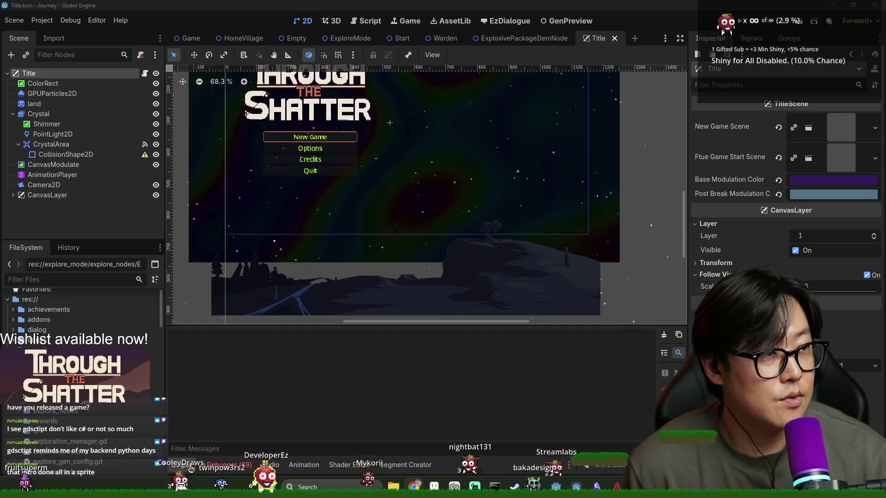
left_click_drag(741, 128, 623, 102)
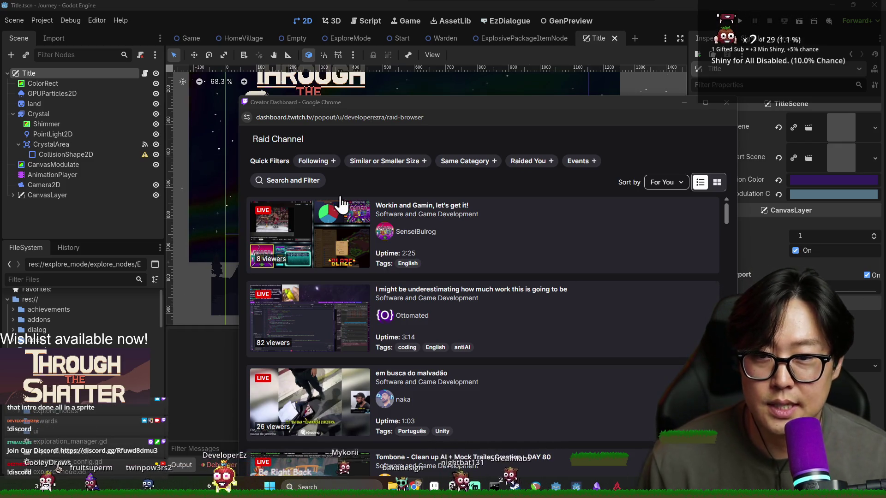
Step: Filter raid channels to Following, reposition the window, and bring up the Steam store page
left_click(323, 161)
mouse_move(464, 106)
left_mouse_down()
mouse_move(377, 81)
mouse_move(437, 50)
left_mouse_up()
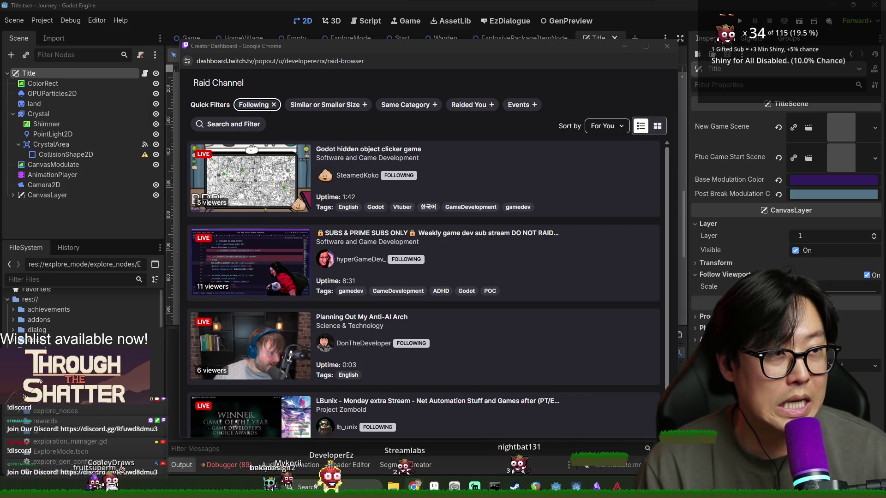
key("alt+Tab")
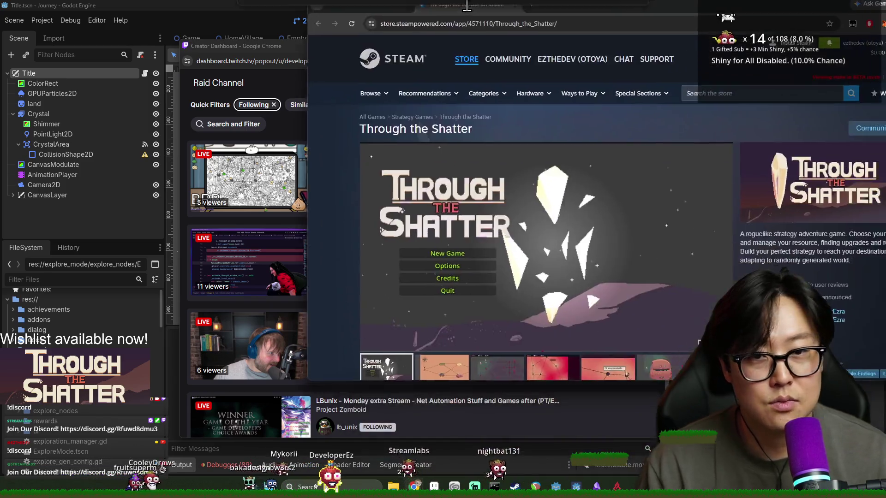